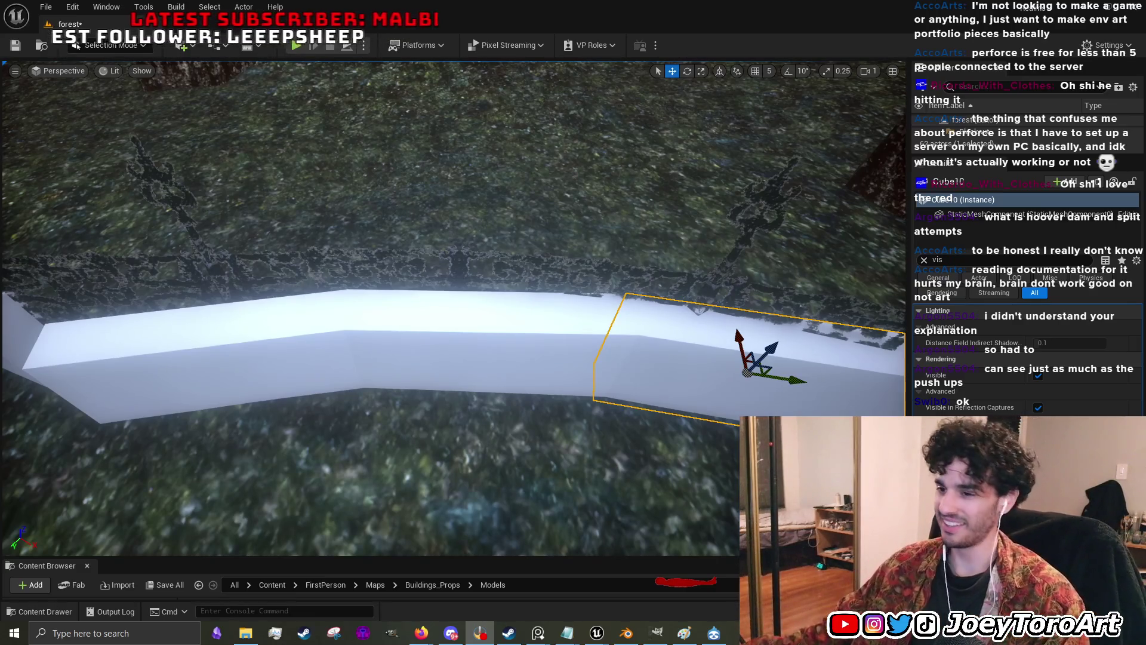
- Select the Ramp_Spline fence actor on the landscape and frame the view around it
click(408, 268)
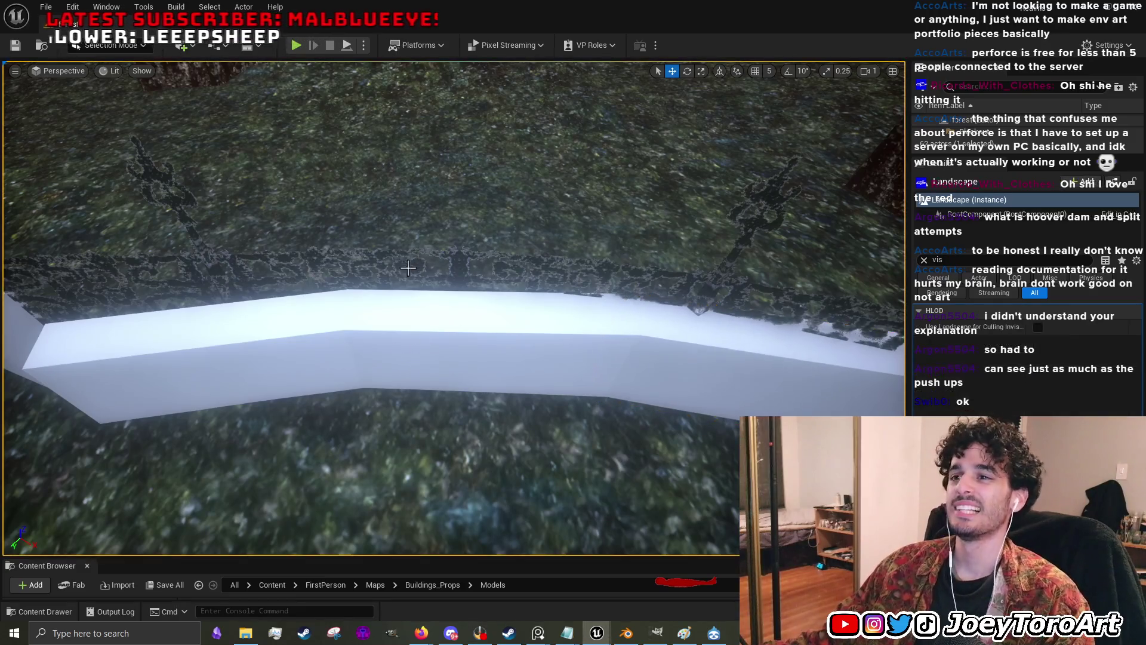
drag(397, 320, 445, 307)
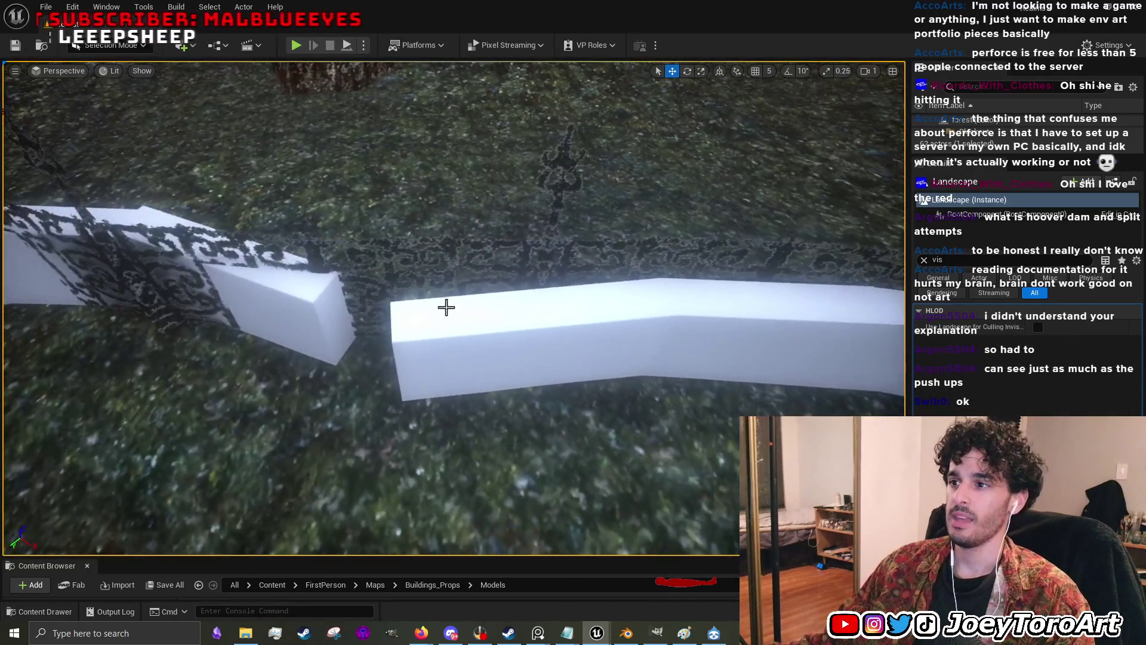
click(531, 276)
drag(559, 297, 513, 301)
- Pick a control point on the fence spline and fly in close to inspect its gaps
click(379, 361)
mouse_move(515, 370)
mouse_down()
mouse_move(513, 337)
mouse_move(513, 404)
mouse_move(570, 419)
mouse_move(691, 374)
mouse_move(711, 403)
mouse_move(697, 402)
mouse_up()
mouse_move(462, 386)
mouse_down()
mouse_move(669, 509)
mouse_move(669, 549)
mouse_move(557, 439)
mouse_up()
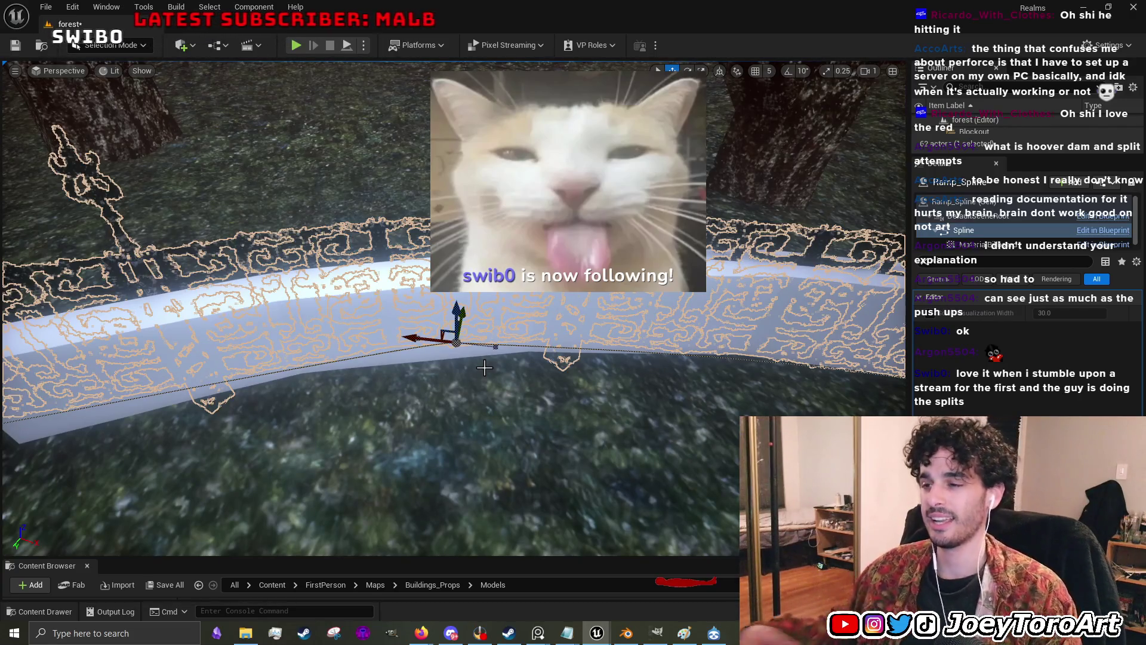
- Orbit above the ramp and drag a fence spline point left to reshape the fence
drag(488, 357, 503, 349)
drag(427, 339, 429, 350)
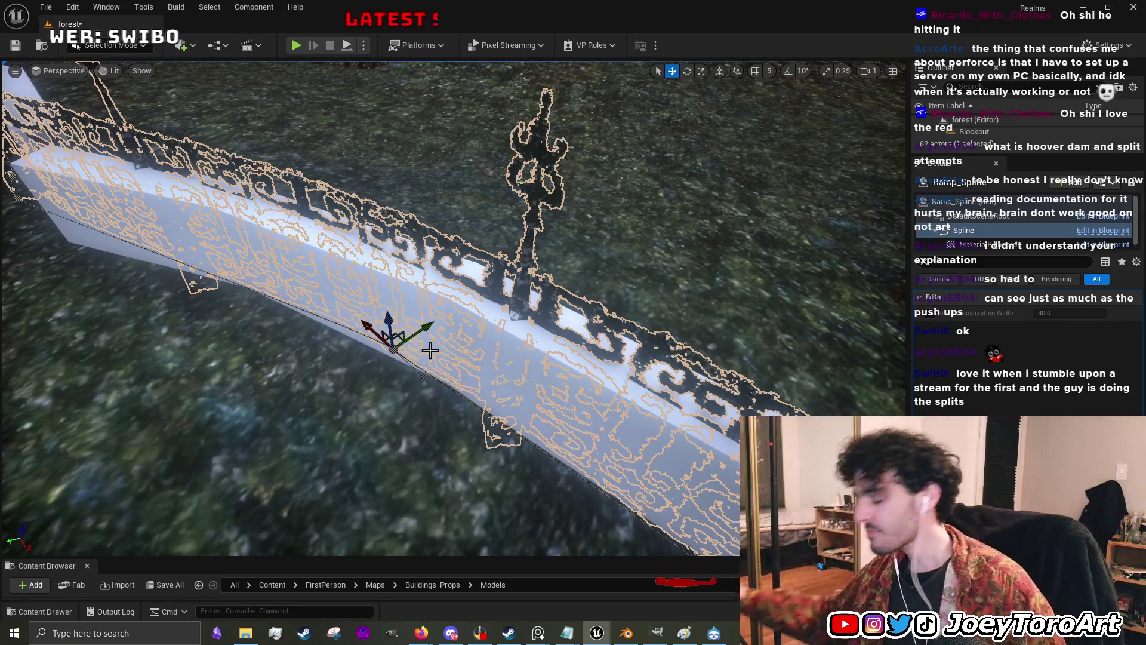
mouse_move(430, 350)
mouse_down()
mouse_move(523, 367)
mouse_move(320, 363)
mouse_move(417, 328)
mouse_move(422, 339)
mouse_up()
mouse_move(505, 301)
mouse_down()
mouse_move(308, 324)
mouse_move(338, 322)
mouse_up()
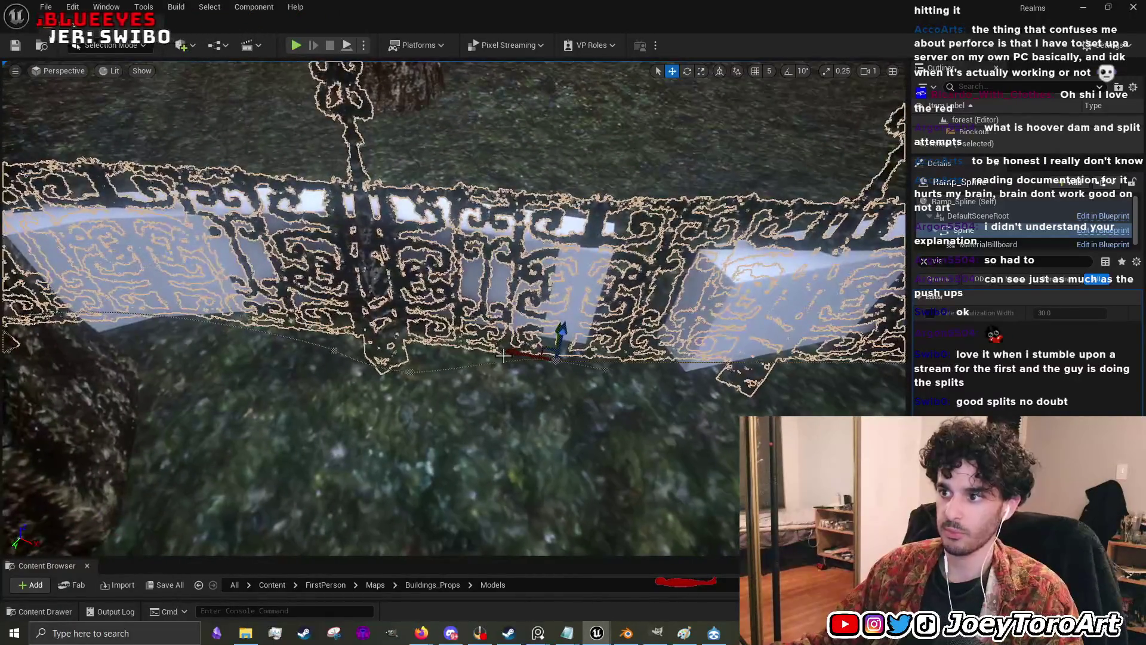
- From a high angled view, rotate the fence spline to about -30°
drag(438, 342, 408, 338)
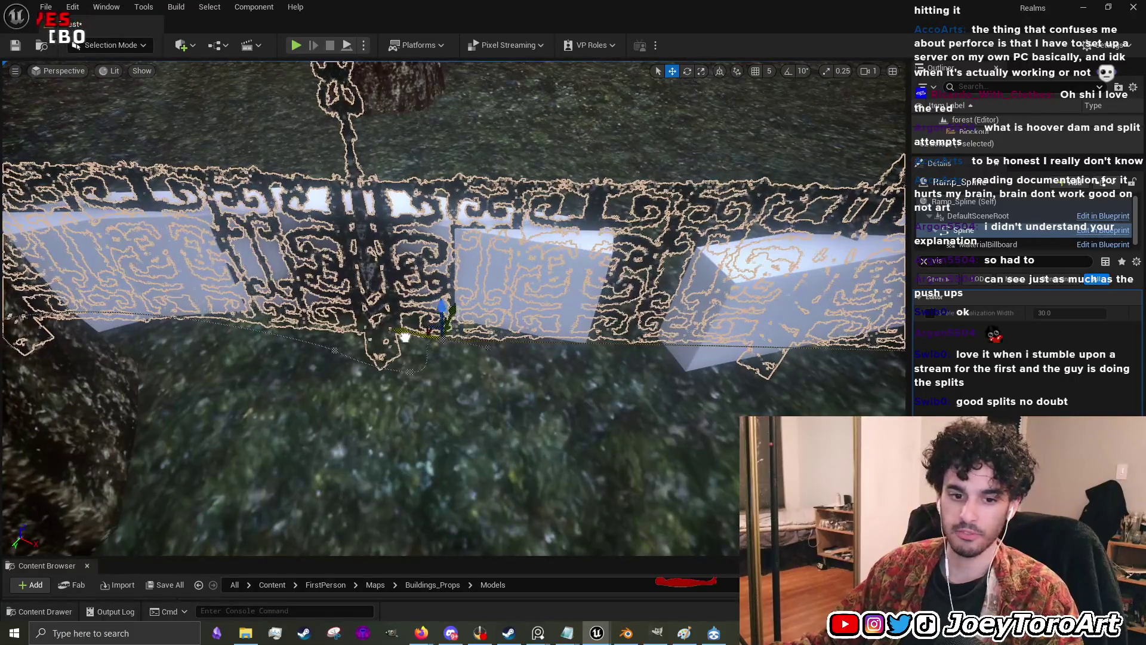
mouse_move(520, 375)
mouse_down()
mouse_move(460, 406)
mouse_move(382, 332)
mouse_move(412, 383)
mouse_move(418, 431)
mouse_up()
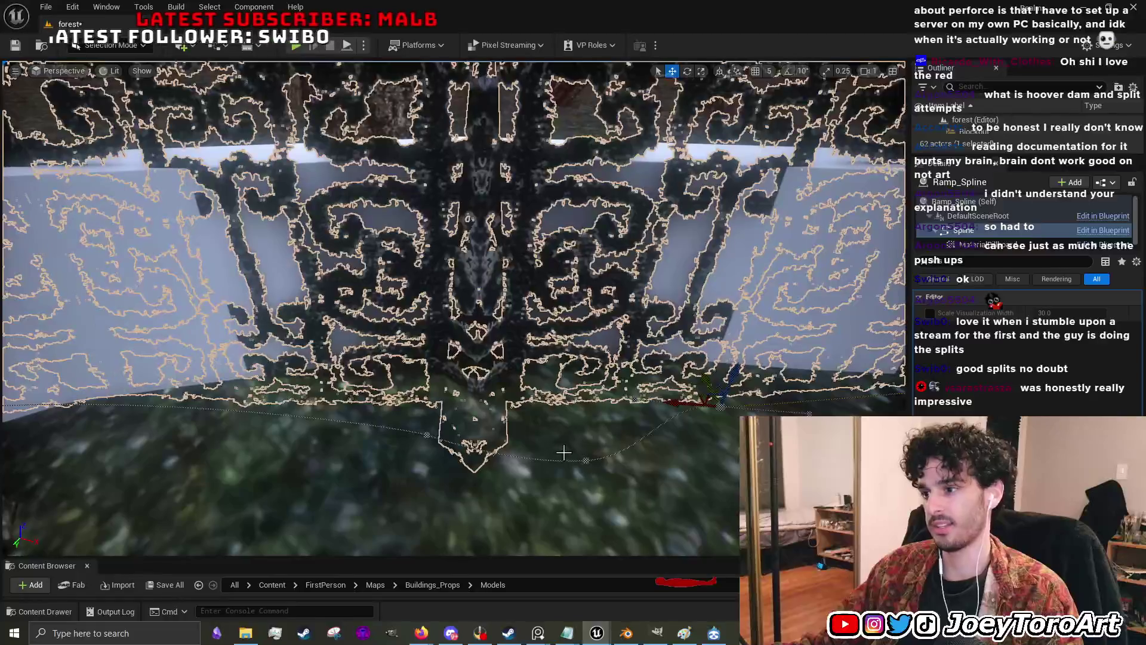
drag(585, 462, 564, 454)
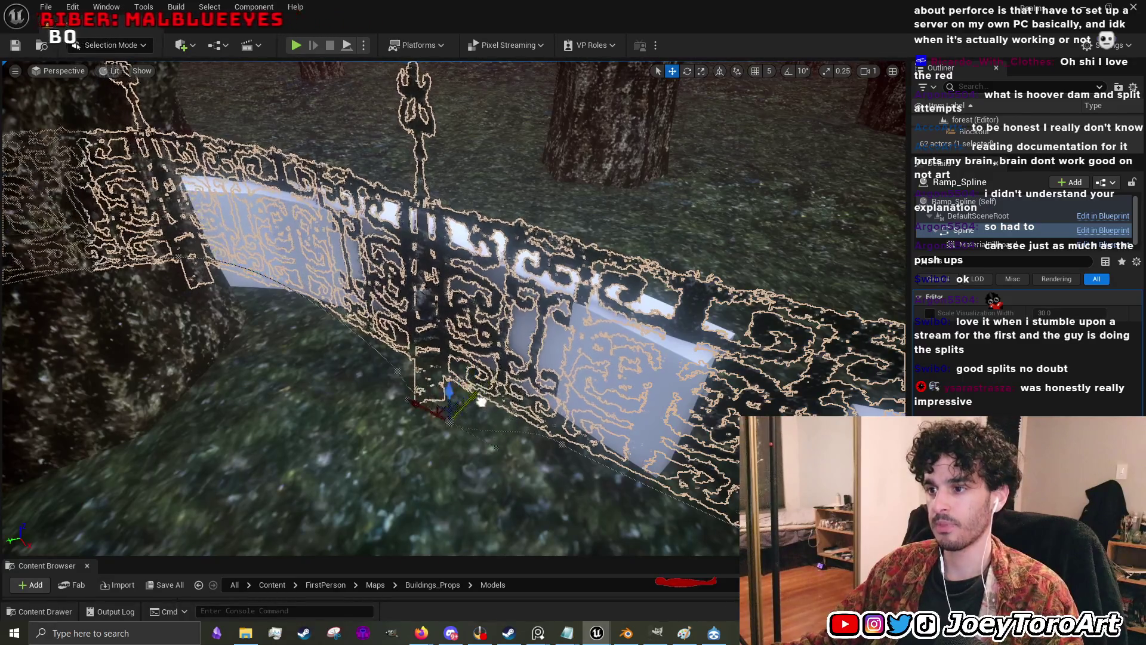
drag(586, 423, 564, 409)
key(e)
mouse_move(374, 391)
mouse_down()
mouse_move(371, 407)
mouse_move(497, 422)
mouse_up()
- Move the fence up and to the right, then slide it back slightly left
key(w)
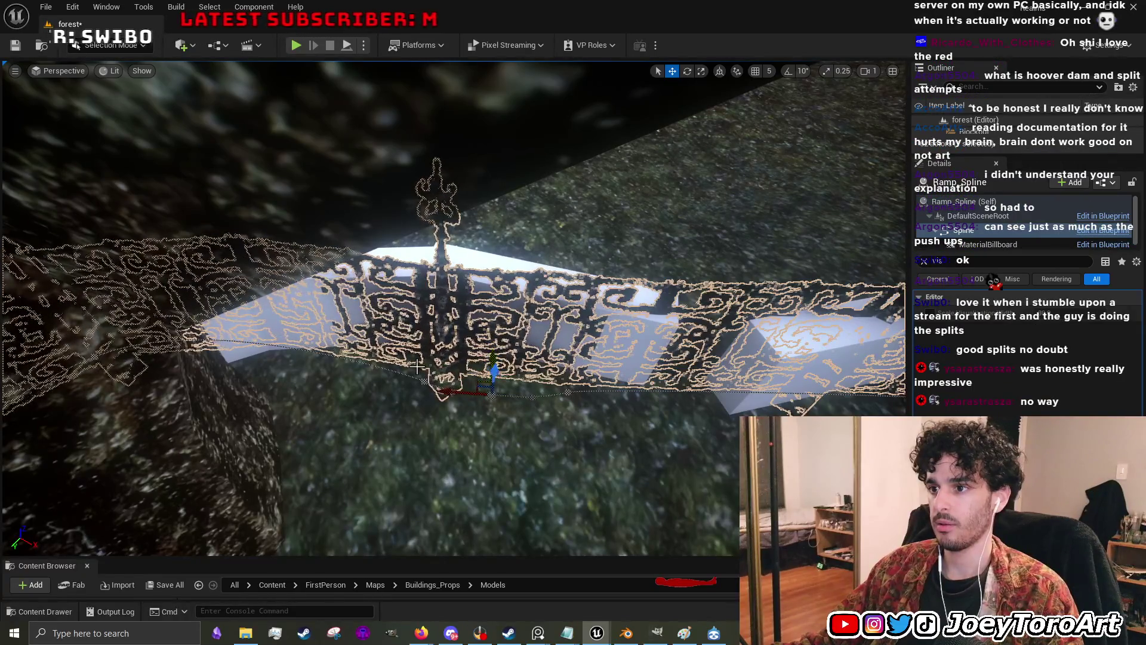
mouse_move(428, 377)
mouse_down()
mouse_move(454, 347)
mouse_move(489, 344)
mouse_move(517, 391)
mouse_move(561, 408)
mouse_up()
key(e)
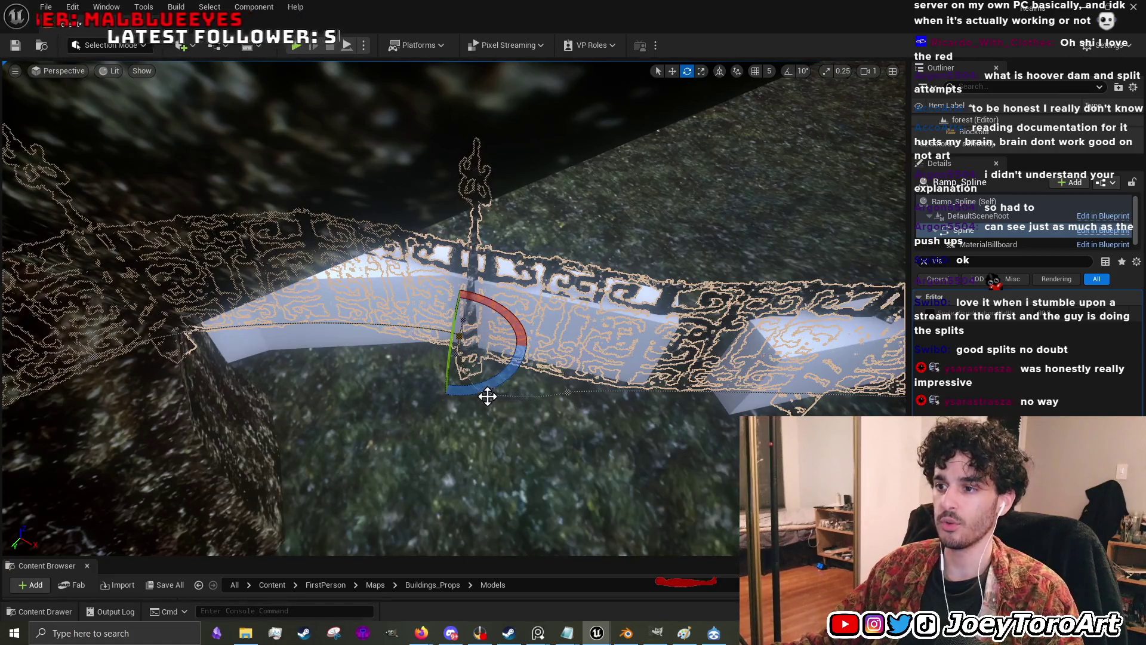
key(w)
drag(471, 398, 456, 392)
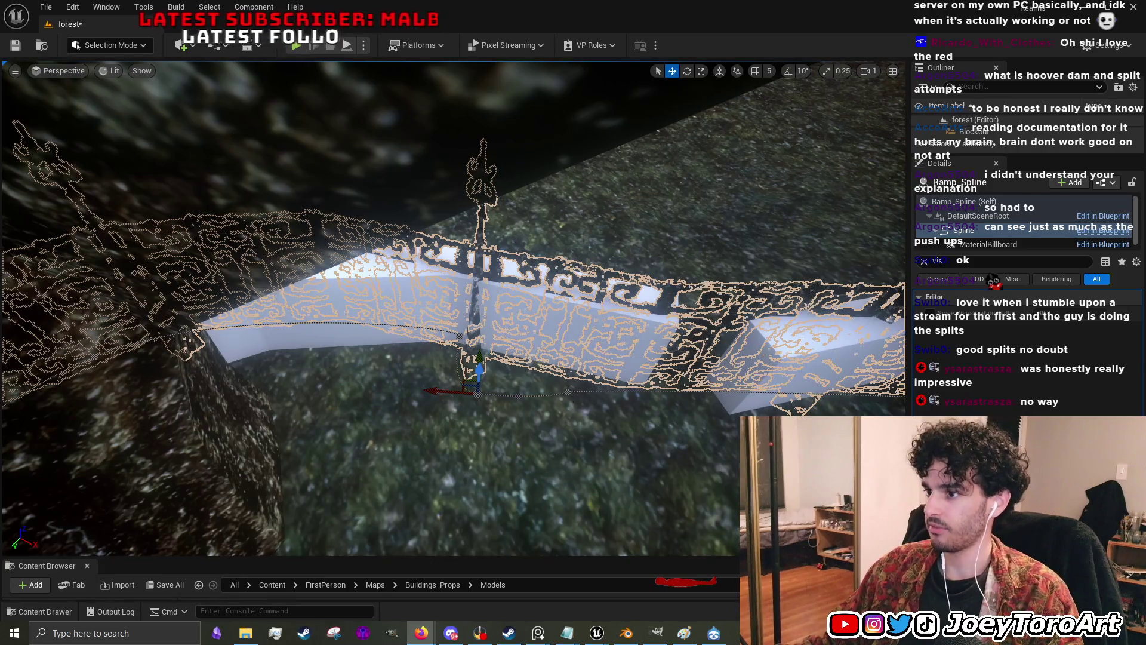
- Drag another spline point left, then down and right, stretching the railing along the wall
click(567, 393)
mouse_move(542, 397)
mouse_down()
mouse_move(501, 390)
mouse_move(514, 384)
mouse_move(504, 417)
mouse_move(505, 369)
mouse_up()
drag(504, 346, 517, 400)
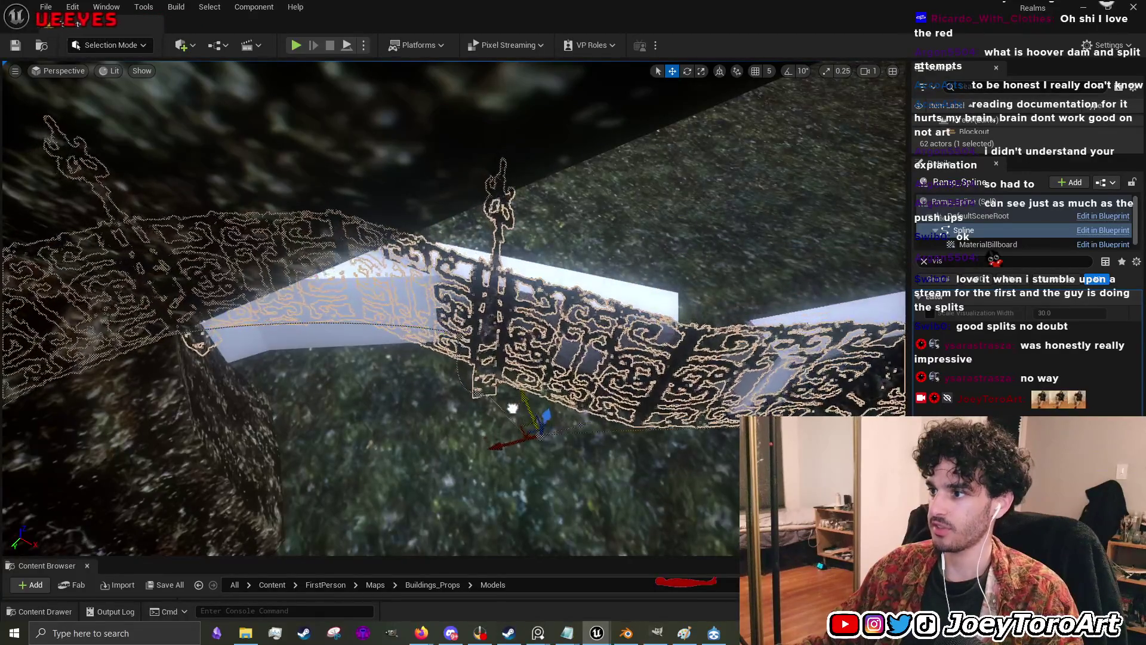
drag(669, 406, 668, 472)
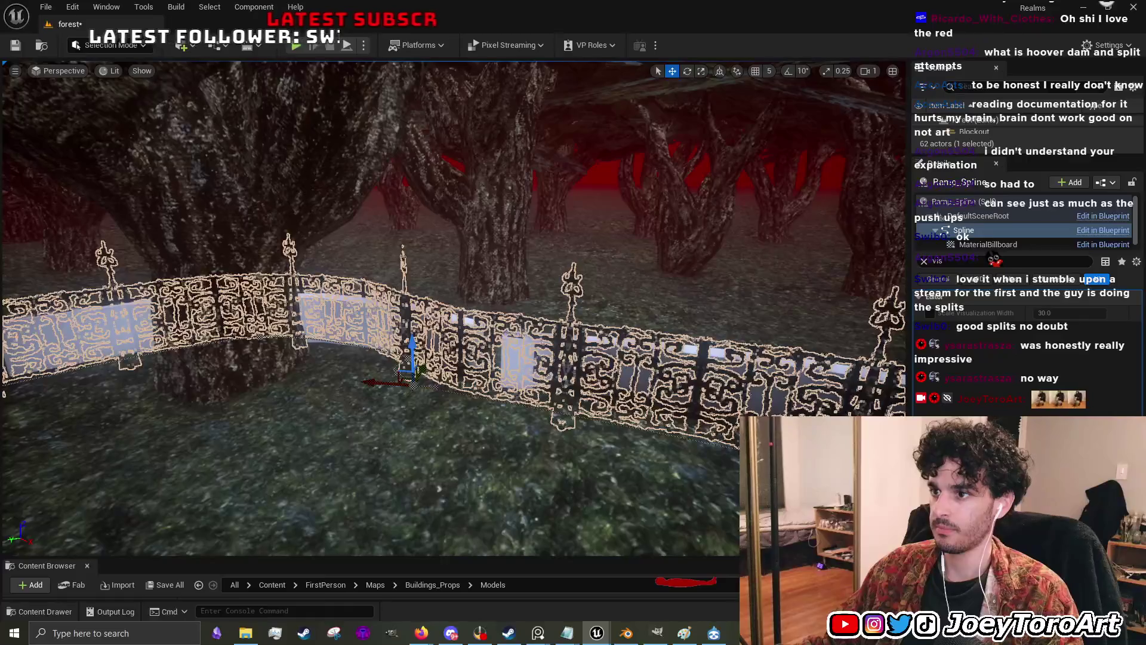
mouse_move(665, 413)
mouse_down()
mouse_move(666, 428)
mouse_move(666, 413)
mouse_up()
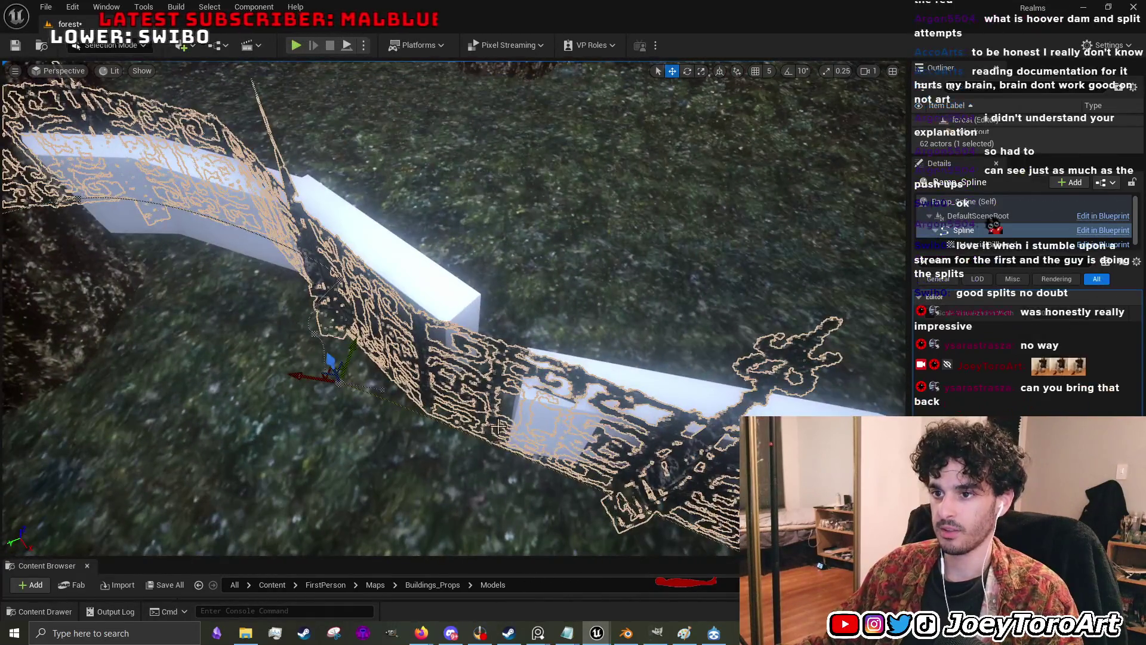
- Duplicate a fence spline point, focus on it, then delete the extra point
right_click(340, 382)
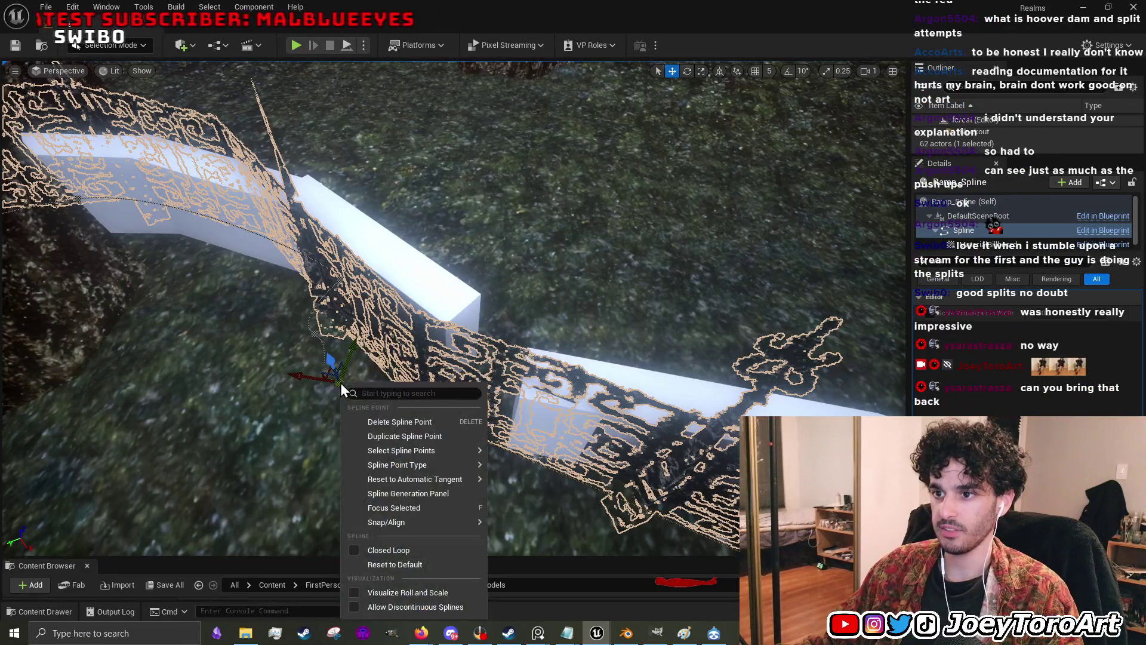
click(420, 434)
key(f)
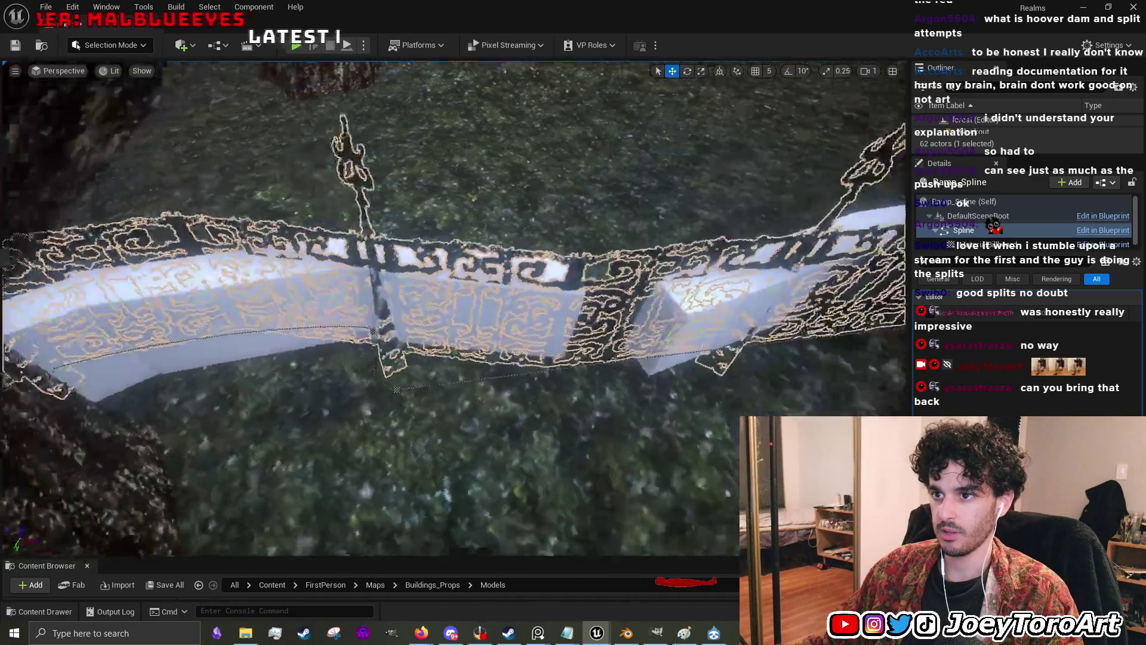
right_click(428, 381)
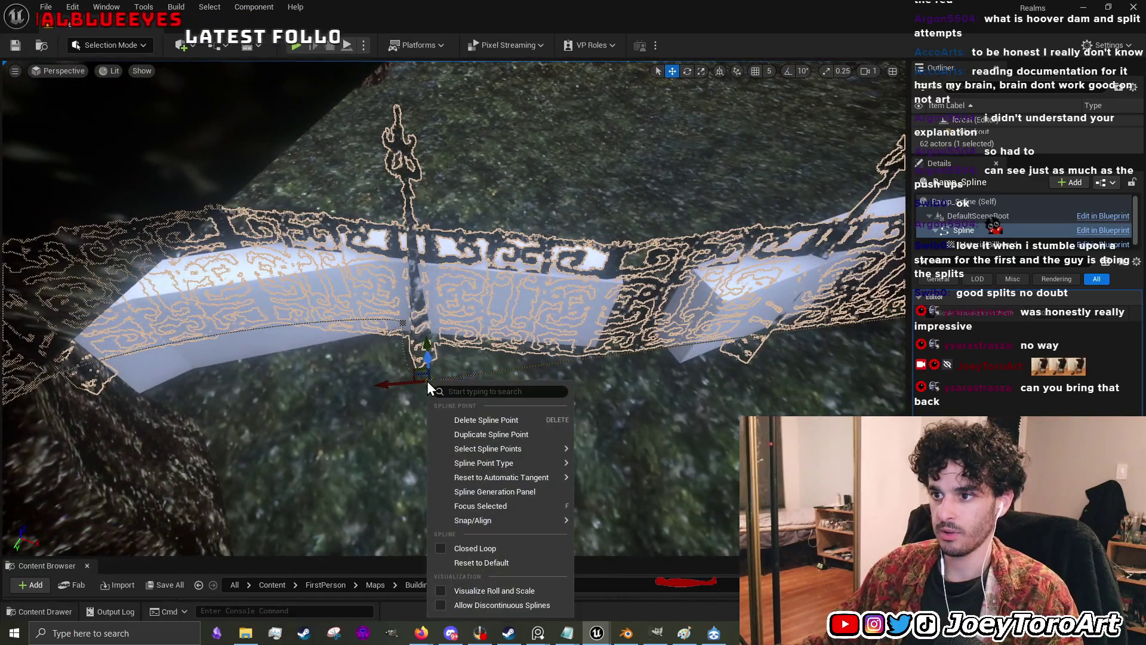
click(464, 421)
- Move another spline point to the right and twist it by about -3°
click(406, 323)
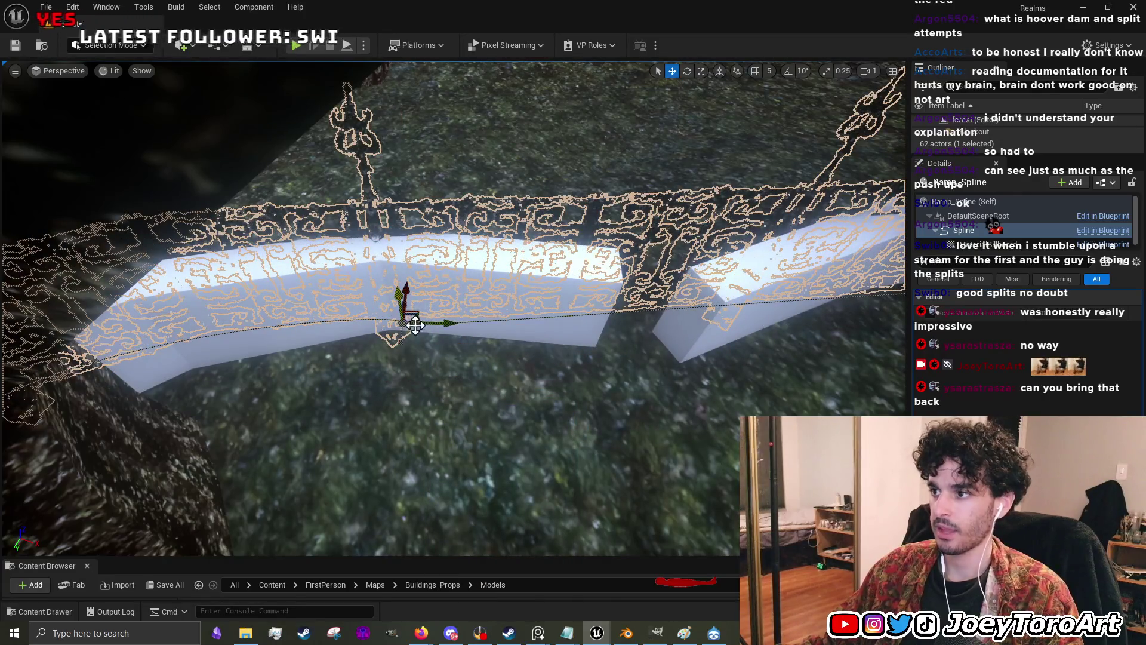
drag(443, 330, 695, 358)
key(e)
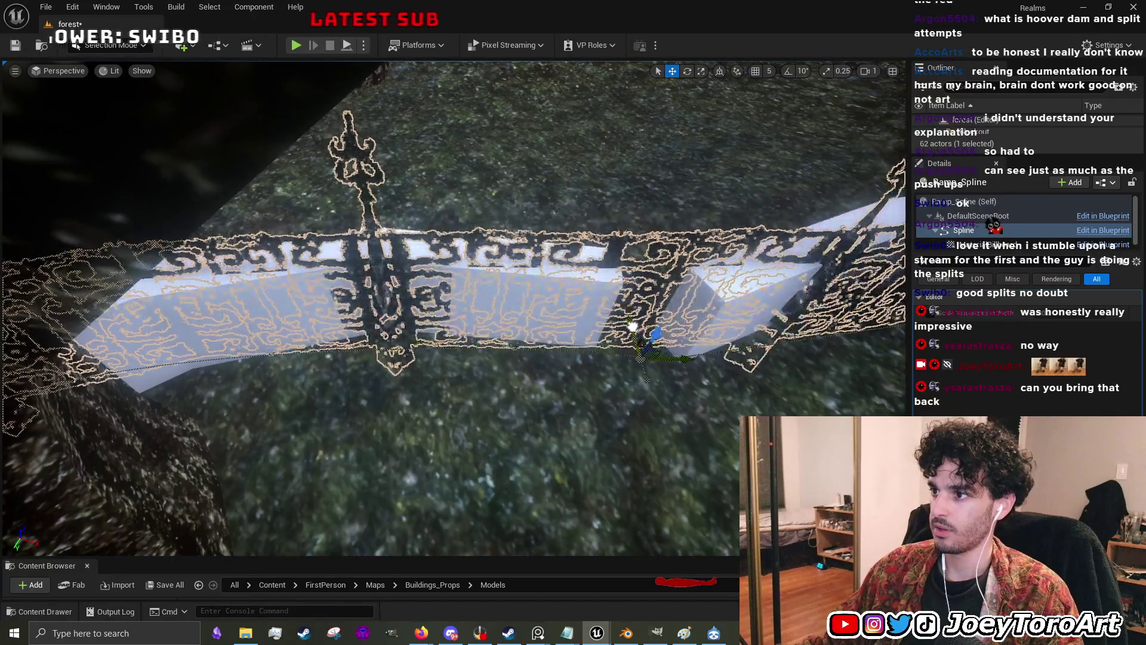
drag(630, 412, 624, 310)
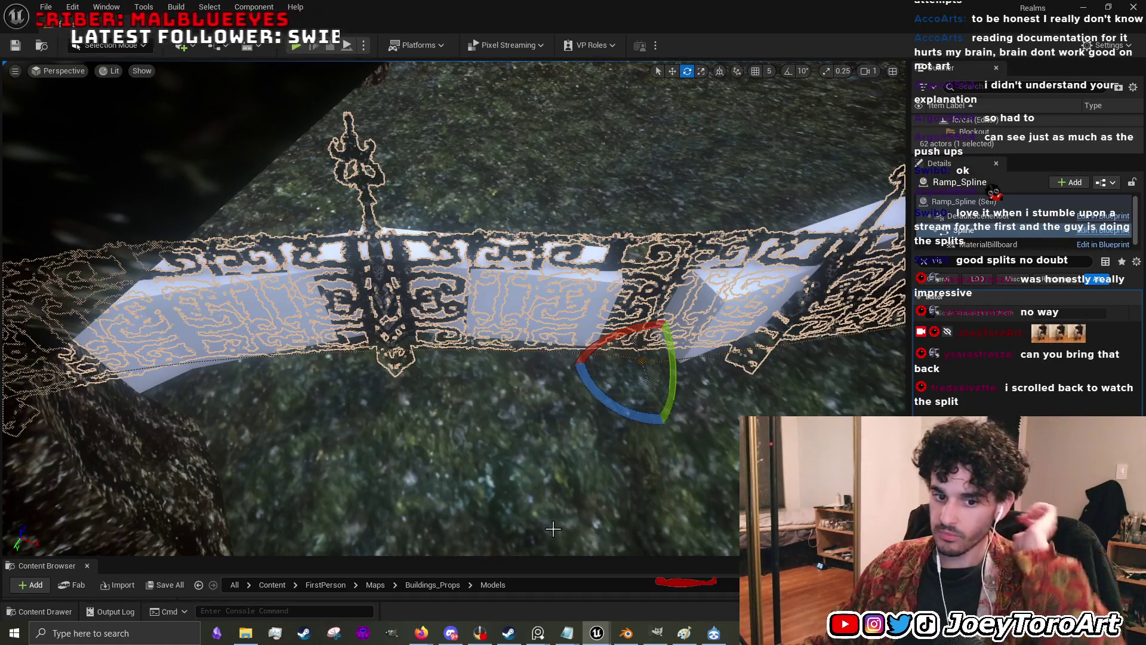
- Close in on the fence and rotate it about 36 degrees
mouse_move(613, 493)
mouse_down()
mouse_move(570, 459)
mouse_move(515, 381)
mouse_up()
key(w)
key(e)
mouse_move(473, 417)
mouse_down()
mouse_move(526, 412)
mouse_move(544, 377)
mouse_up()
- Drag the end spline point right to stretch the fence along the wall
mouse_move(471, 451)
mouse_down()
mouse_move(471, 484)
mouse_move(466, 413)
mouse_up()
key(w)
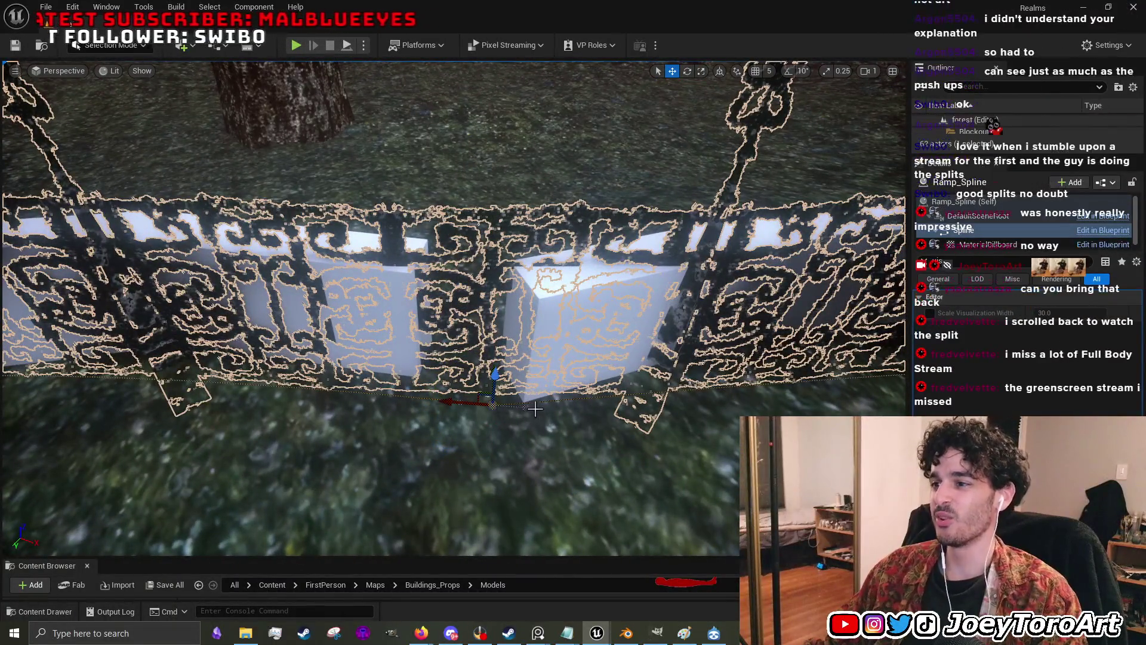
drag(491, 407, 602, 416)
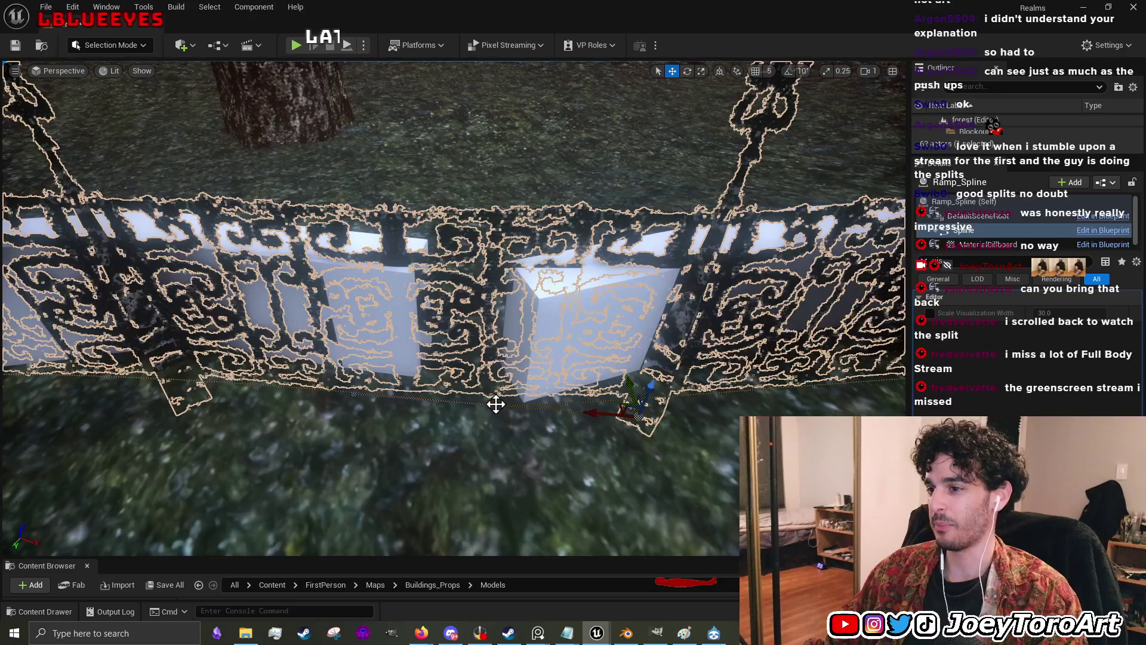
- Rotate the fence back to about -24°, then deselect it by clicking the landscape
drag(574, 418, 486, 396)
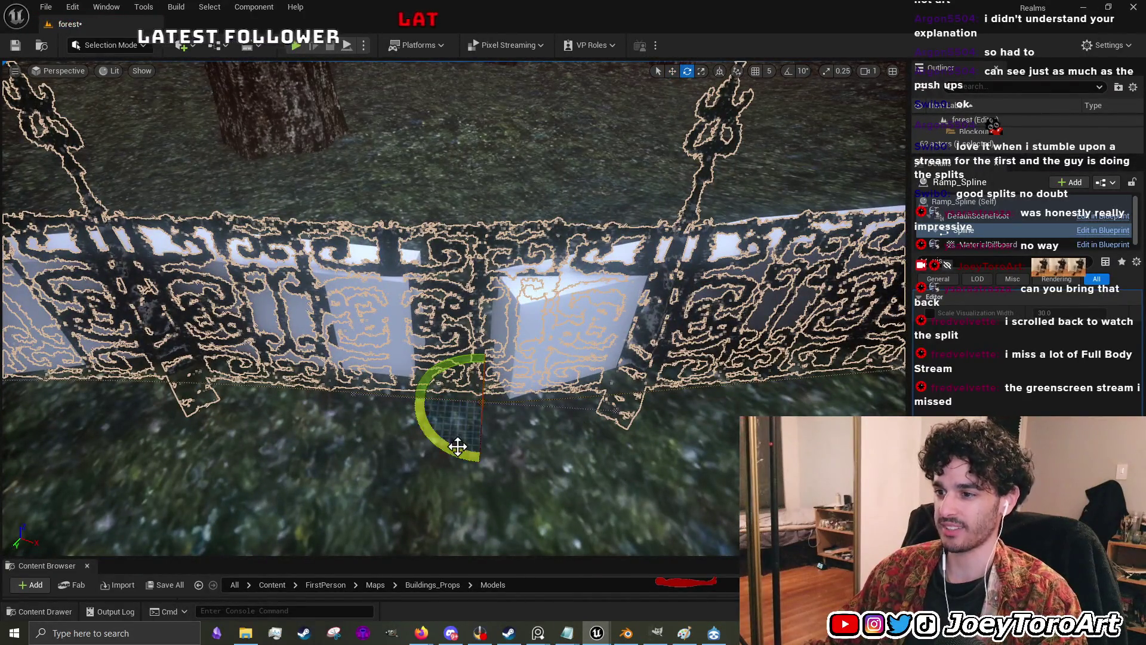
drag(554, 337, 595, 370)
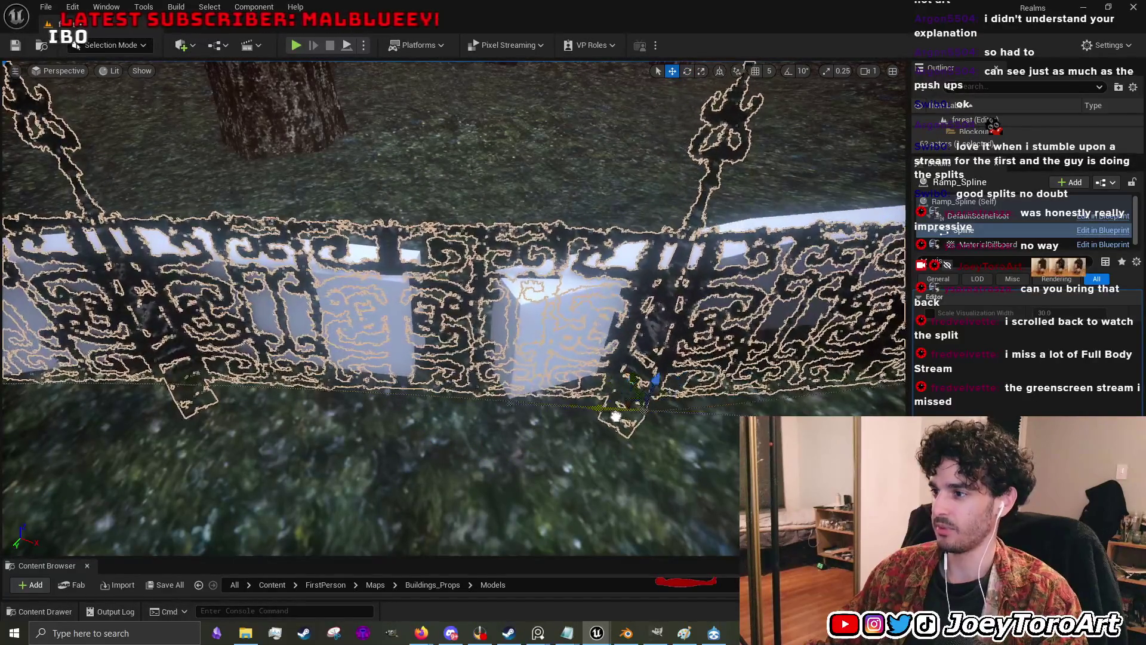
mouse_move(619, 420)
mouse_down()
mouse_move(604, 463)
mouse_move(513, 492)
mouse_move(495, 465)
mouse_move(471, 483)
mouse_up()
click(511, 492)
- Select the fence's spline component, focus on it, and pick one of its points
click(416, 341)
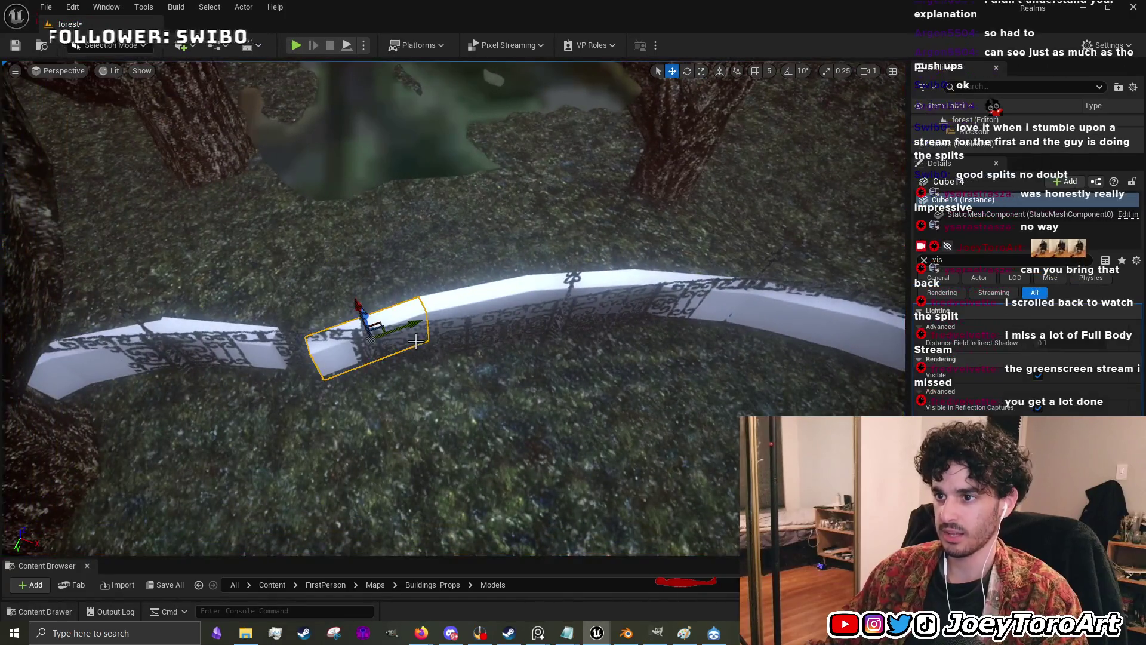
click(394, 365)
click(380, 370)
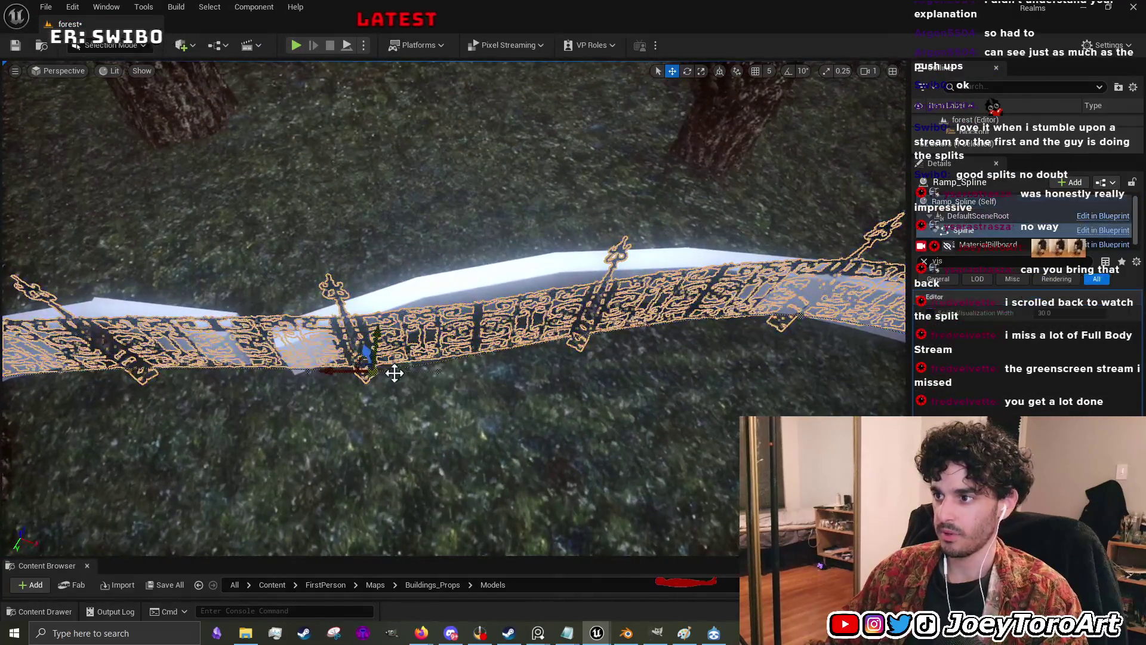
key(f)
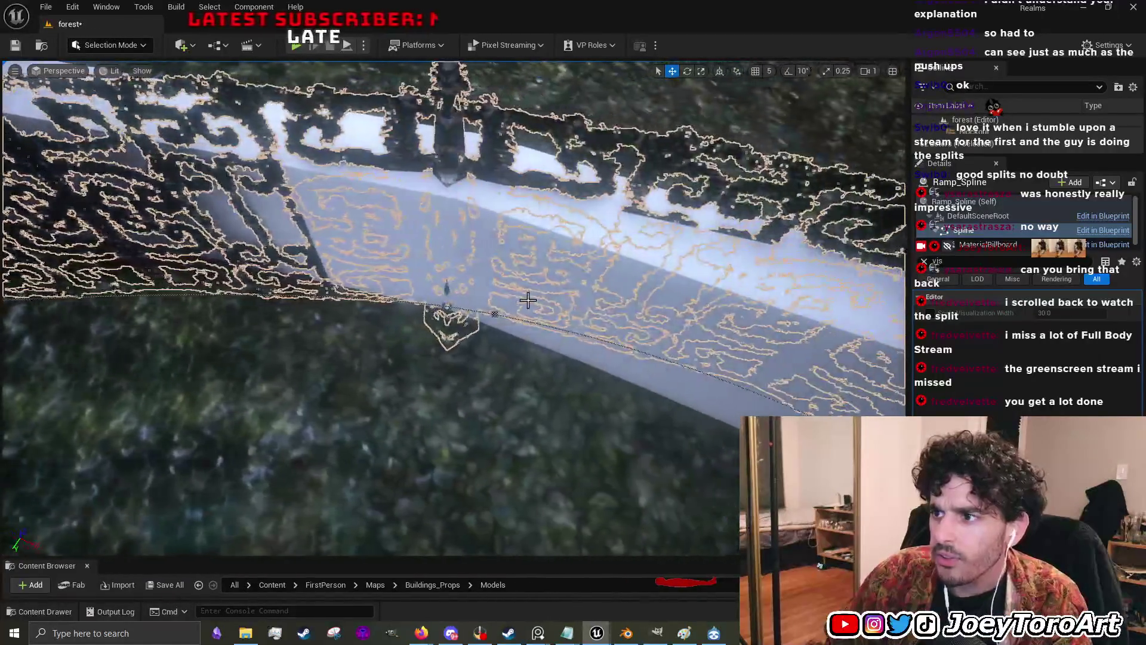
click(491, 312)
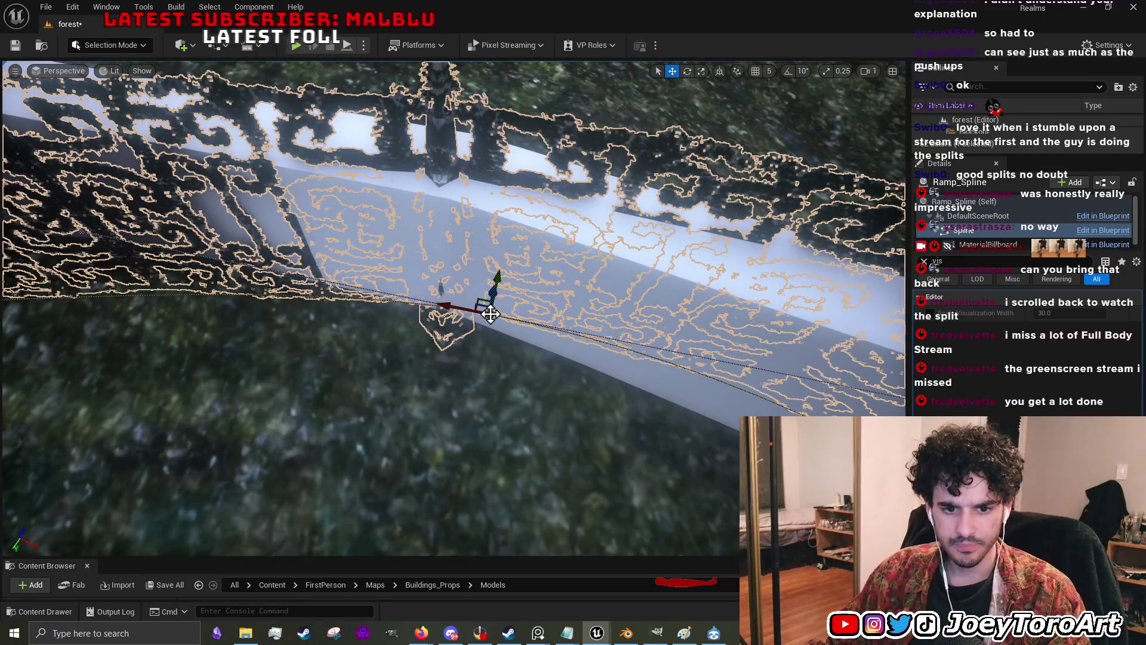
mouse_move(581, 349)
mouse_down()
mouse_move(537, 334)
mouse_move(476, 350)
mouse_move(418, 334)
mouse_move(310, 340)
mouse_move(310, 358)
mouse_move(417, 364)
mouse_move(456, 349)
mouse_move(454, 322)
mouse_move(436, 410)
mouse_up()
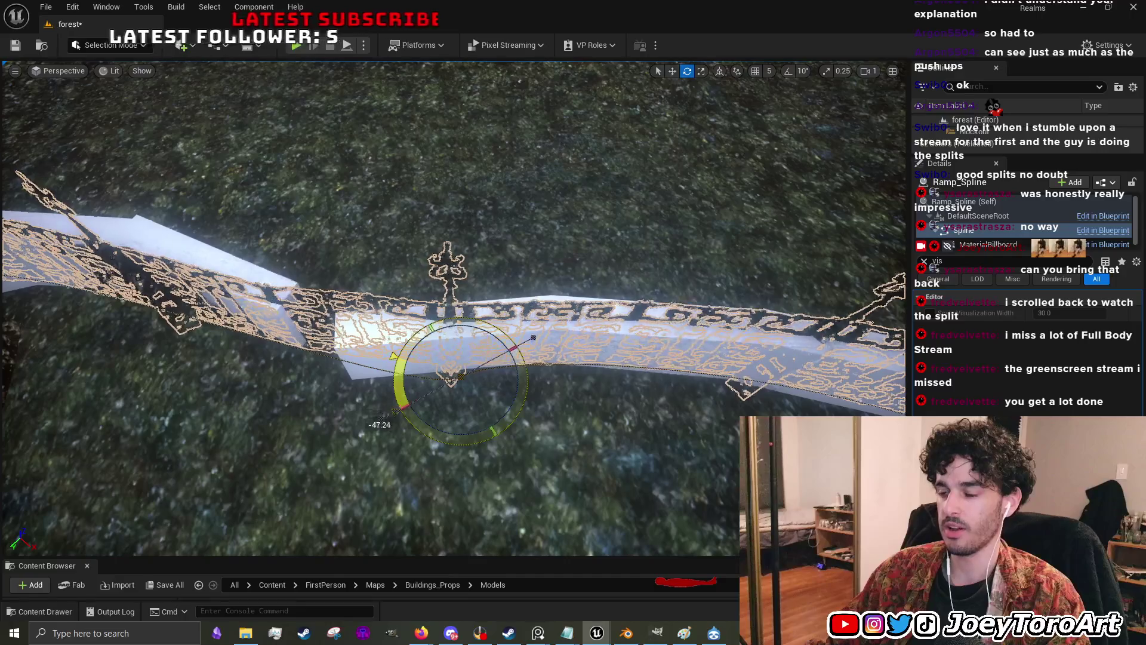
- Face the fence head-on and slide the selected spline point further right
key(w)
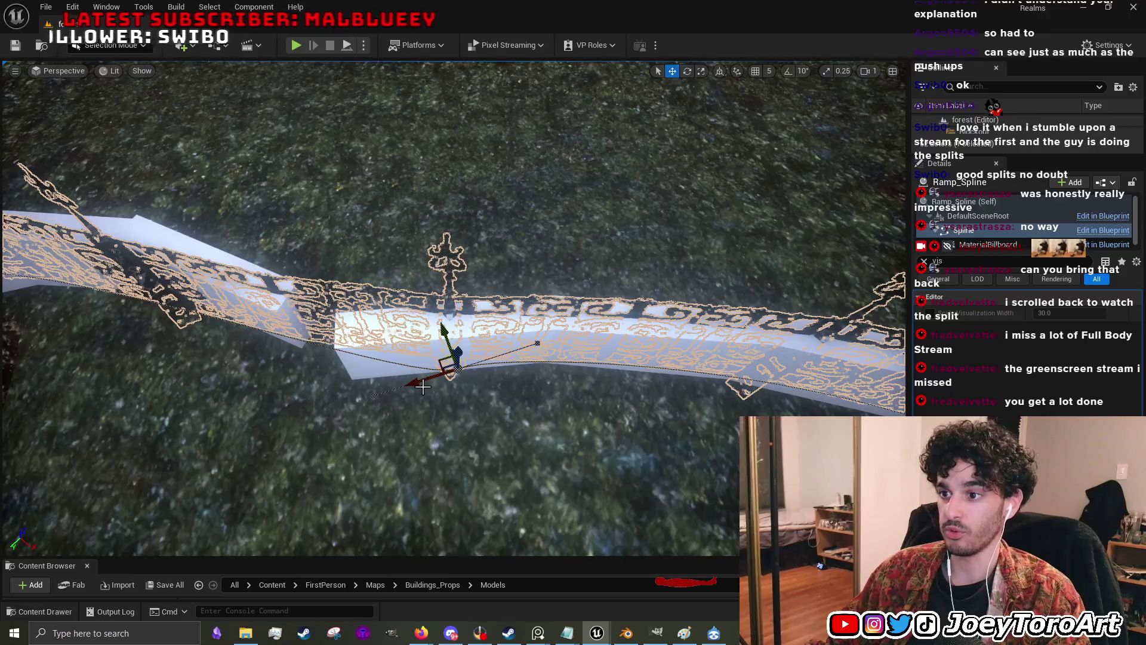
mouse_move(481, 326)
mouse_down()
mouse_move(549, 325)
mouse_move(537, 323)
mouse_up()
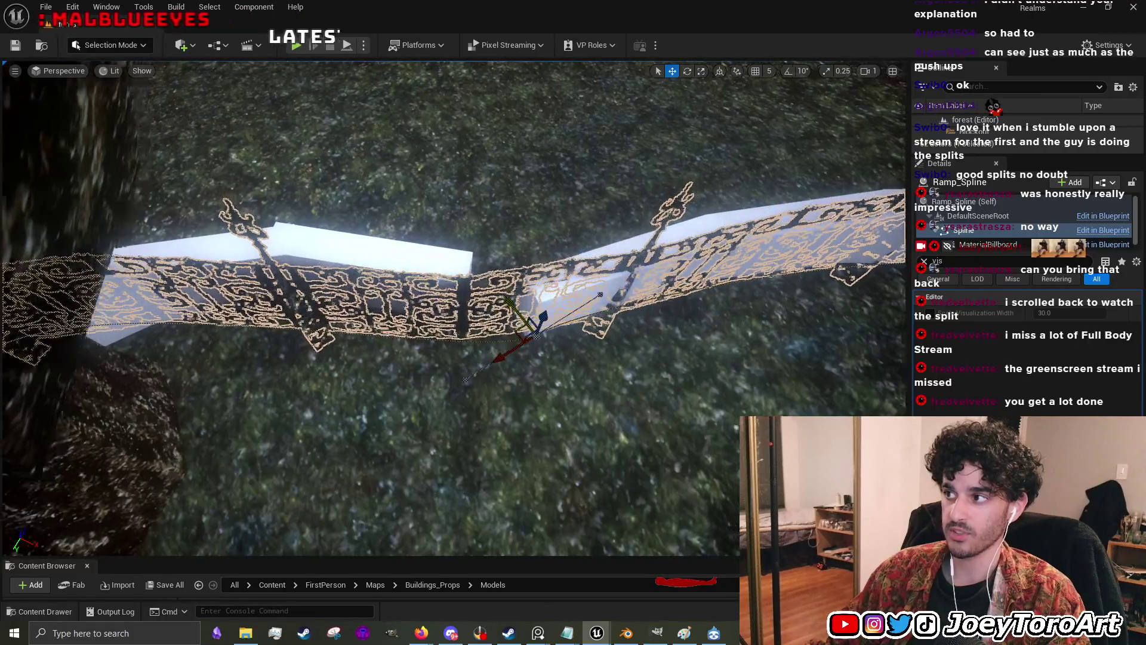
scroll(538, 323, down, 10)
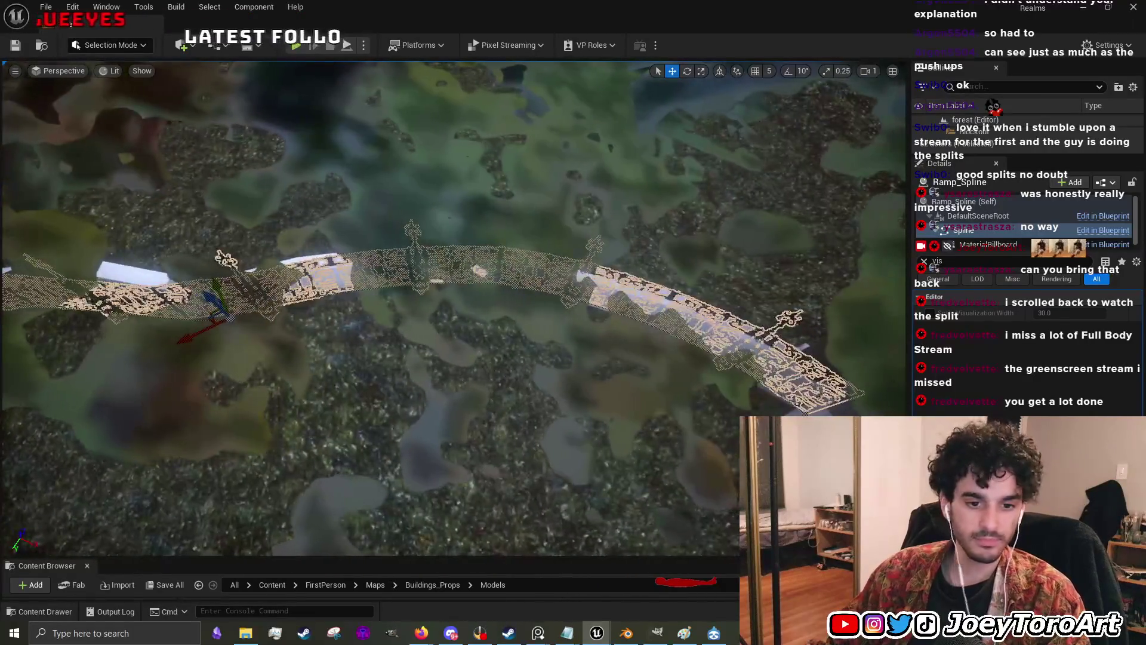
scroll(454, 299, up, 10)
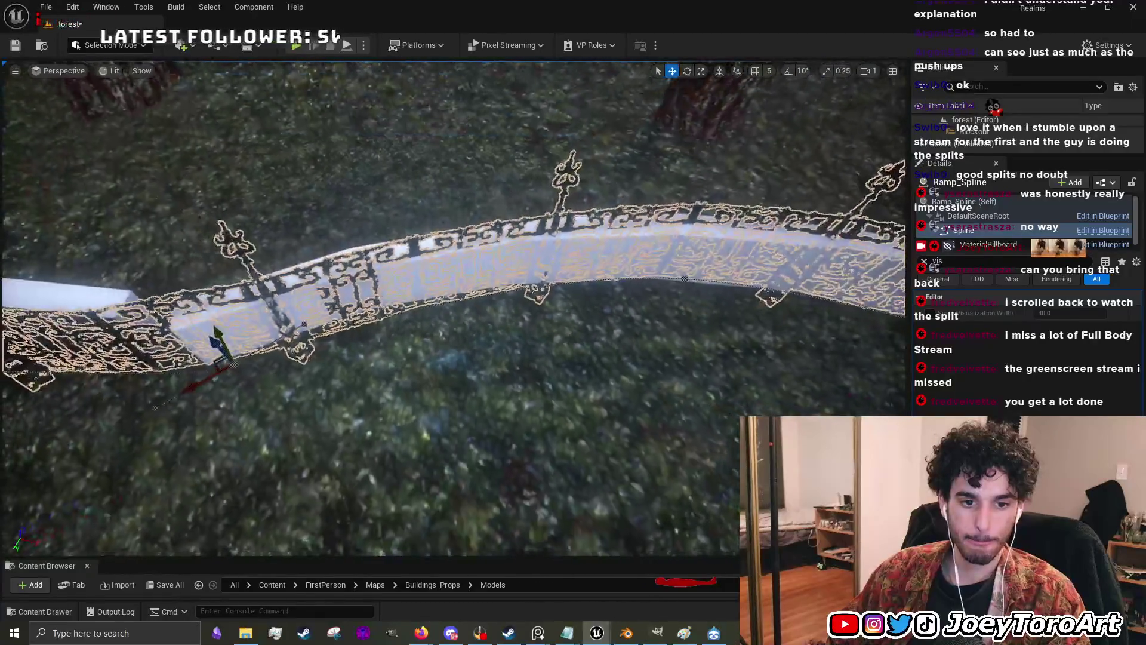
mouse_move(721, 310)
mouse_down()
mouse_move(433, 290)
mouse_move(419, 311)
mouse_move(508, 341)
mouse_up()
drag(358, 356, 353, 354)
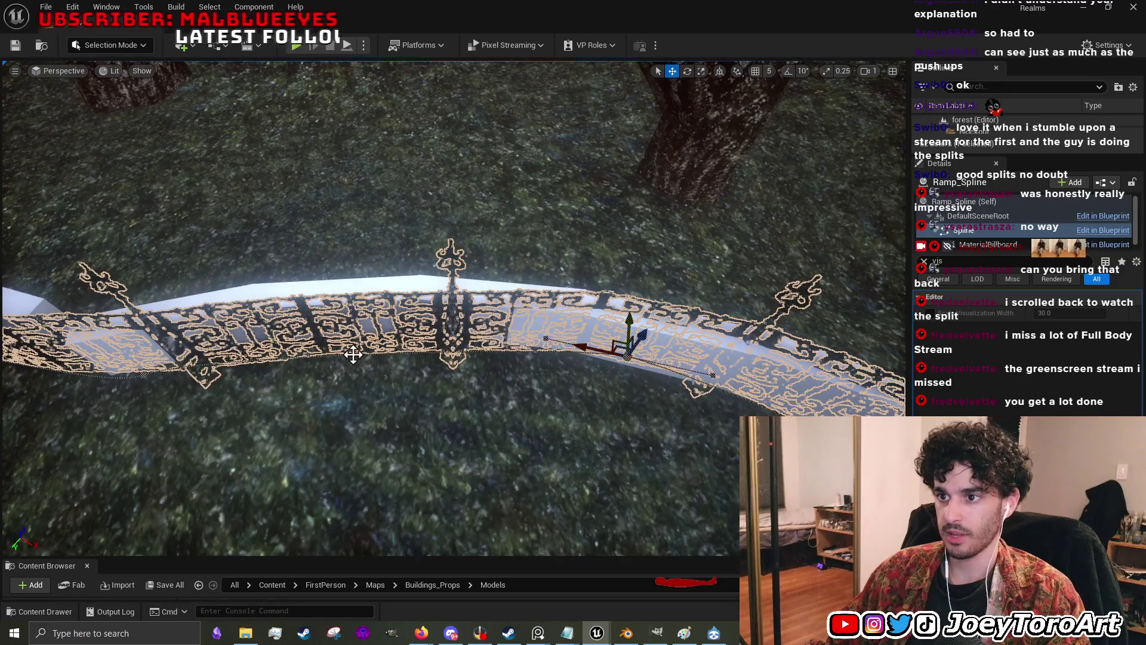
- Apply a spline point option to curve the fence into an arch, then shift the next point right
right_click(376, 364)
click(388, 376)
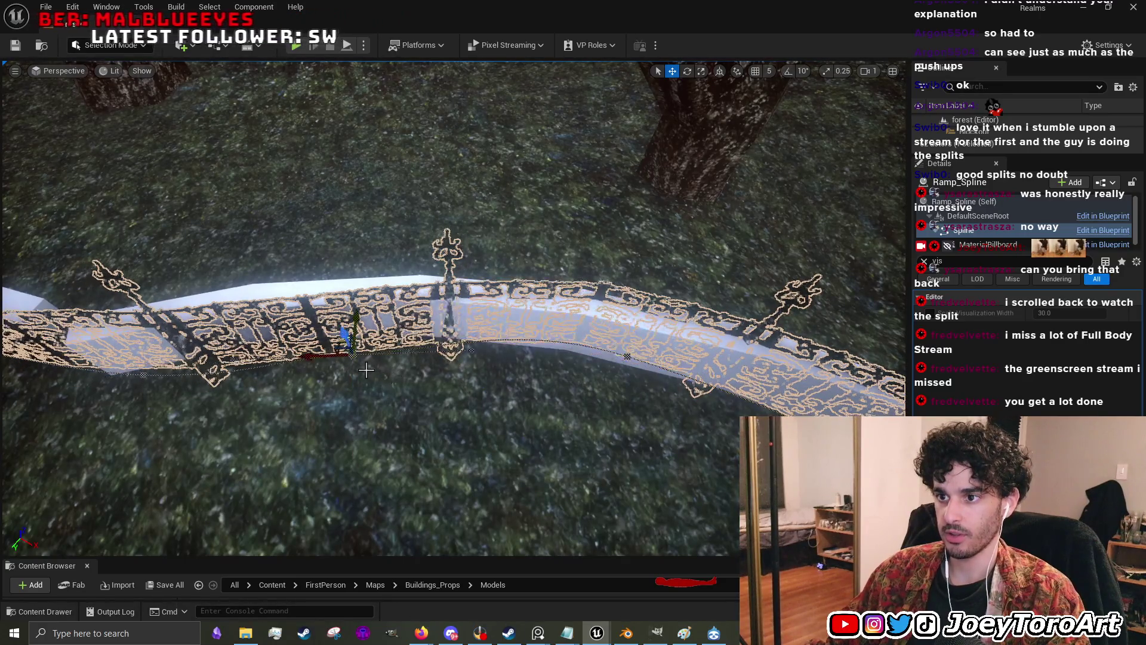
mouse_move(352, 326)
mouse_down()
mouse_move(263, 331)
mouse_move(294, 327)
mouse_up()
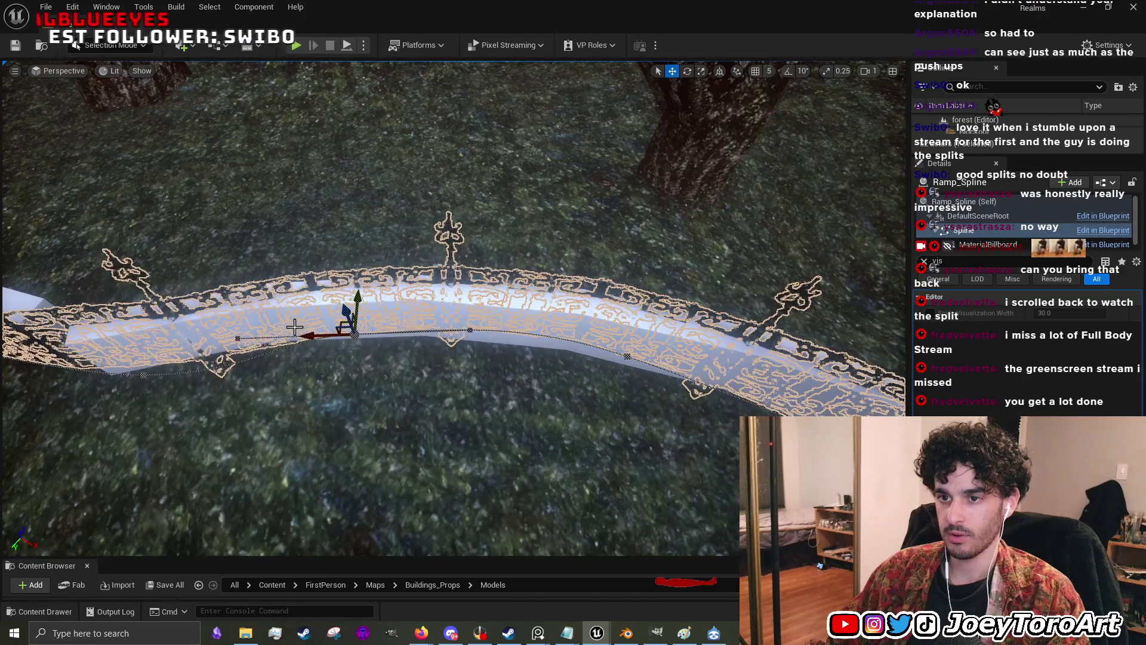
click(242, 337)
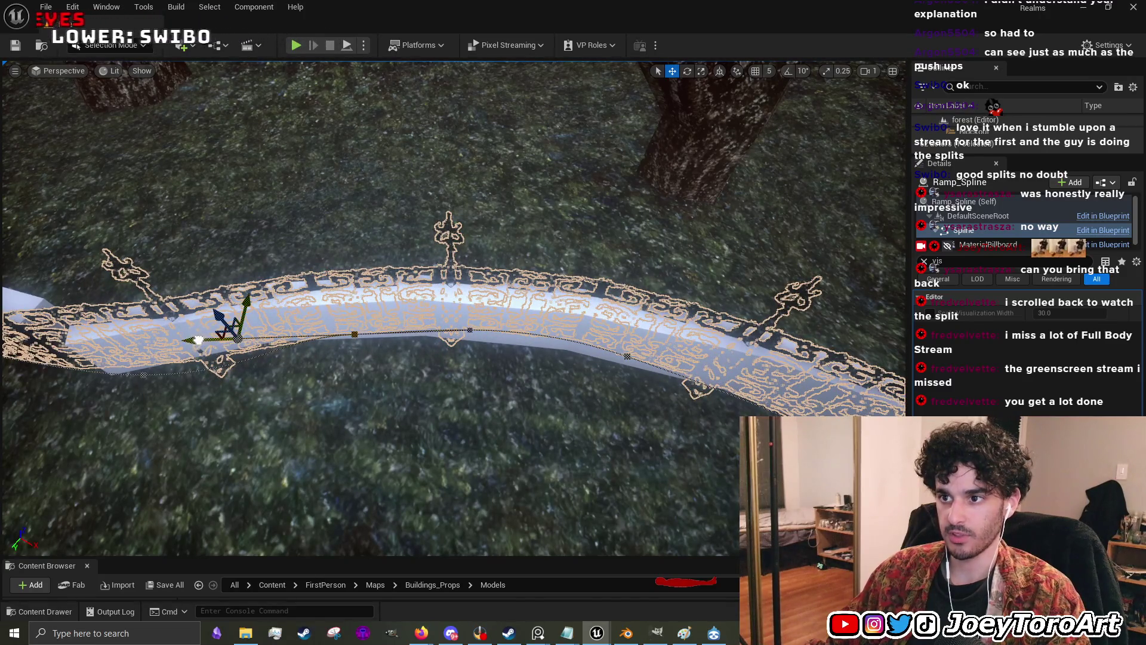
drag(199, 339, 254, 338)
- Rotate that spline point about -9°, undo, and open the File menu
key(e)
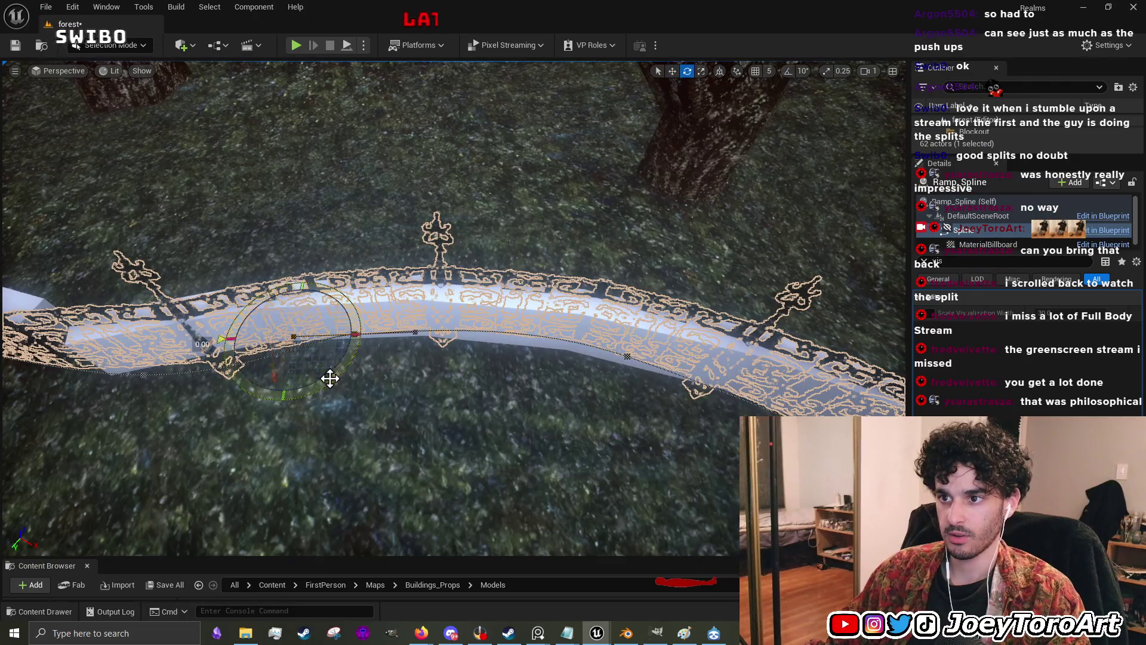
drag(332, 384, 332, 384)
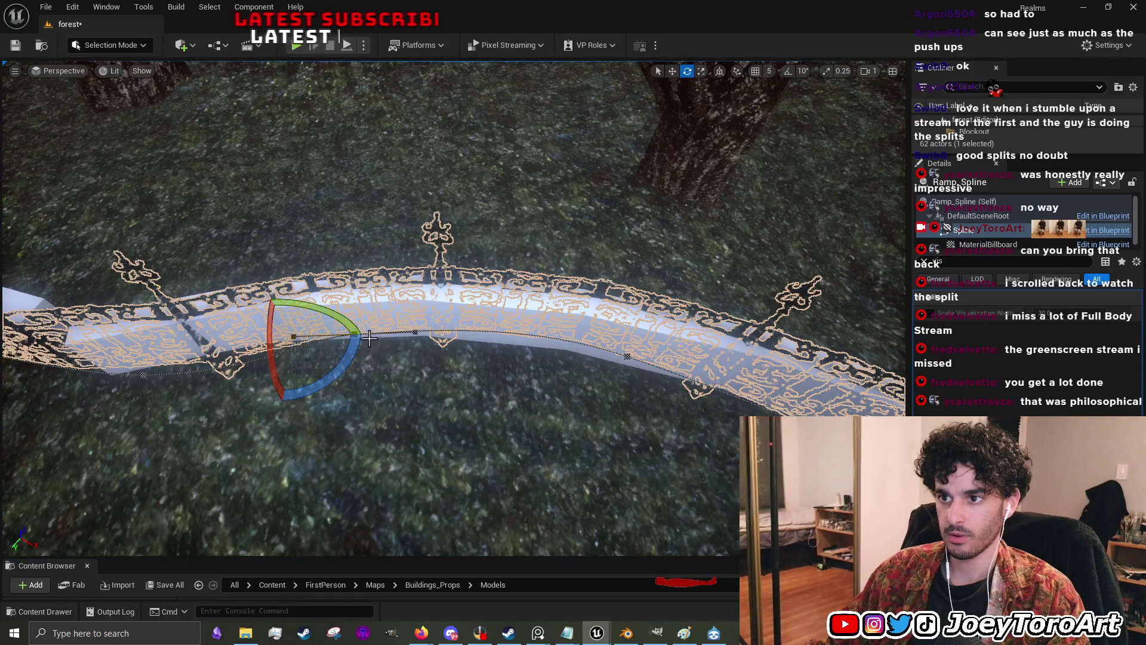
key(ctrl+z)
click(46, 7)
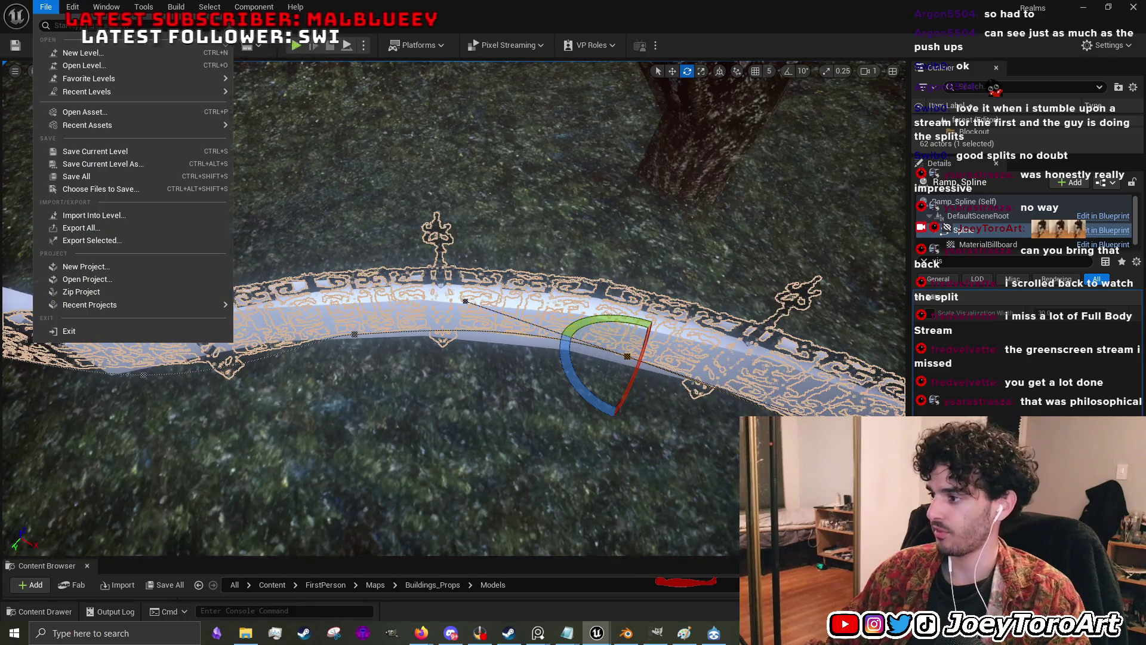
- Save all eight changed assets, then rotate another spline point to bend the fence slightly
key(ctrl+shift+s)
click(659, 451)
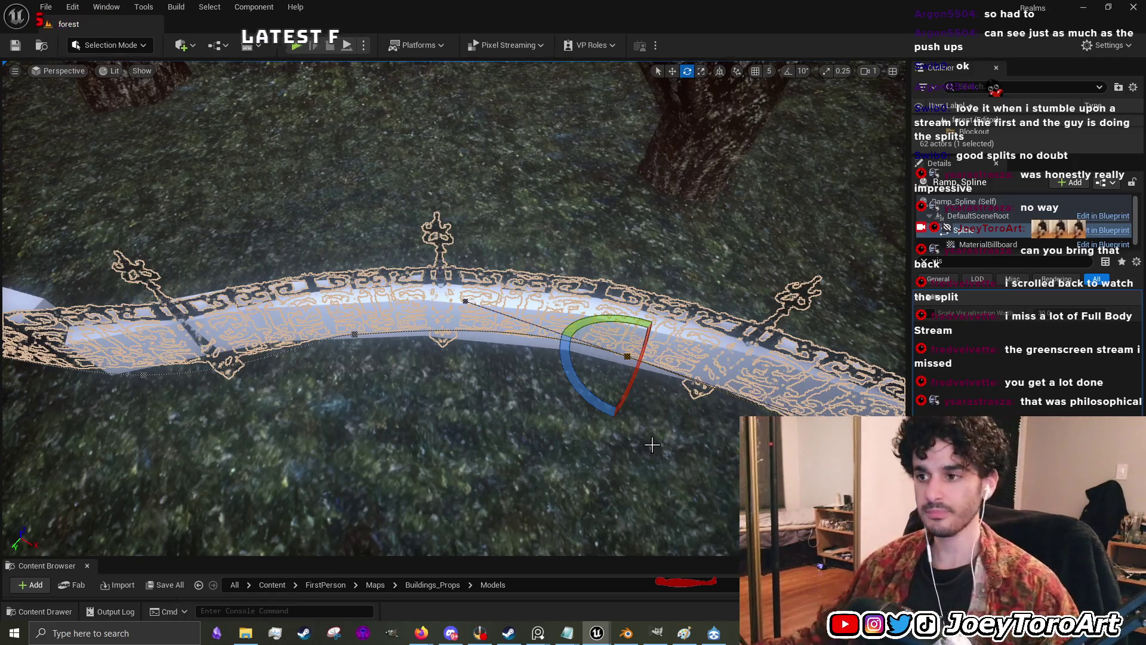
click(355, 338)
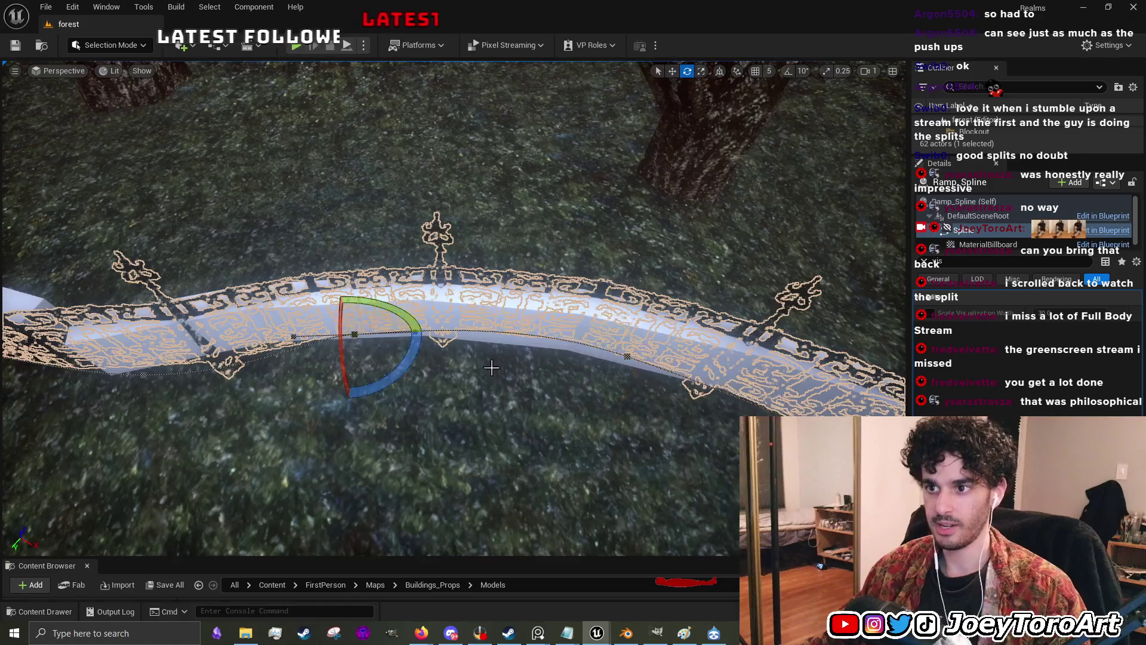
key(f)
key(w)
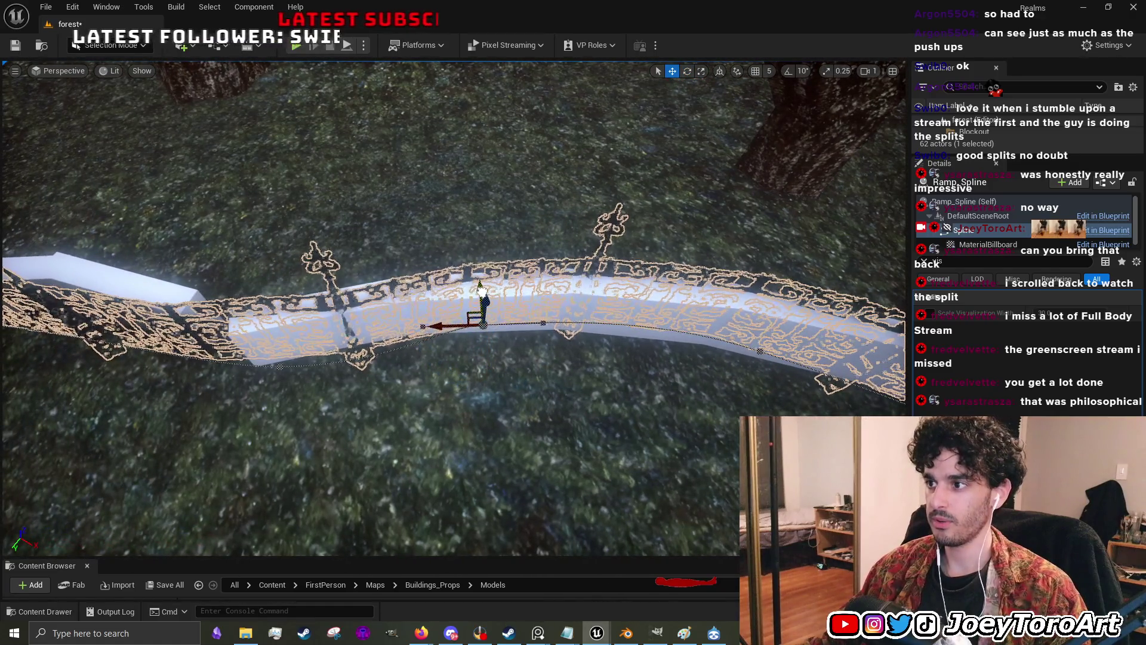
key(e)
drag(460, 379, 367, 367)
- Select a different fence spline point and move it right and slightly up to reshape the railing
key(Escape)
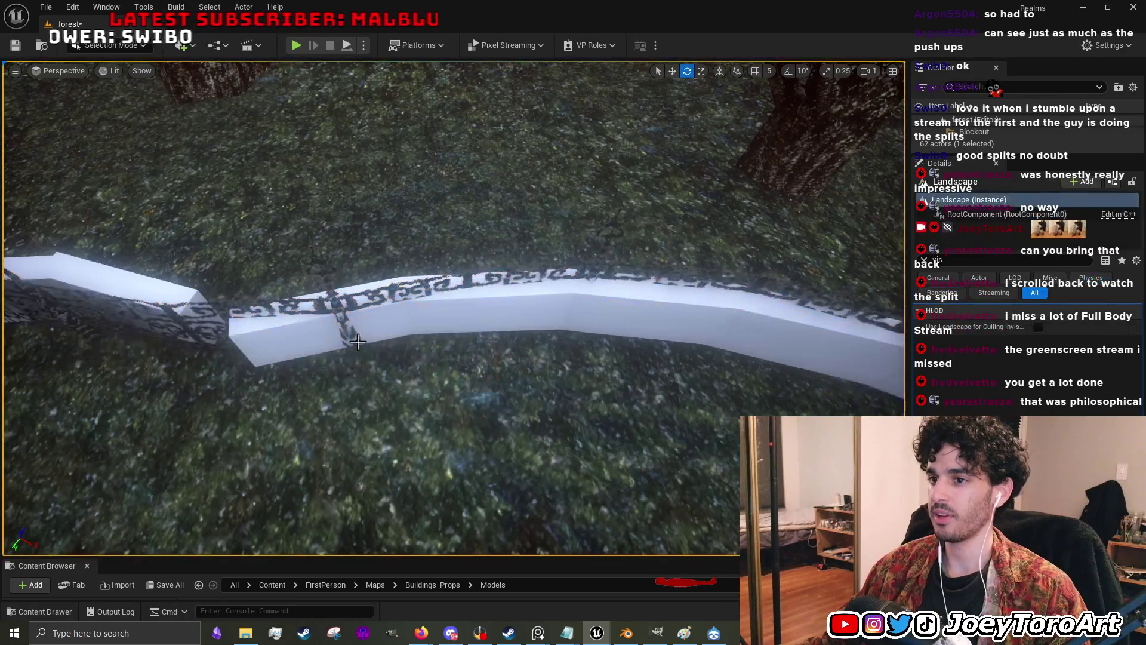
click(355, 342)
click(287, 360)
key(f)
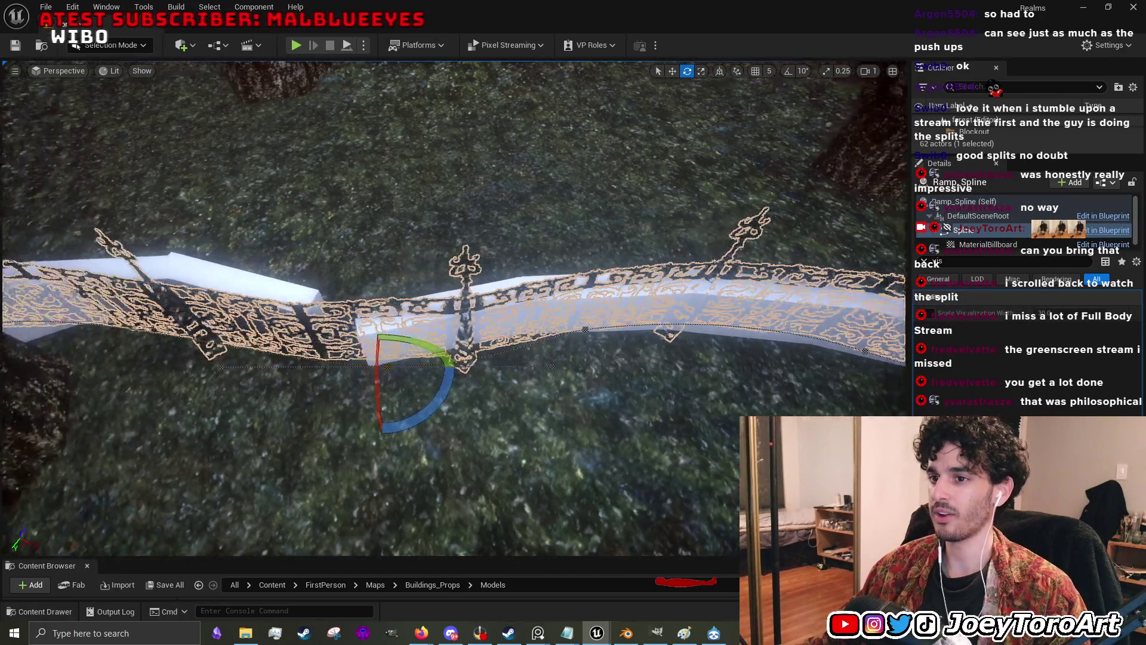
key(w)
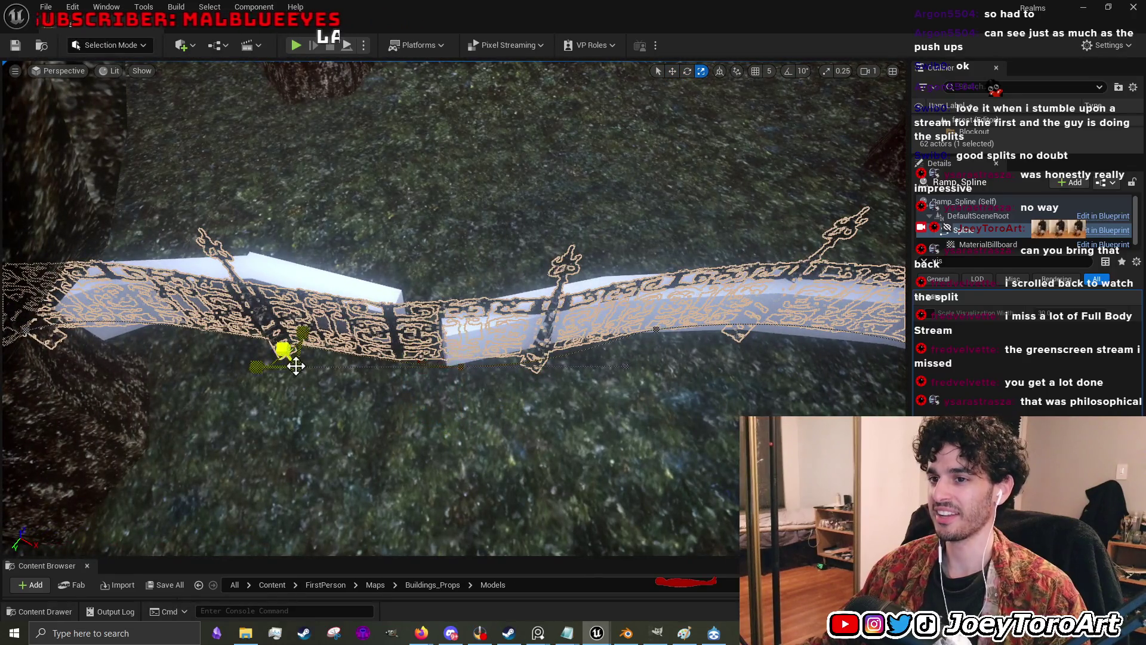
drag(273, 370, 405, 374)
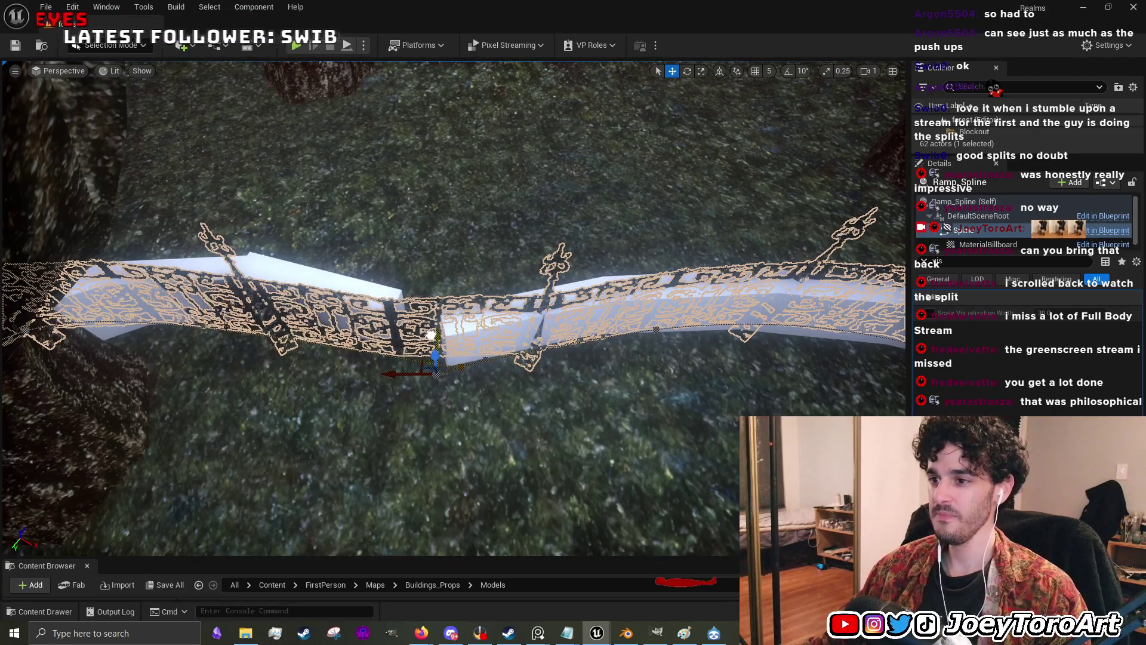
drag(463, 367, 437, 379)
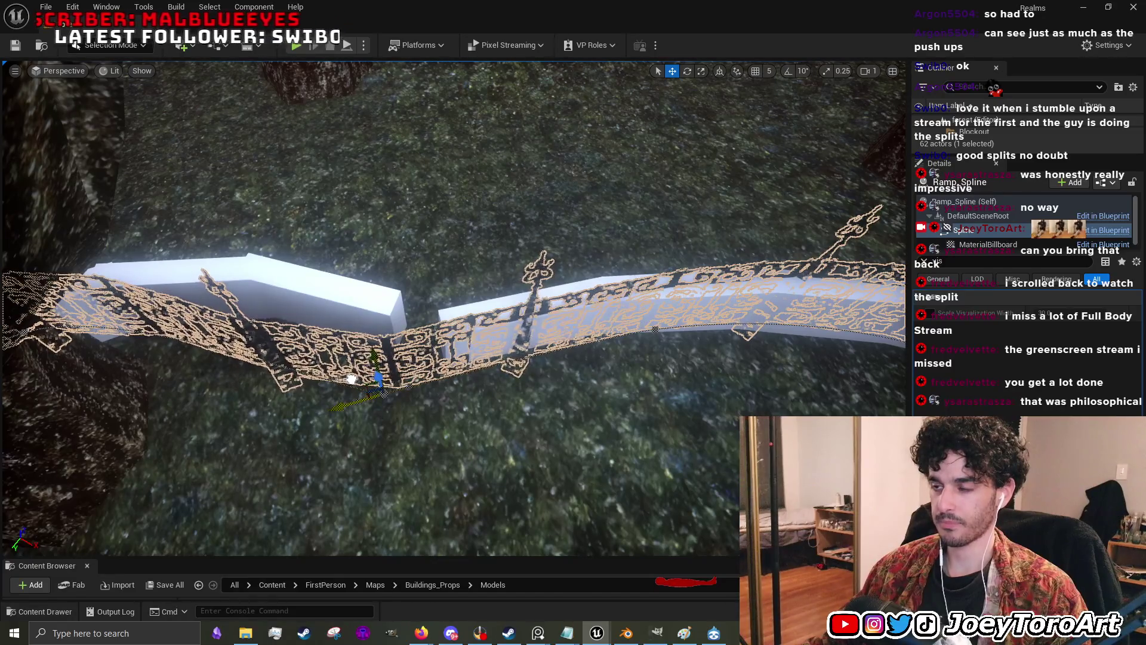
- View the fence from a low side angle, then reselect it and its Spline component up close
mouse_move(360, 381)
mouse_down()
mouse_move(549, 450)
mouse_move(436, 394)
mouse_move(460, 376)
mouse_move(486, 379)
mouse_up()
click(436, 394)
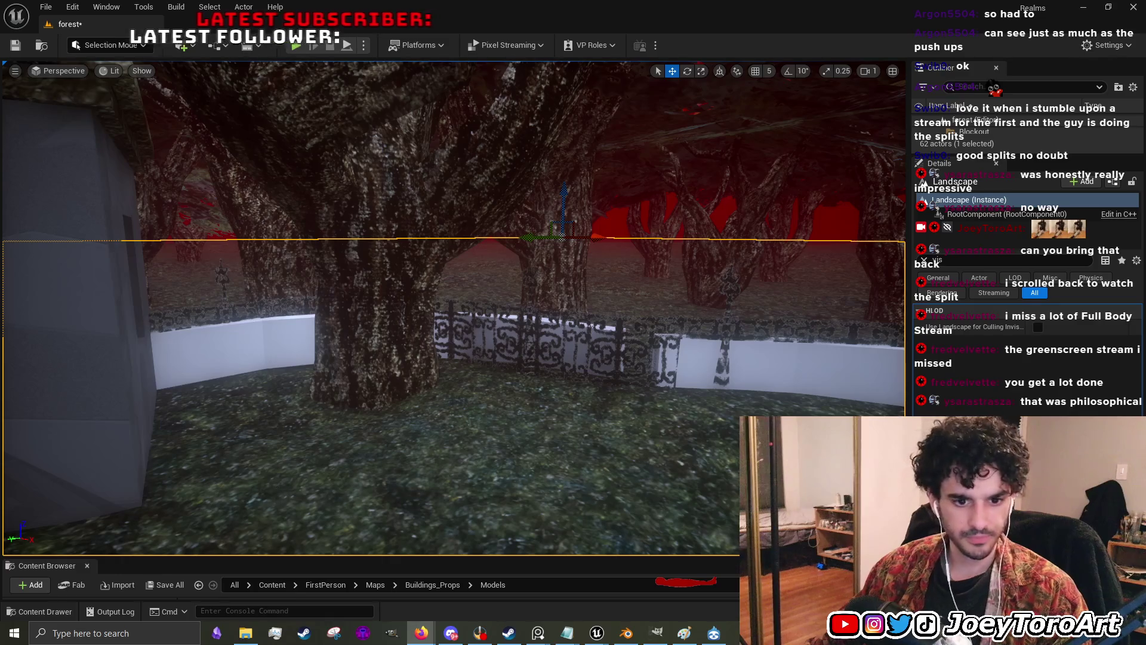
scroll(551, 409, up, 5)
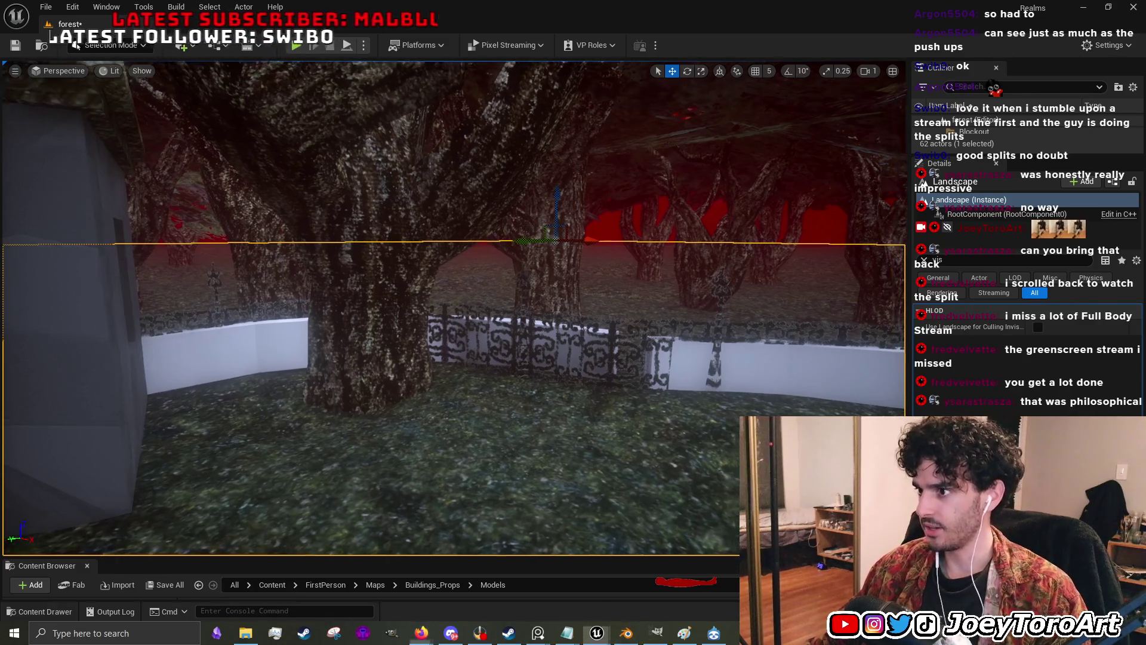
scroll(551, 409, up, 1)
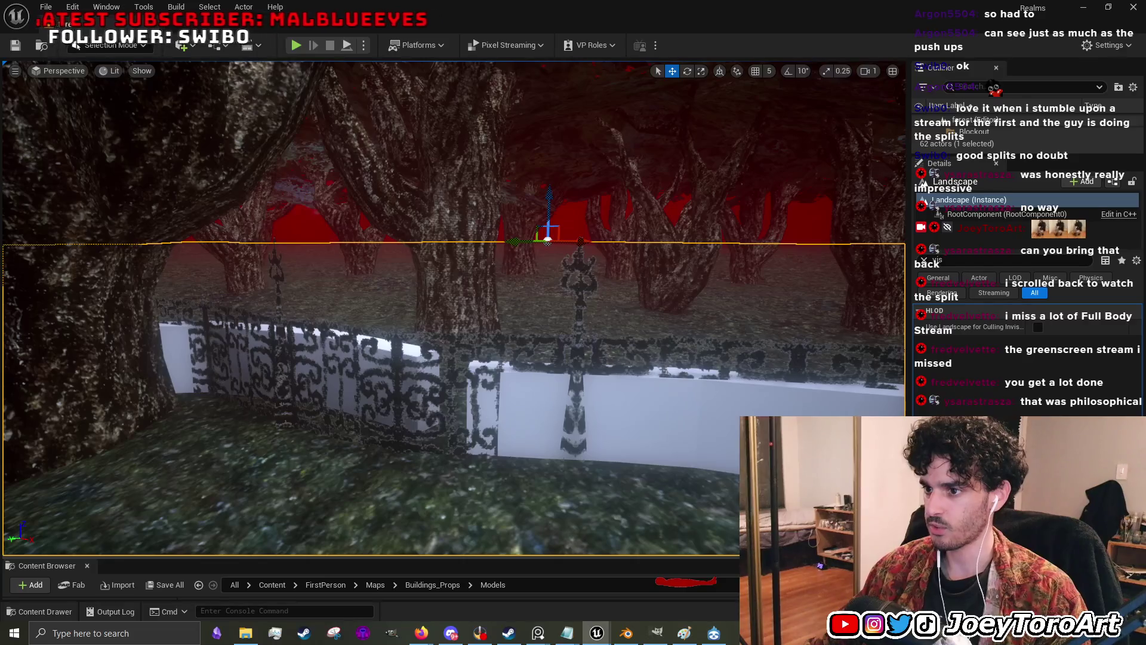
click(439, 416)
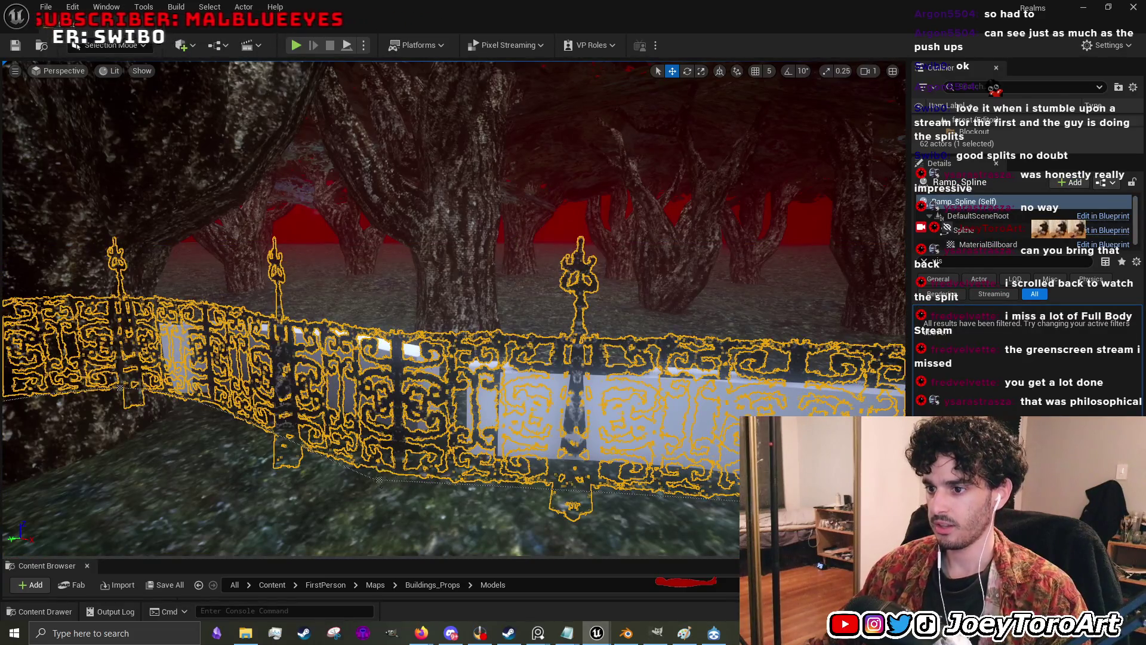
click(379, 473)
scroll(400, 461, up, 5)
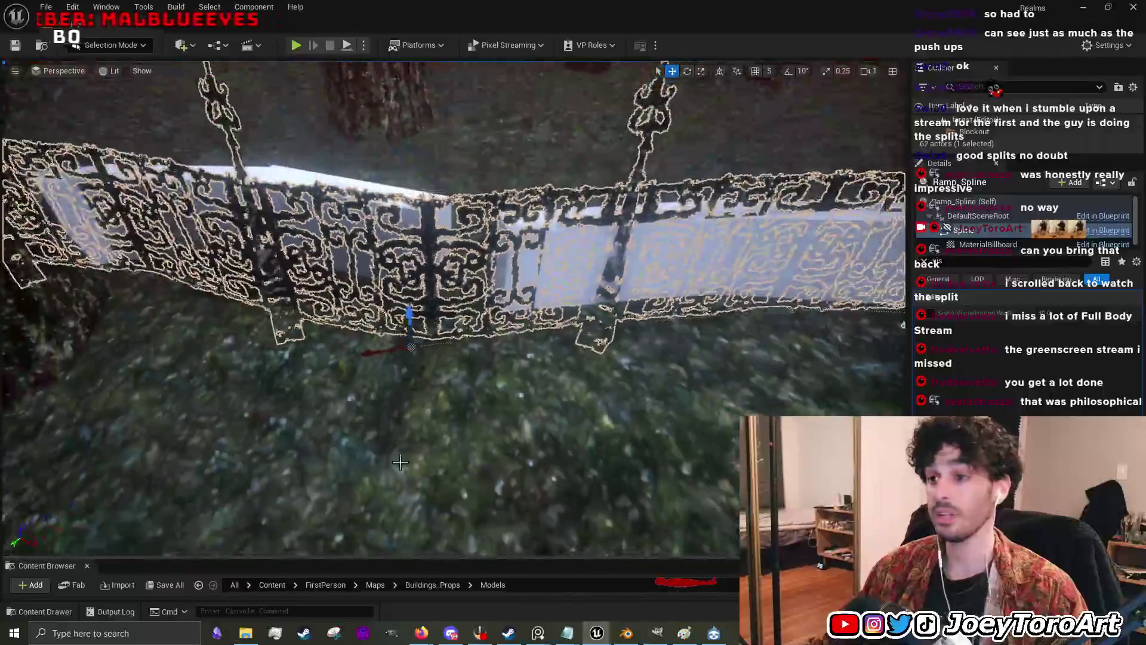
click(416, 361)
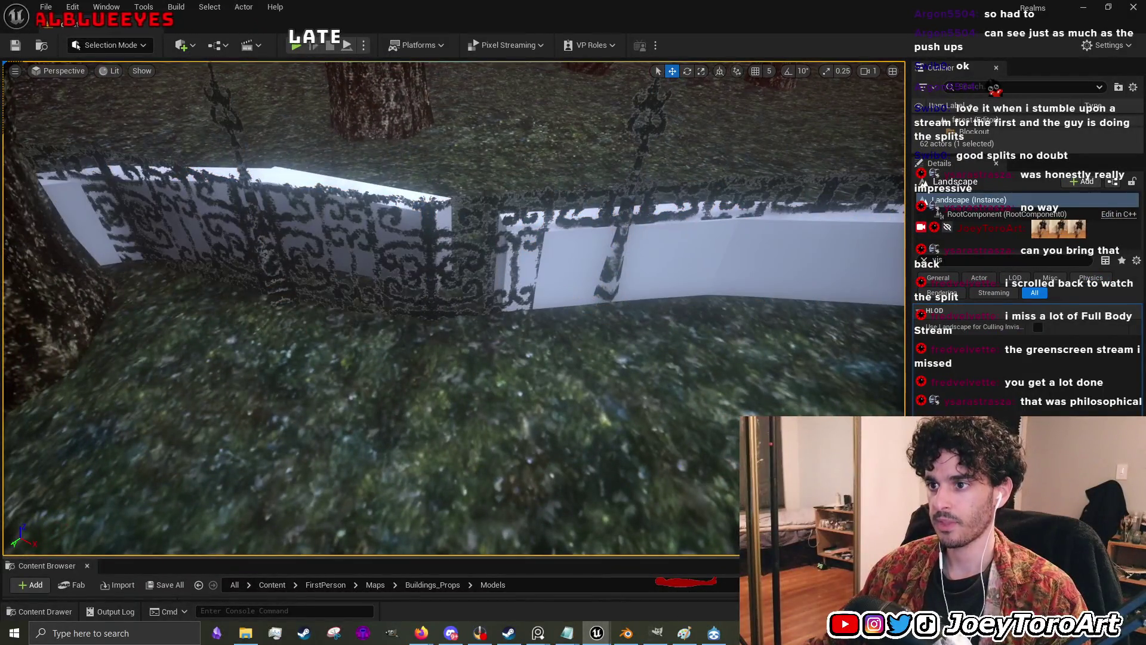
click(435, 302)
scroll(435, 301, up, 3)
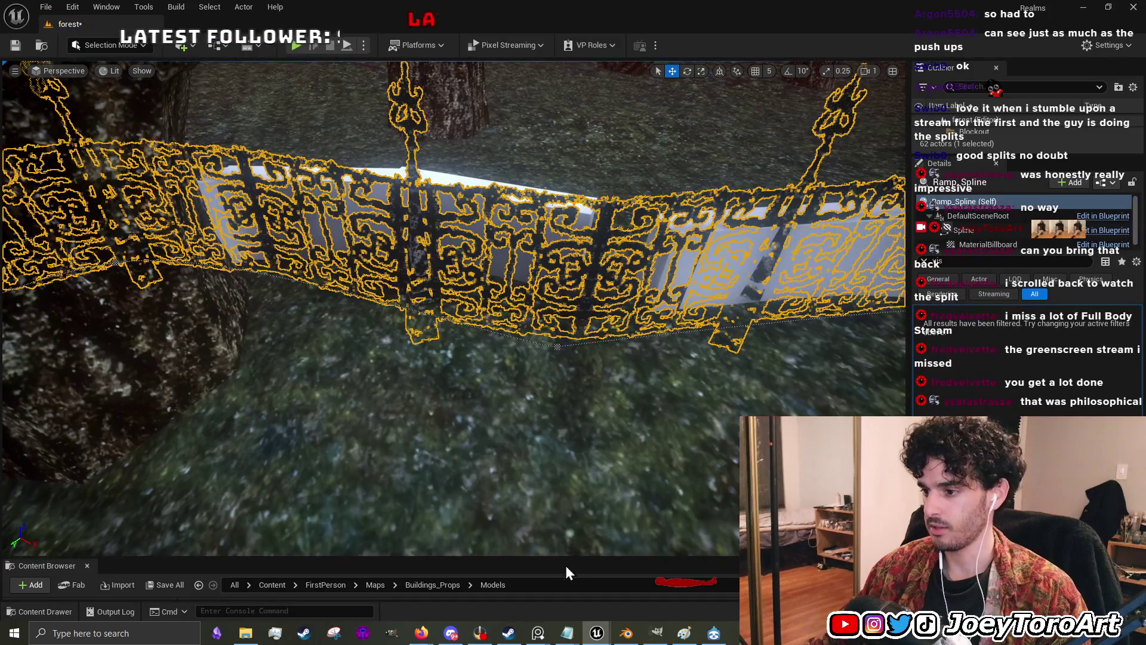
drag(579, 326, 639, 450)
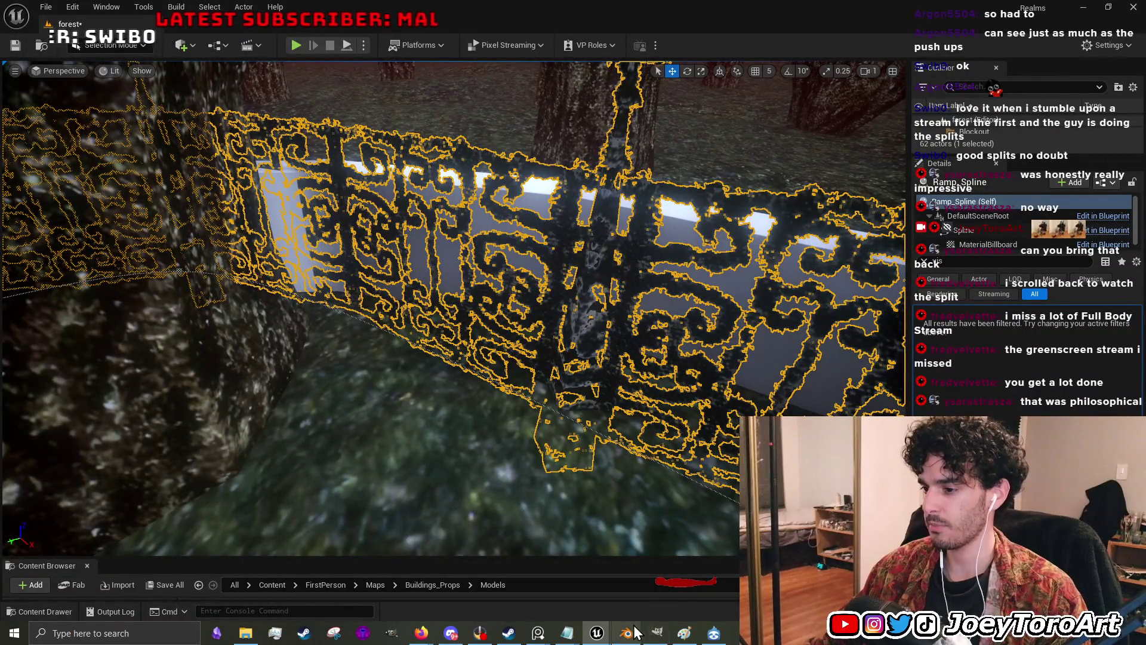
mouse_move(626, 633)
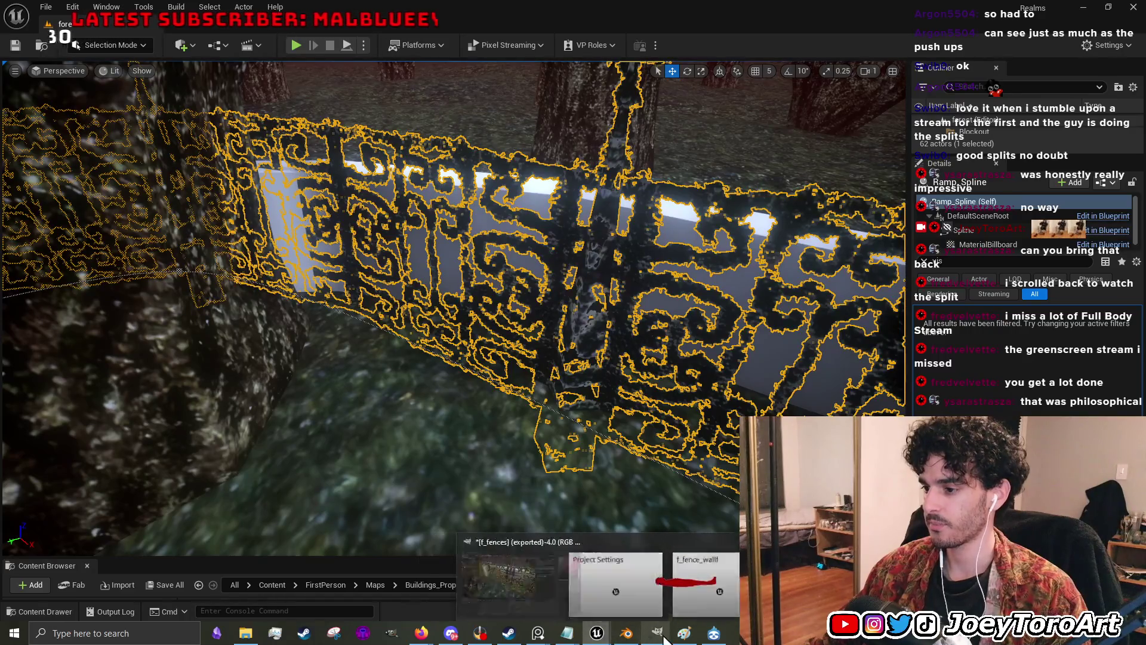
click(506, 391)
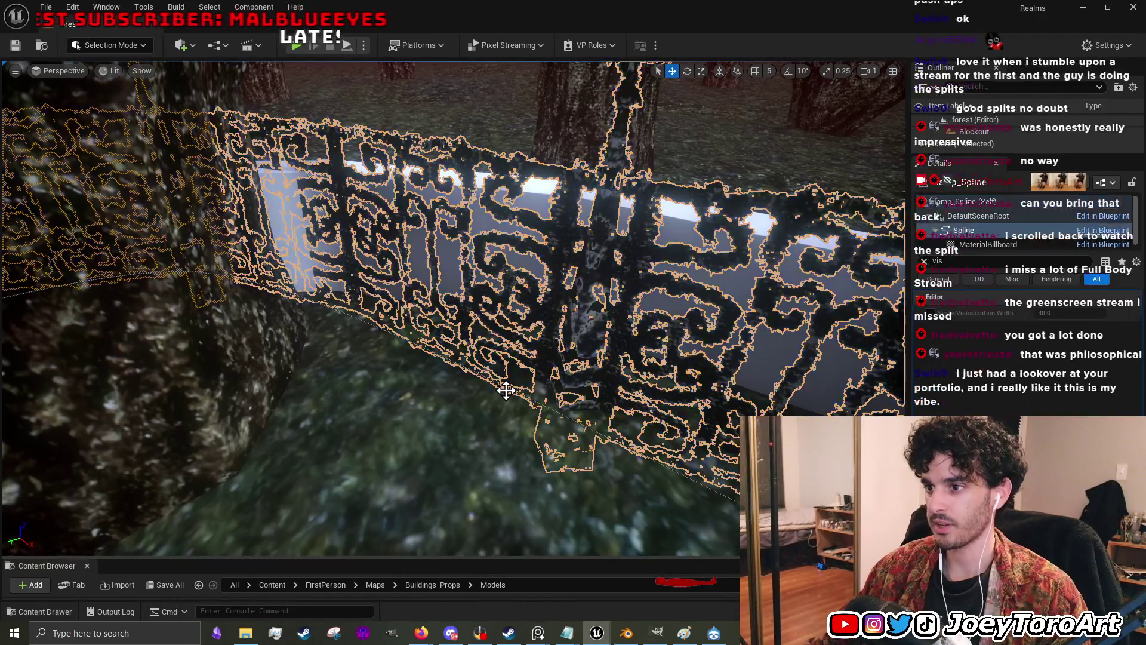
- Pick a Ramp_Spline point, turn toward the wall, and drag the point to shape the railing's corner
click(506, 391)
mouse_move(506, 391)
mouse_down()
mouse_move(358, 299)
mouse_move(226, 302)
mouse_move(476, 308)
mouse_up()
click(403, 297)
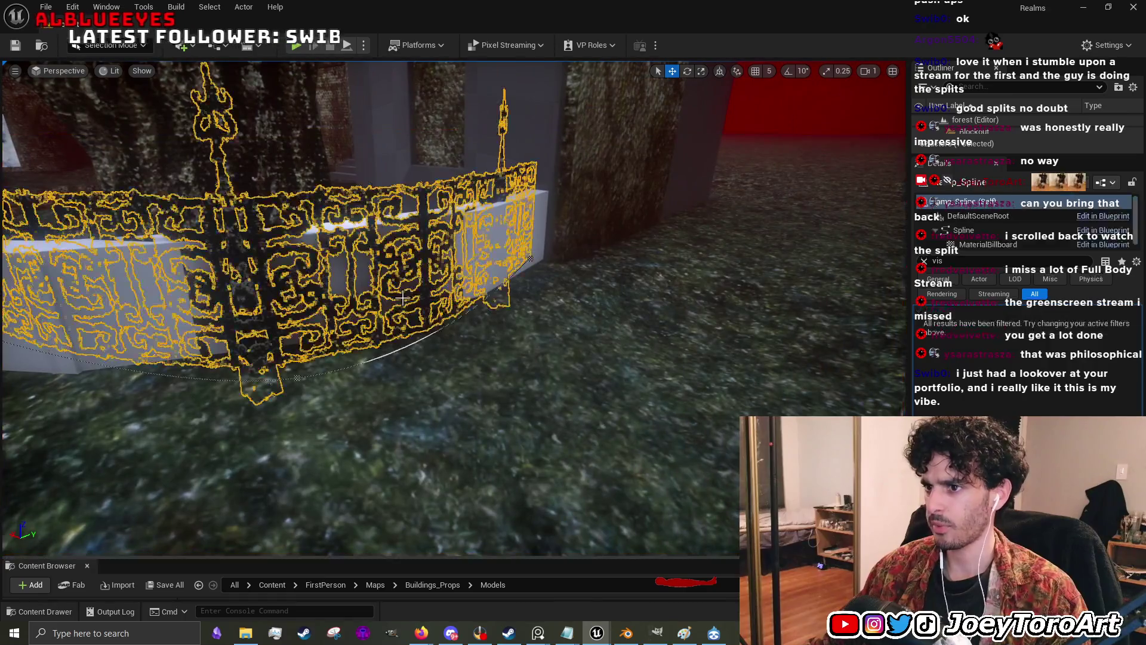
click(297, 378)
drag(320, 375, 405, 323)
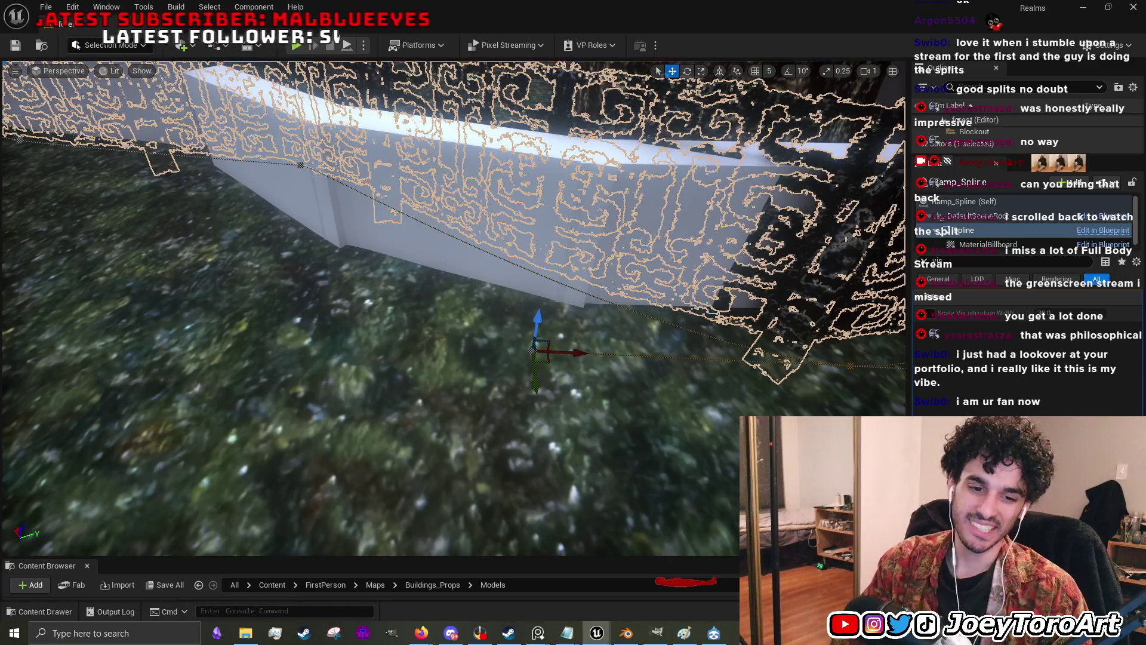
mouse_move(356, 270)
mouse_down()
mouse_move(315, 341)
mouse_move(424, 362)
mouse_move(454, 347)
mouse_move(476, 371)
mouse_move(477, 359)
mouse_move(496, 424)
mouse_move(440, 424)
mouse_up()
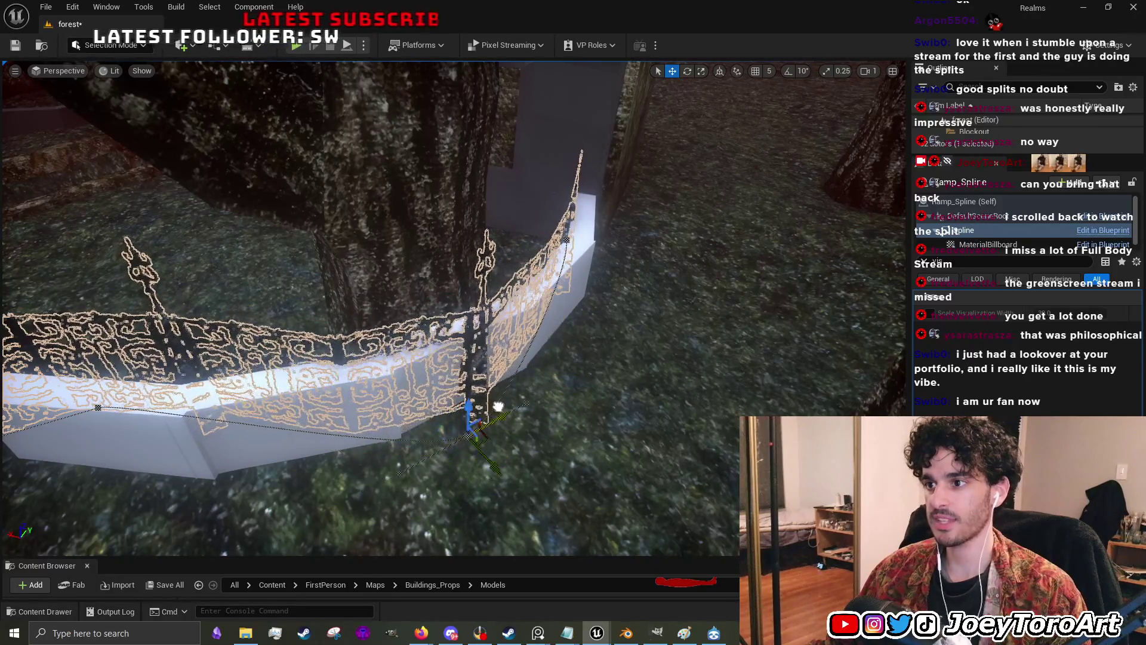
mouse_move(521, 460)
mouse_down()
mouse_move(406, 444)
mouse_move(340, 347)
mouse_move(388, 345)
mouse_up()
- Drag a spline point right along the railing, then select another point on the fence
drag(241, 323, 376, 350)
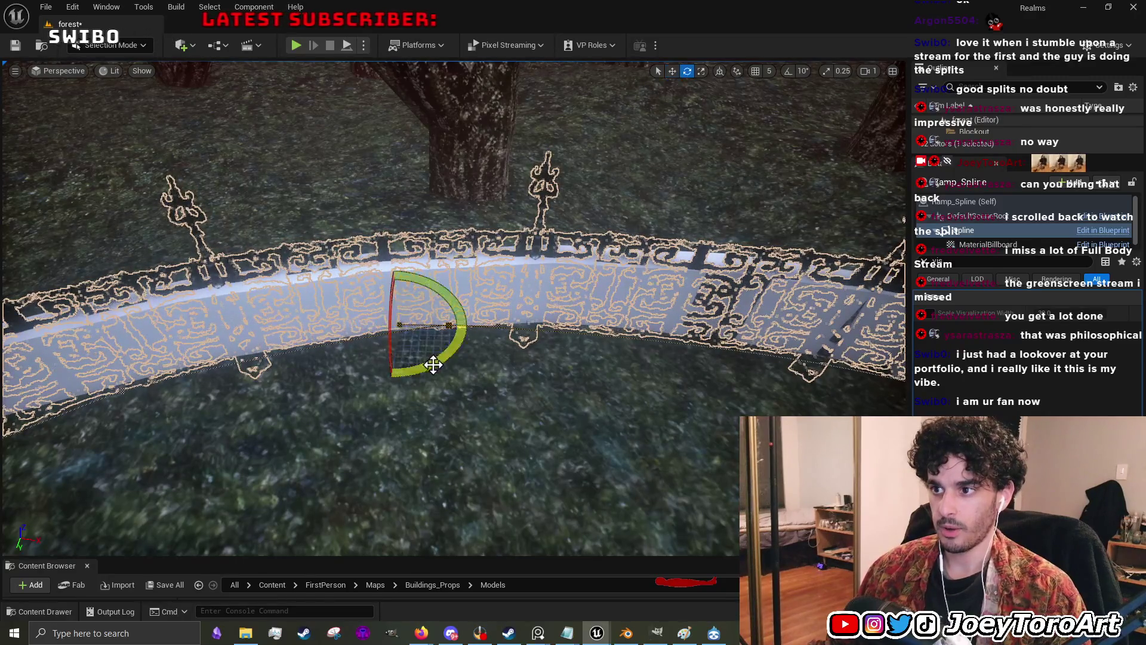
click(466, 336)
scroll(573, 346, up, 6)
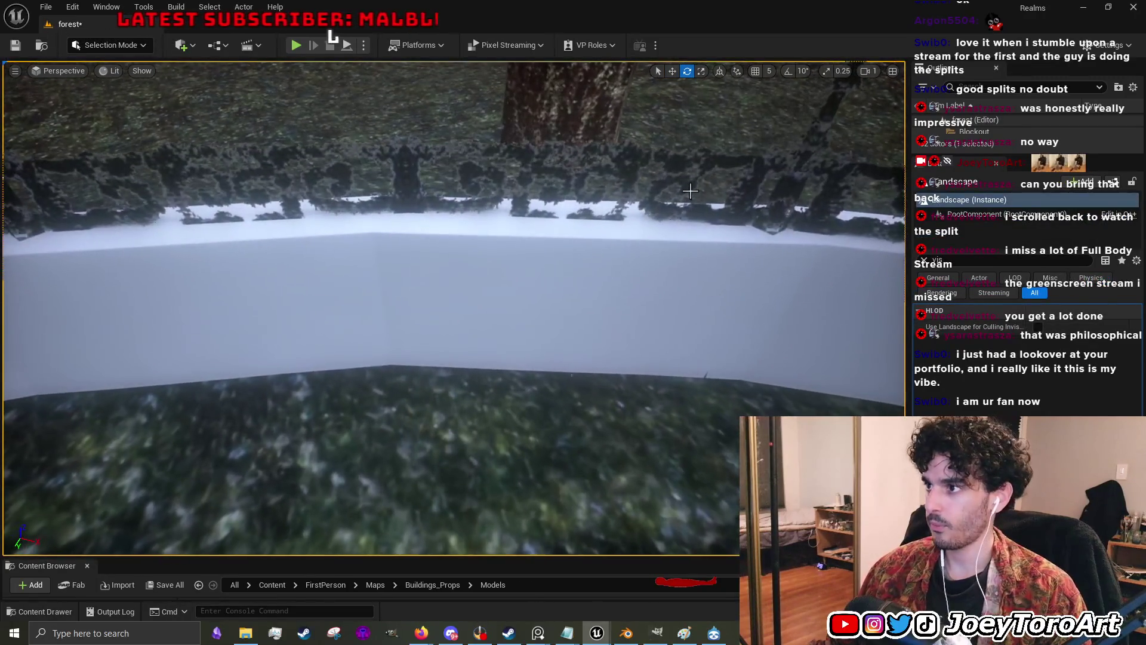
click(532, 363)
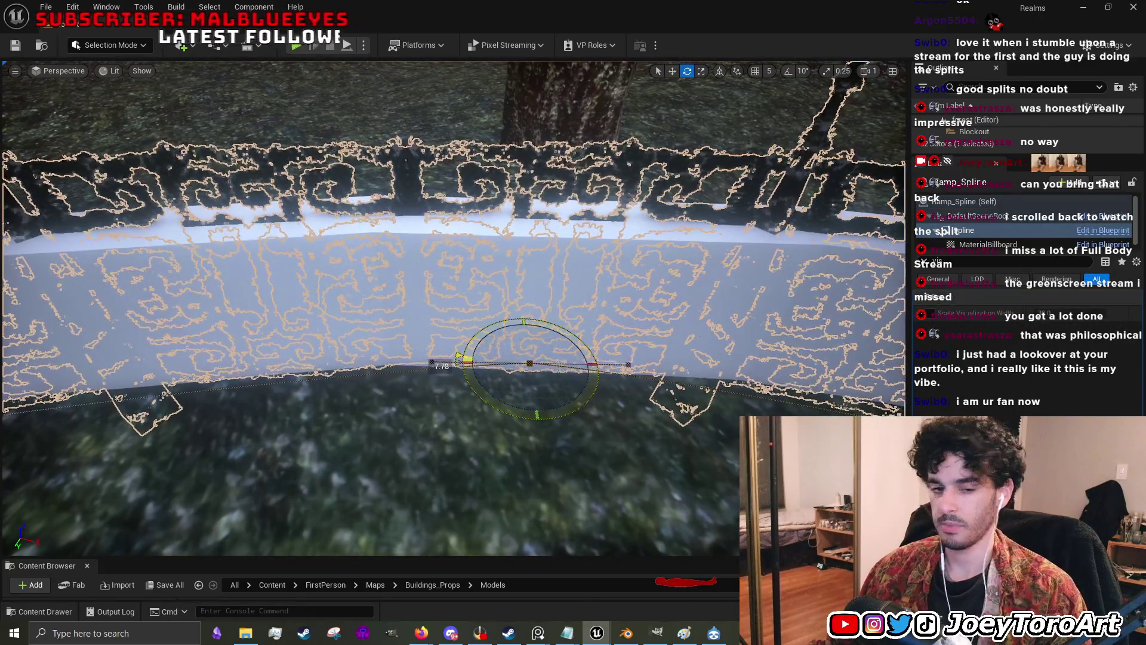
scroll(481, 309, down, 5)
scroll(581, 356, up, 4)
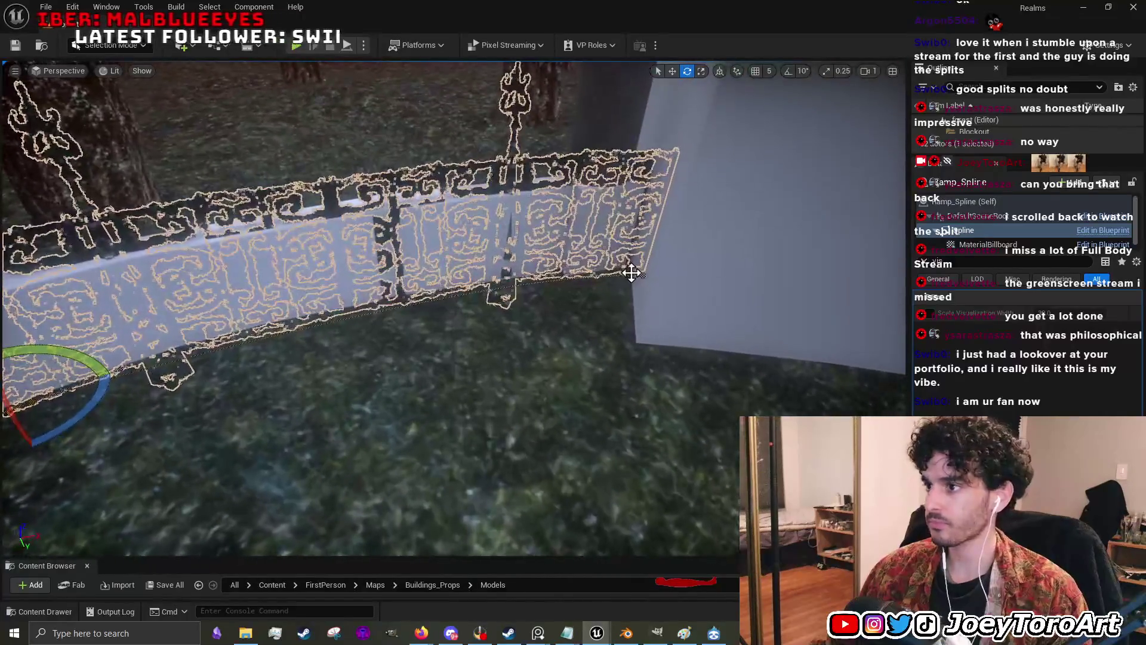
- Move two more railing spline points to the right to bend the railing along the wall
click(432, 270)
key(w)
mouse_move(404, 266)
mouse_down()
mouse_move(537, 278)
mouse_move(330, 312)
mouse_up()
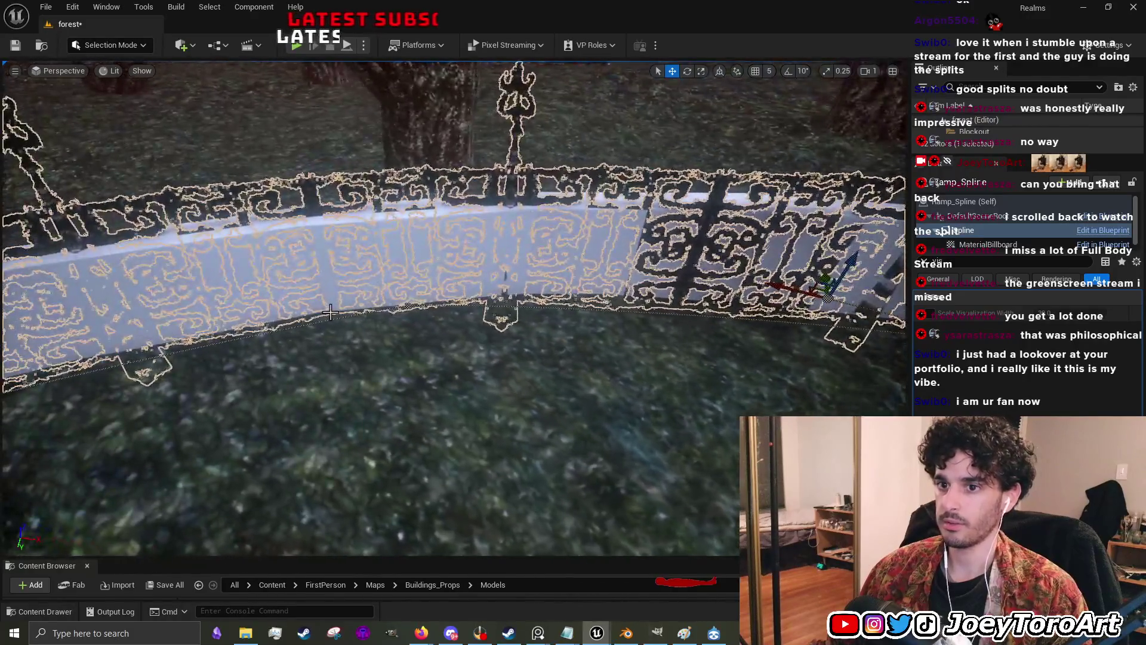
click(407, 307)
mouse_move(406, 307)
mouse_down()
mouse_move(530, 306)
mouse_move(465, 321)
mouse_up()
click(465, 321)
- Frame a railing spline point, slide it right, and rotate it slightly
click(234, 344)
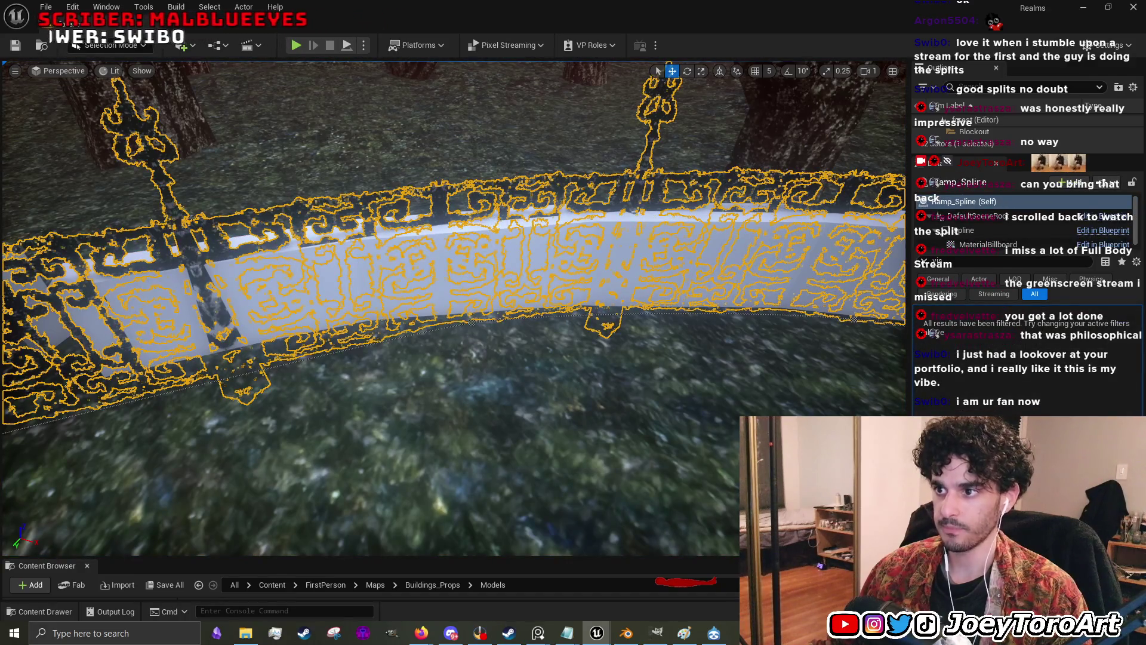
click(447, 325)
drag(471, 310, 709, 305)
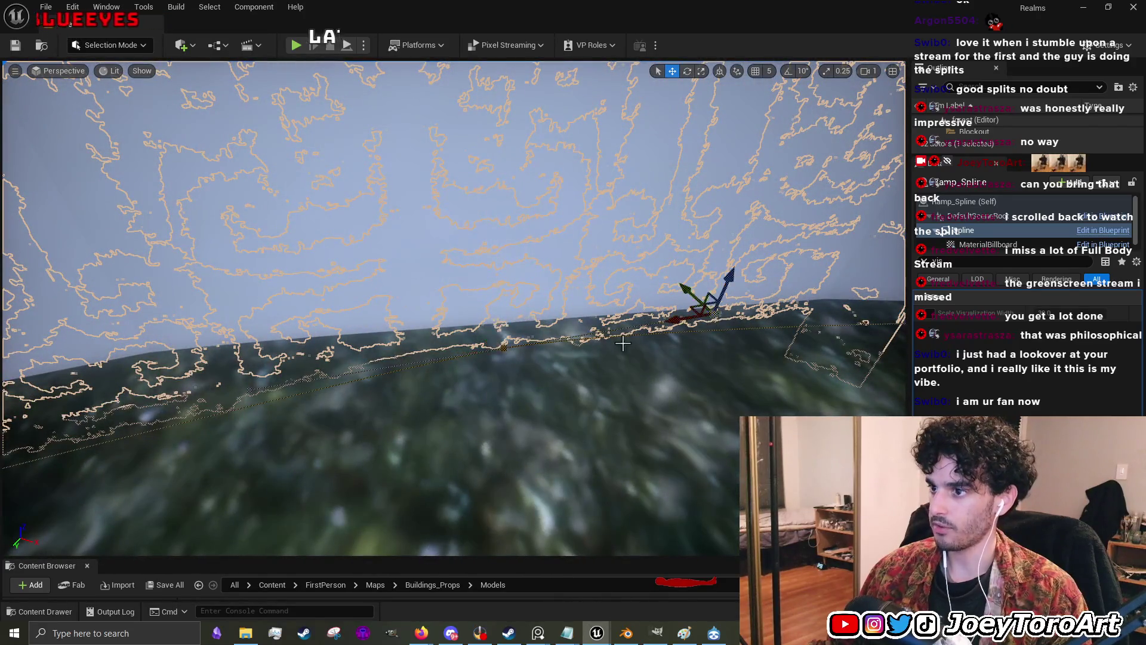
key(f)
drag(505, 317, 553, 319)
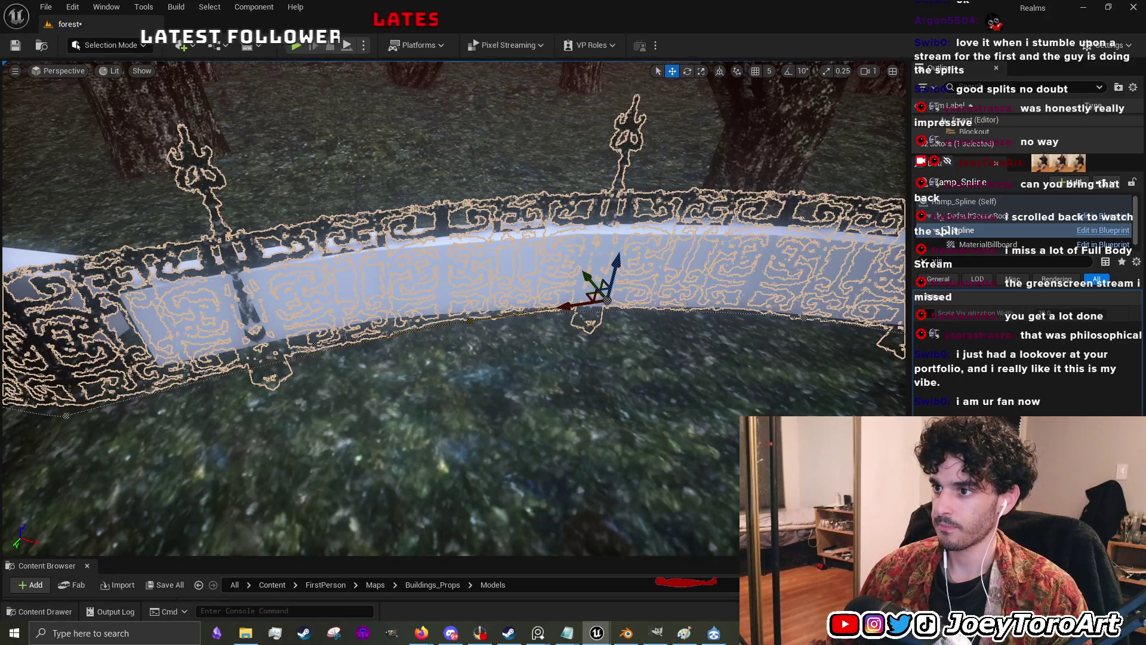
mouse_move(448, 361)
mouse_down()
mouse_move(433, 338)
mouse_move(397, 396)
mouse_up()
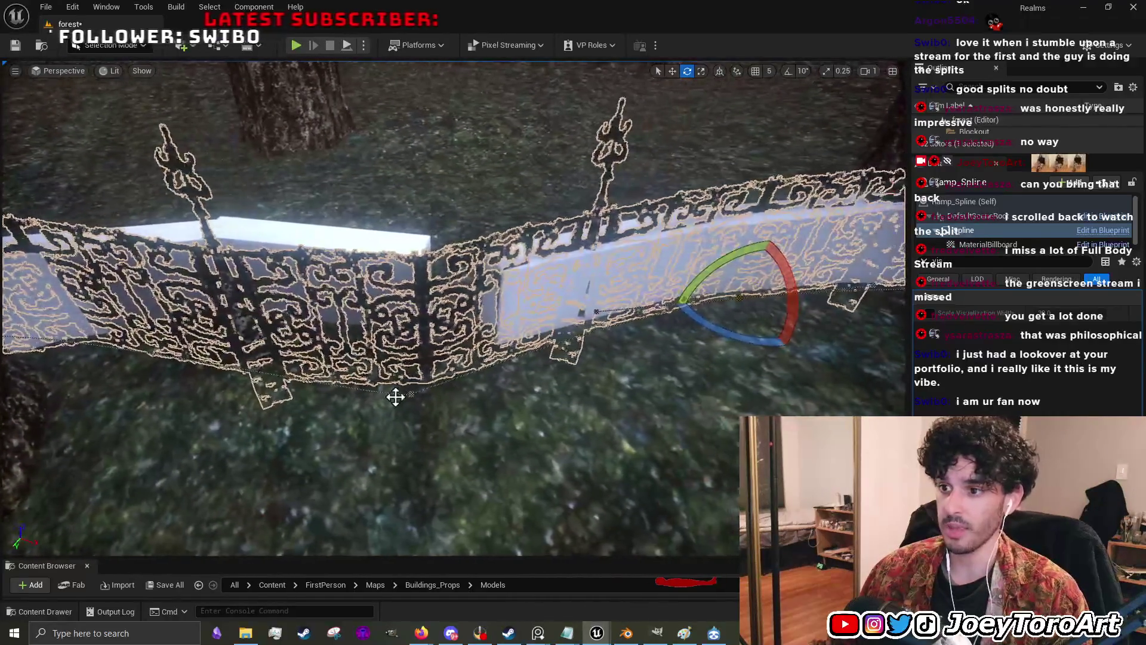
- Move the railing's end point to the right, then deselect the railing
click(409, 399)
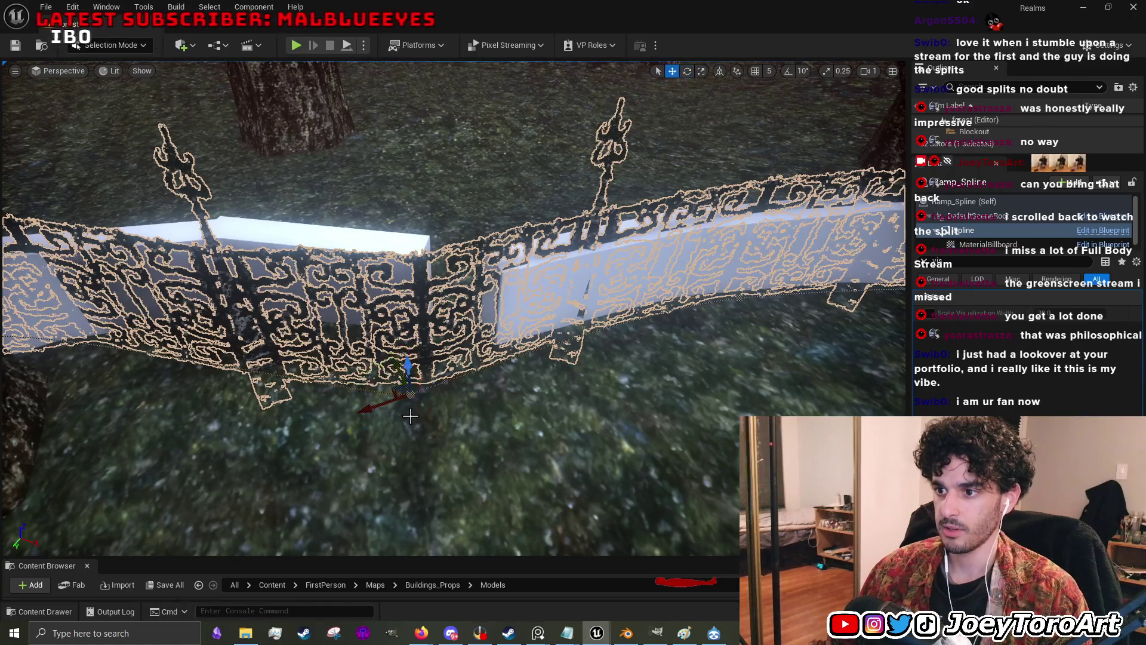
drag(402, 438, 402, 439)
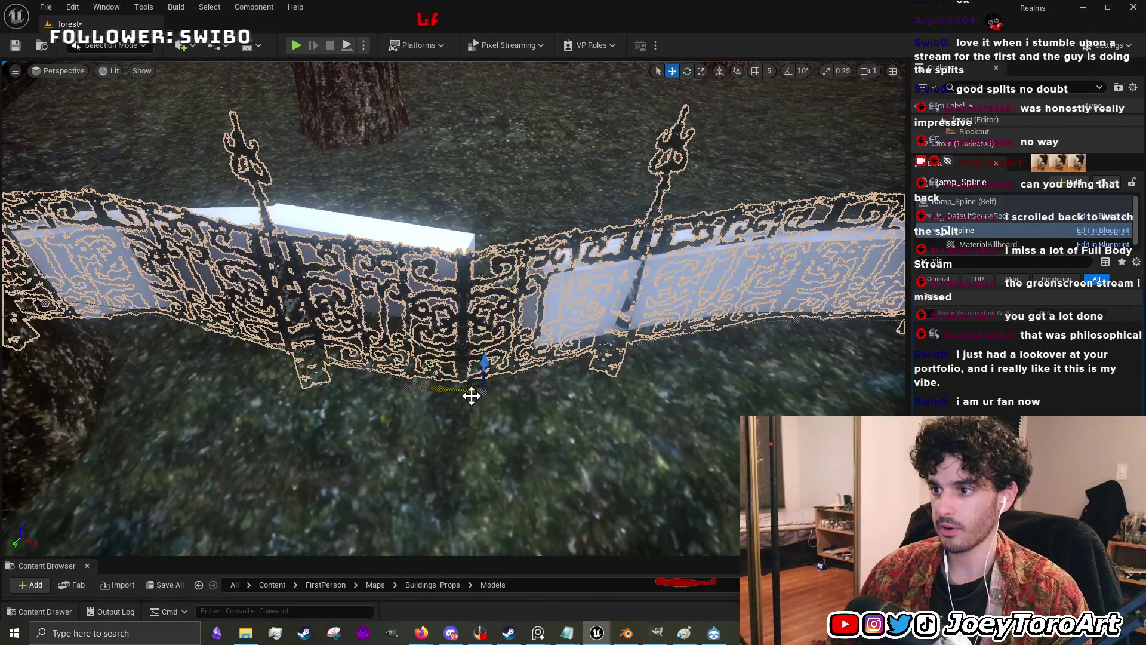
drag(590, 409, 621, 408)
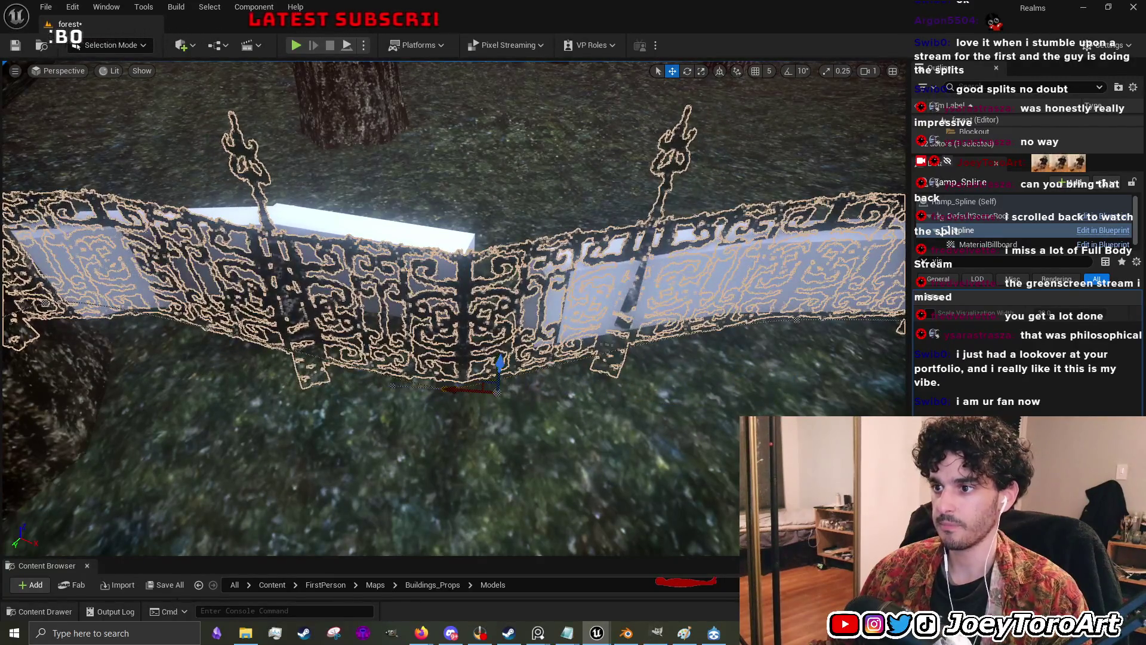
click(621, 409)
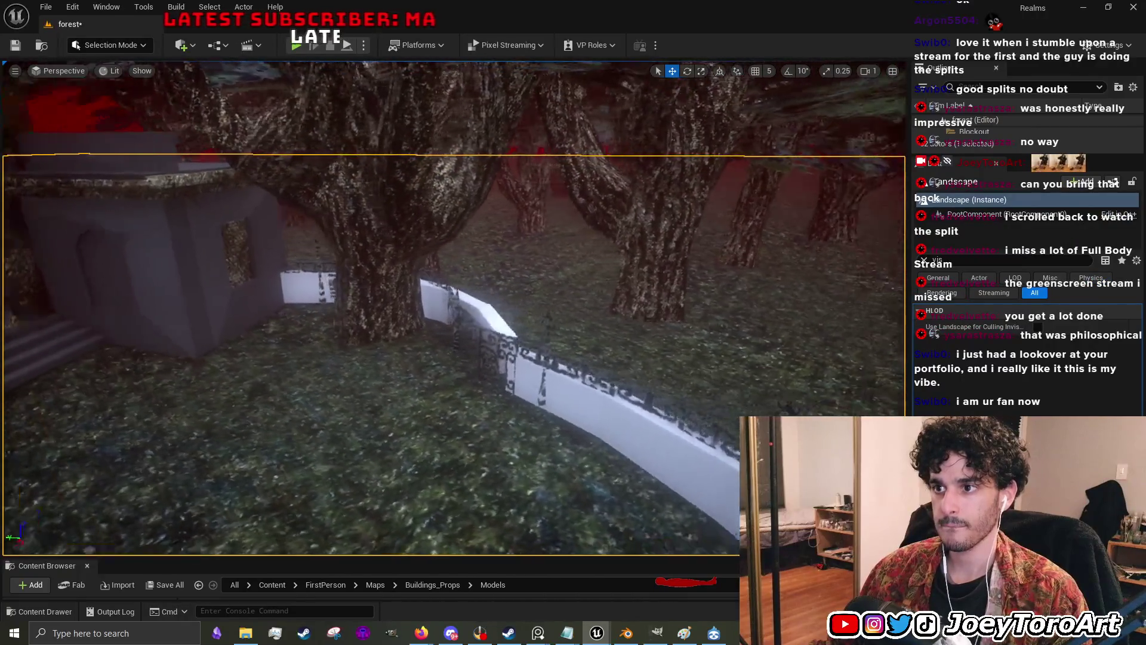
- Zoom in, select the iron fence, and frame one of its spline points
scroll(594, 439, up, 5)
scroll(594, 439, up, 5)
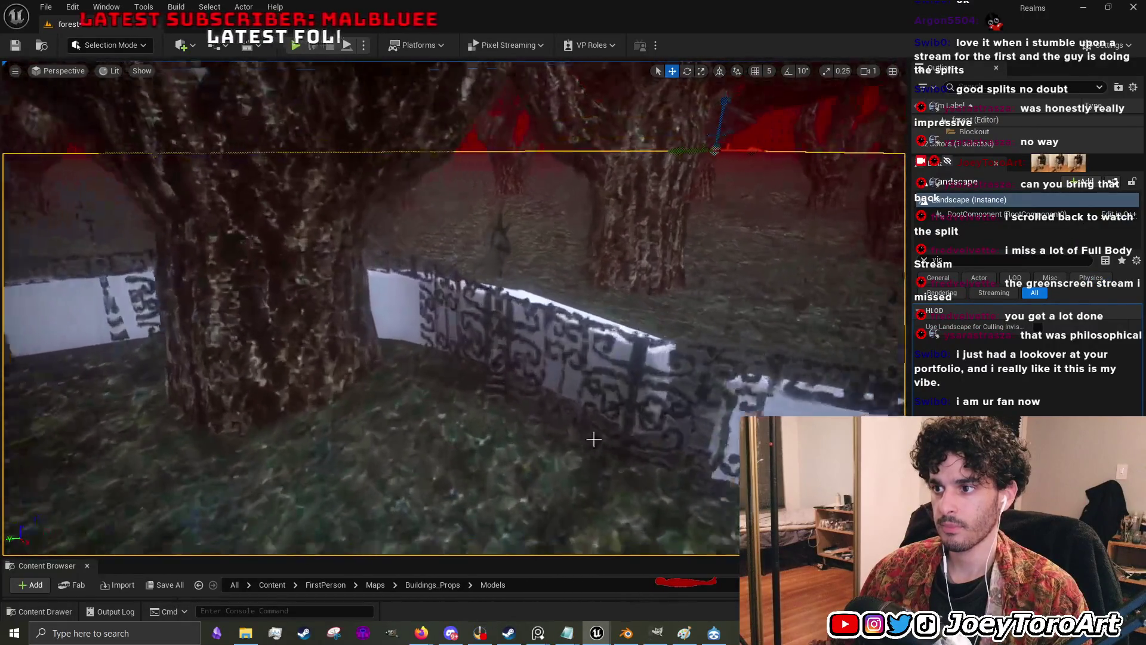
scroll(594, 439, up, 10)
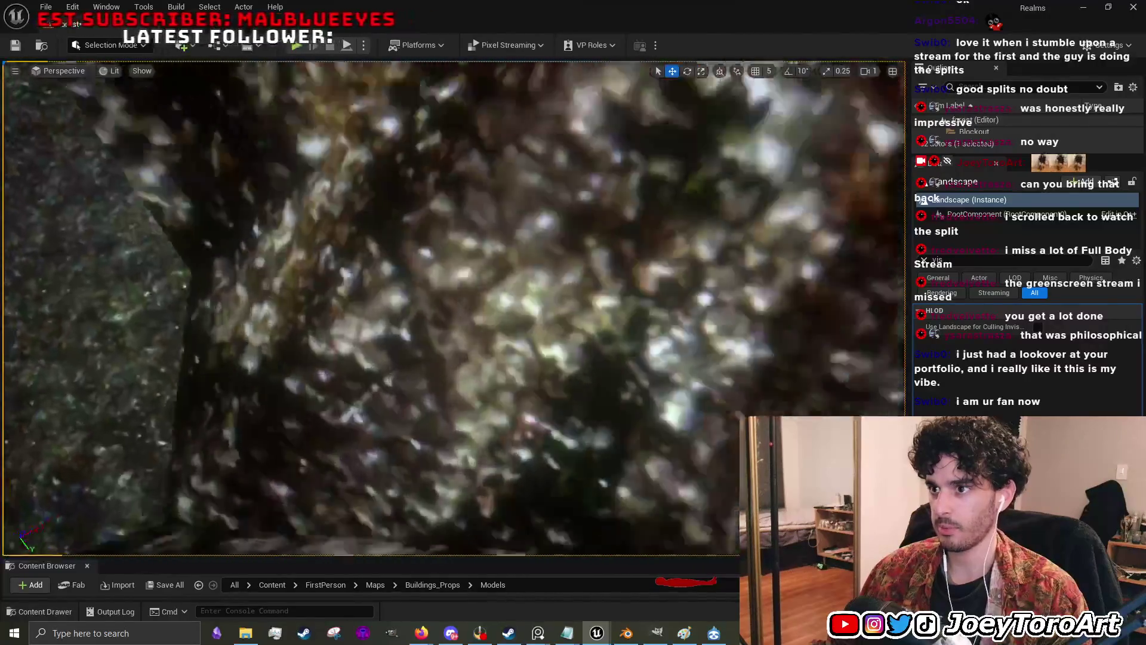
scroll(594, 440, down, 10)
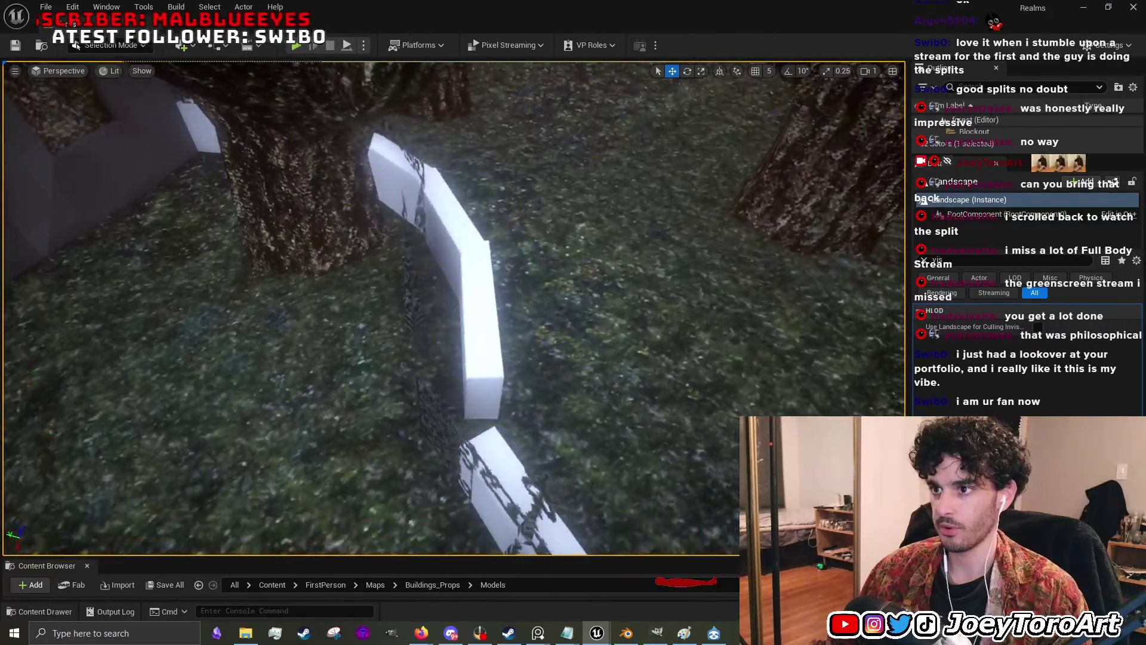
click(465, 303)
key(f)
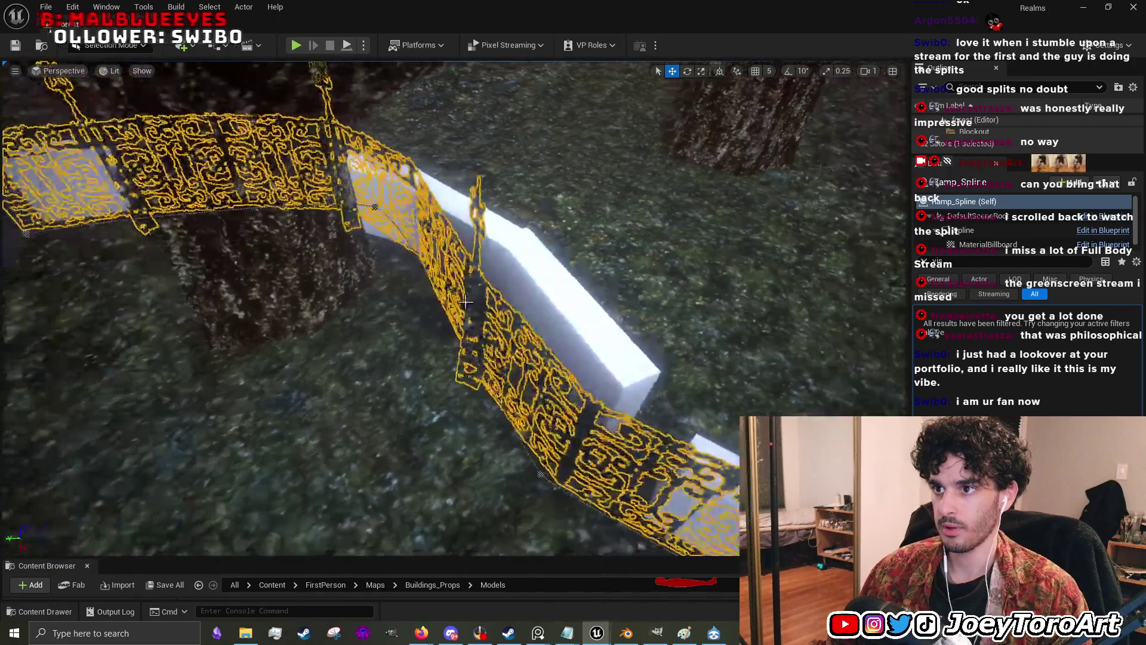
click(376, 206)
key(f)
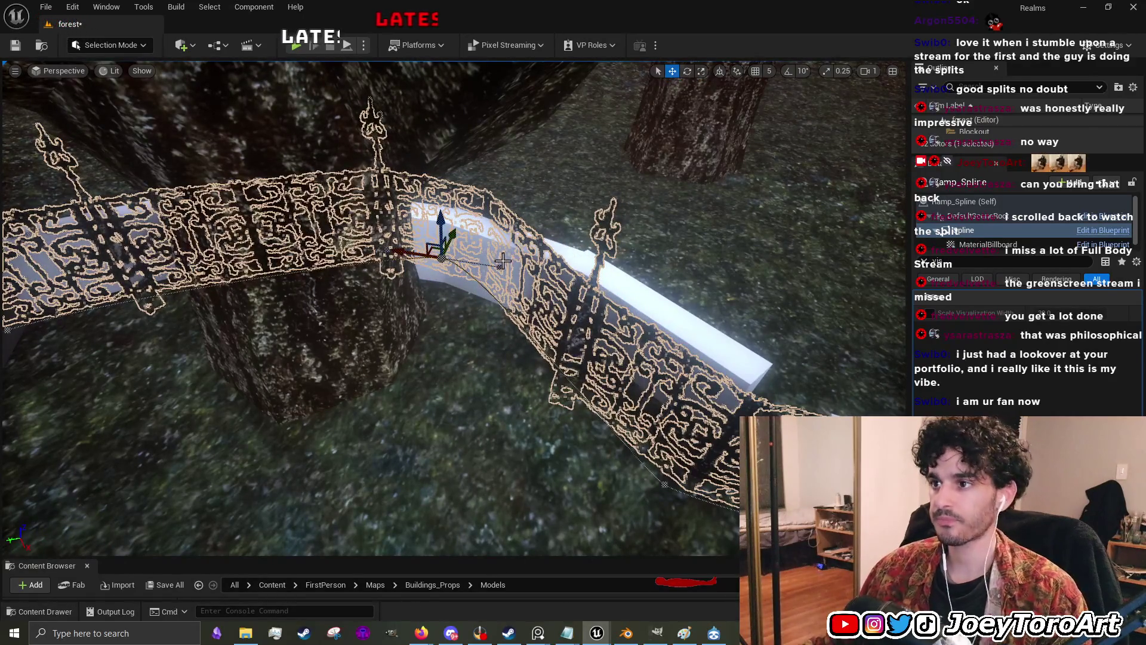
- Drag the spline point out past the wall's corner, switch to rotate, and deselect the fence
mouse_move(459, 261)
mouse_down()
mouse_move(537, 281)
mouse_move(606, 318)
mouse_move(515, 373)
mouse_move(531, 358)
mouse_move(554, 368)
mouse_move(495, 361)
mouse_move(459, 259)
mouse_up()
key(e)
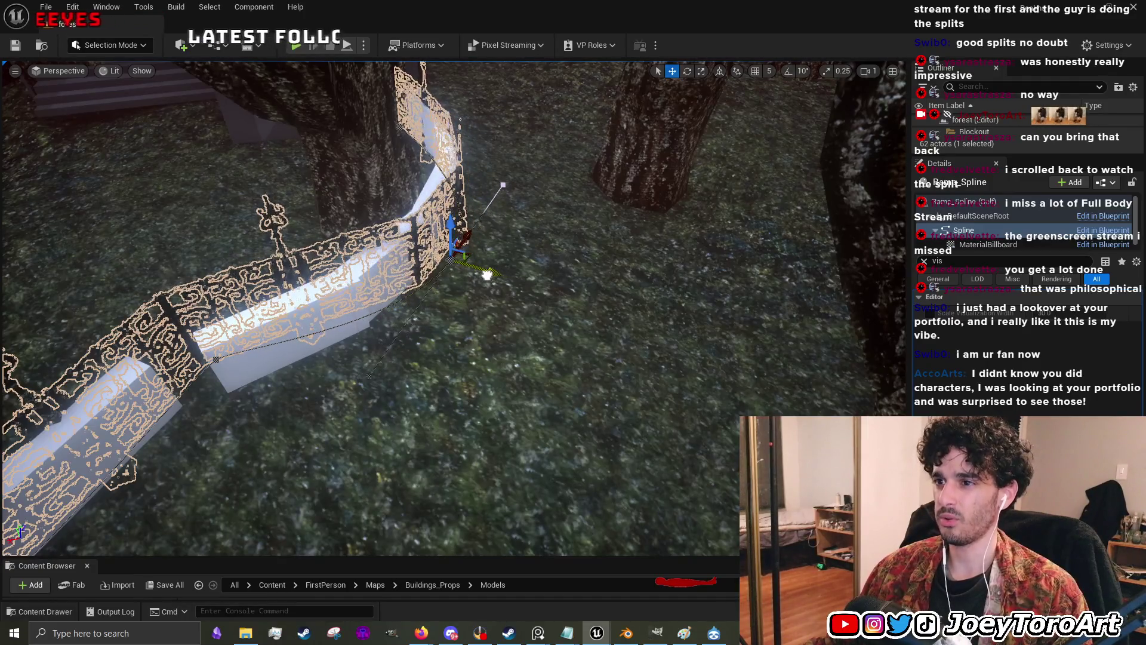
mouse_move(564, 295)
mouse_down()
mouse_move(550, 287)
mouse_move(592, 285)
mouse_move(514, 296)
mouse_move(483, 350)
mouse_move(513, 424)
mouse_up()
click(503, 377)
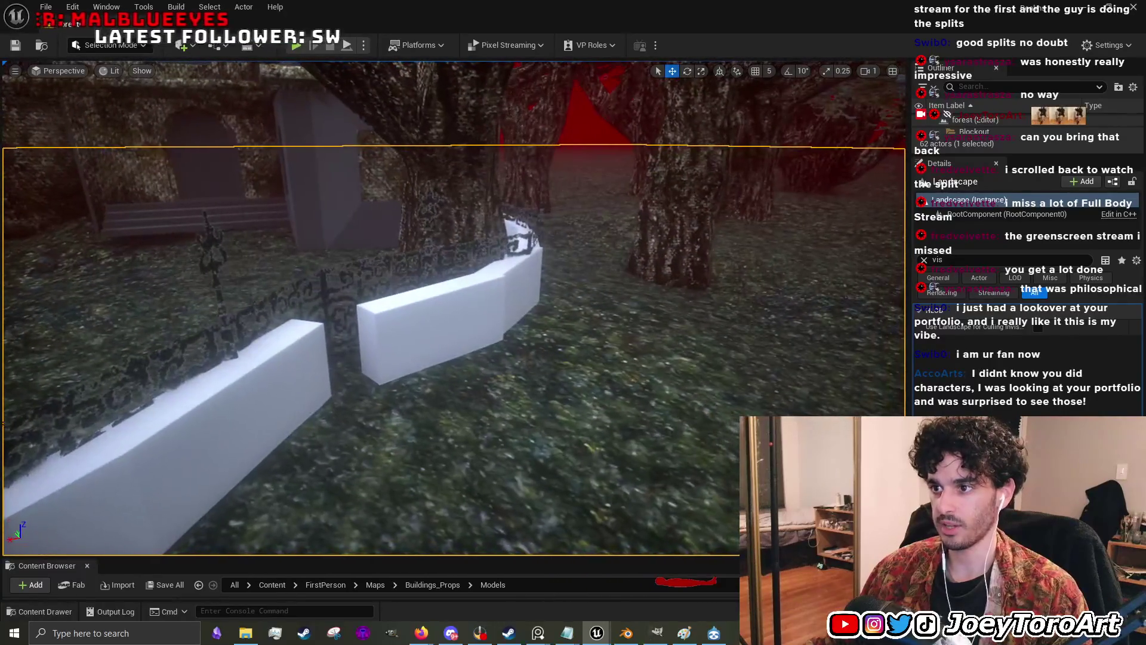
- Select all 11 white placeholder wall pieces behind the iron fence and delete them
click(486, 327)
ctrl+click(205, 333)
ctrl+click(589, 294)
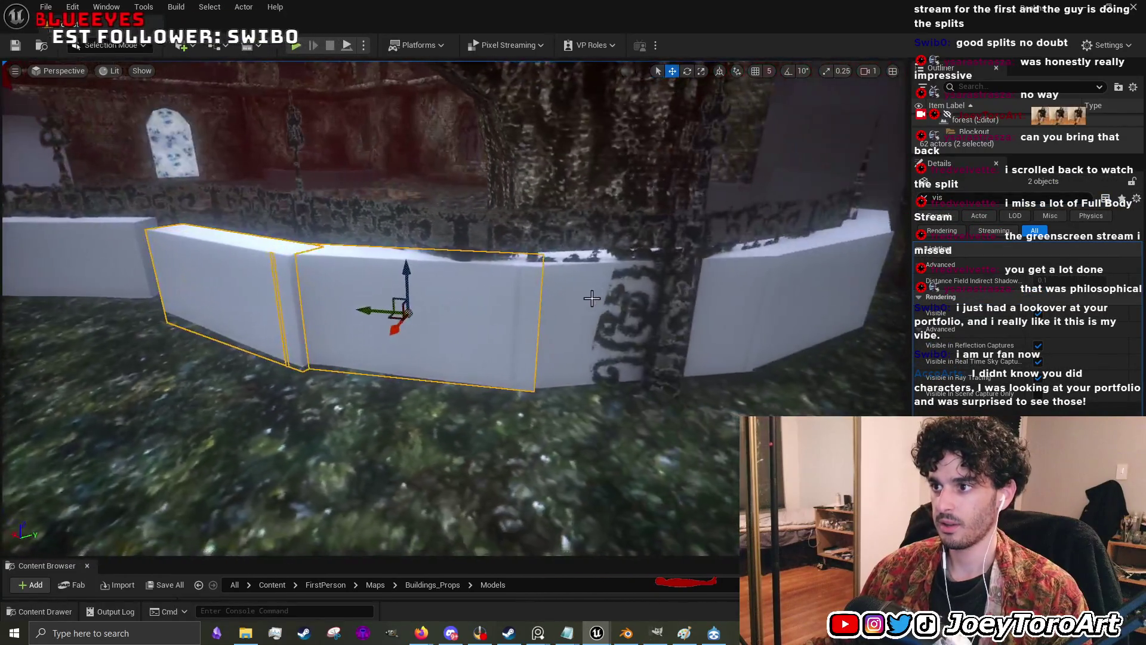
ctrl+click(729, 333)
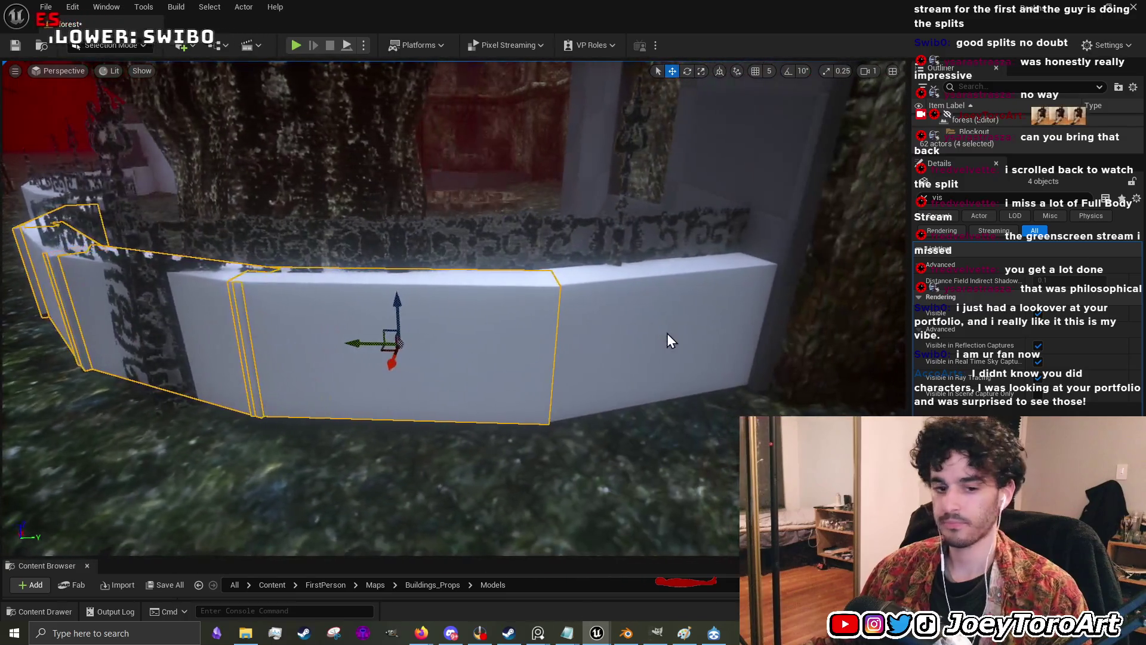
ctrl+click(682, 330)
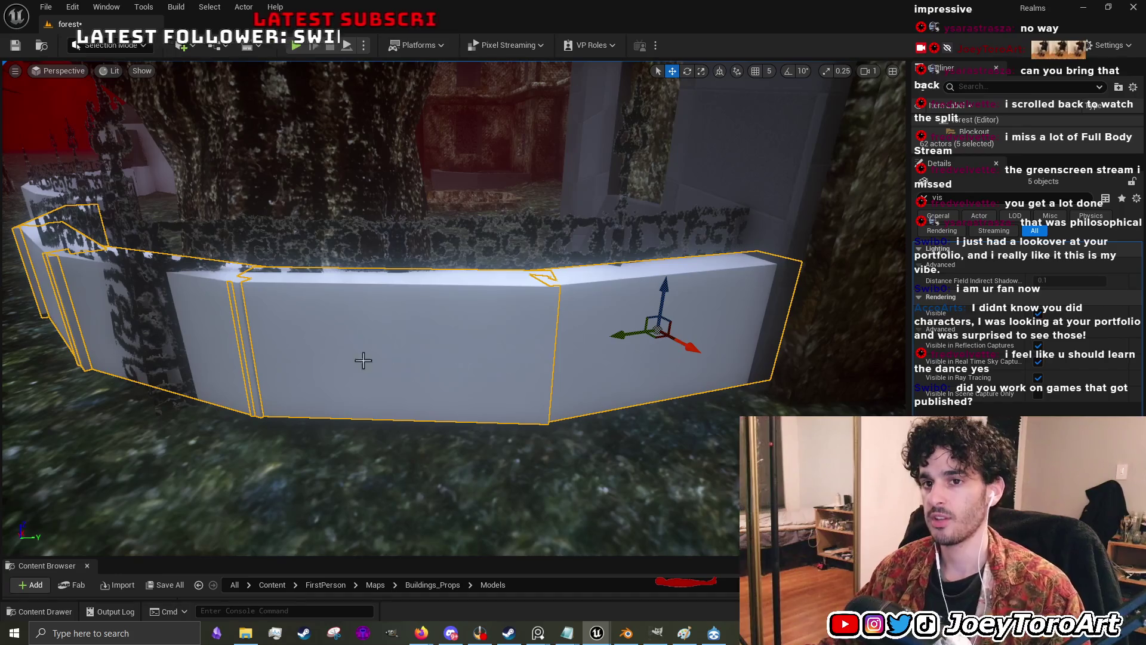
drag(360, 358, 244, 313)
ctrl+click(312, 380)
mouse_move(366, 366)
mouse_down()
mouse_move(384, 361)
mouse_move(317, 361)
mouse_move(445, 362)
mouse_move(472, 350)
mouse_move(358, 316)
mouse_move(397, 315)
mouse_move(385, 354)
mouse_move(421, 323)
mouse_move(412, 313)
mouse_move(426, 327)
mouse_up()
ctrl+click(303, 364)
ctrl+click(446, 362)
ctrl+click(346, 317)
key(Delete)
- Delete the white box and the cylinder, then save the level from the File menu
click(426, 327)
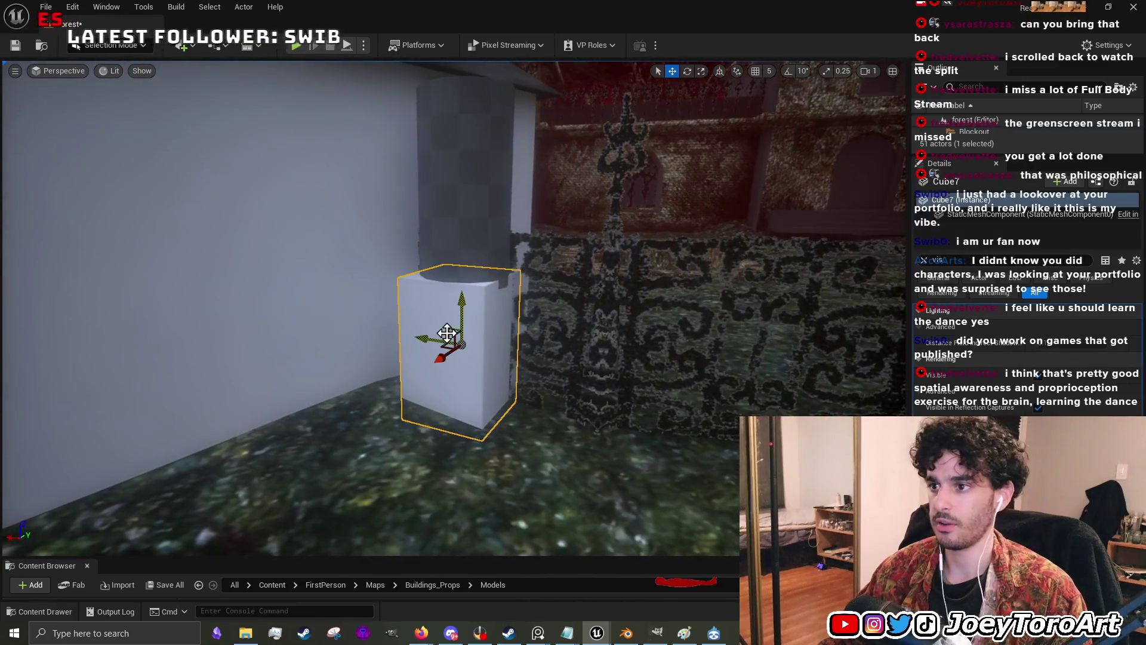
key(Delete)
click(503, 238)
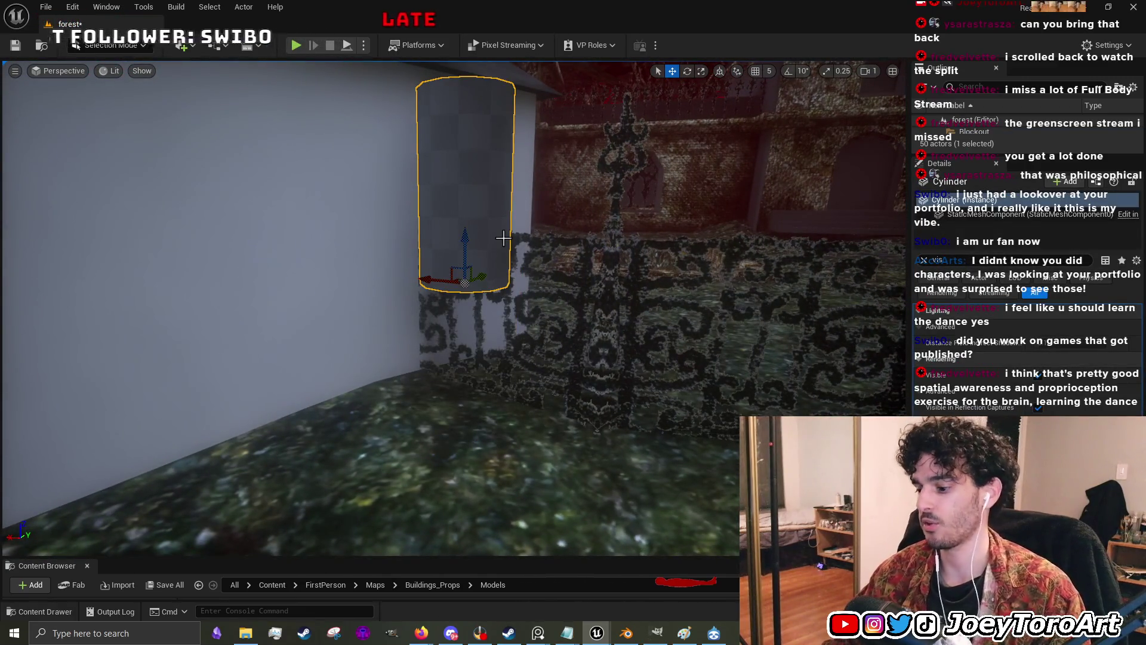
key(Delete)
click(45, 7)
click(15, 46)
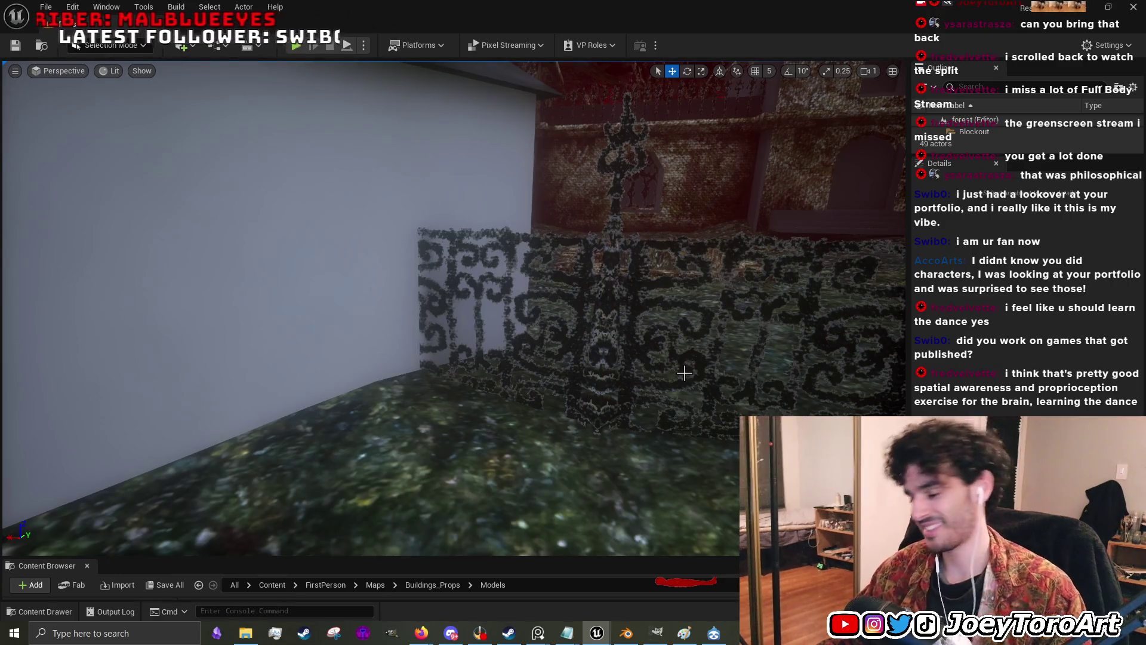
- Fly the viewport toward the patterned fence, start Play, and walk forward with W
mouse_move(677, 372)
mouse_down()
mouse_move(591, 365)
mouse_move(599, 334)
mouse_up()
click(440, 302)
drag(565, 376, 425, 340)
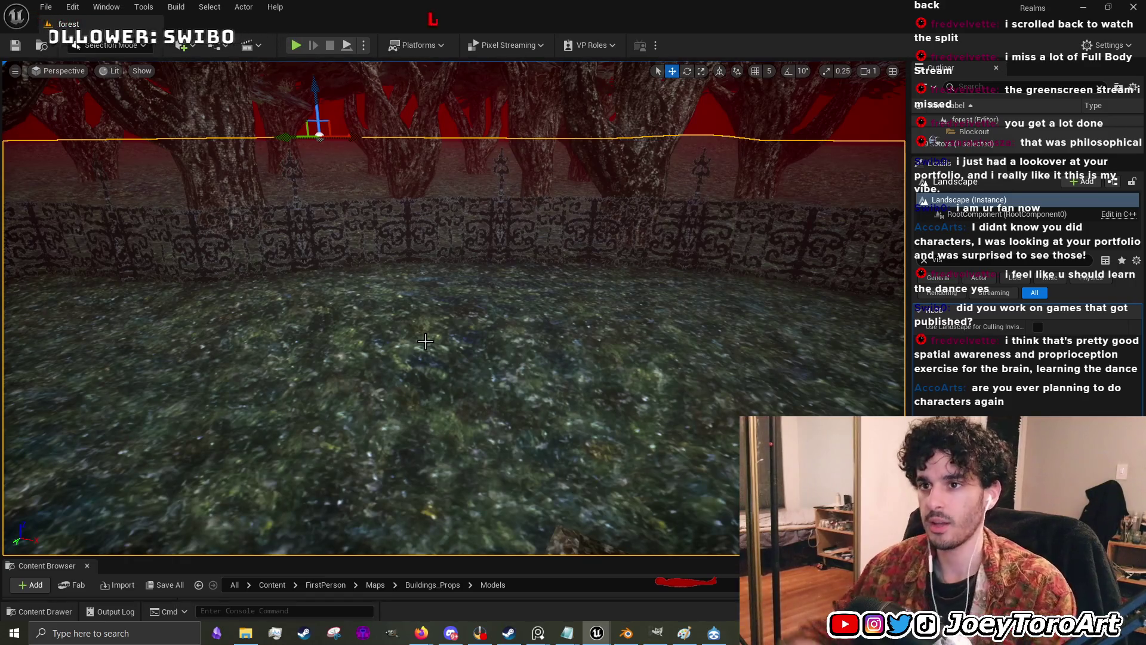
click(296, 45)
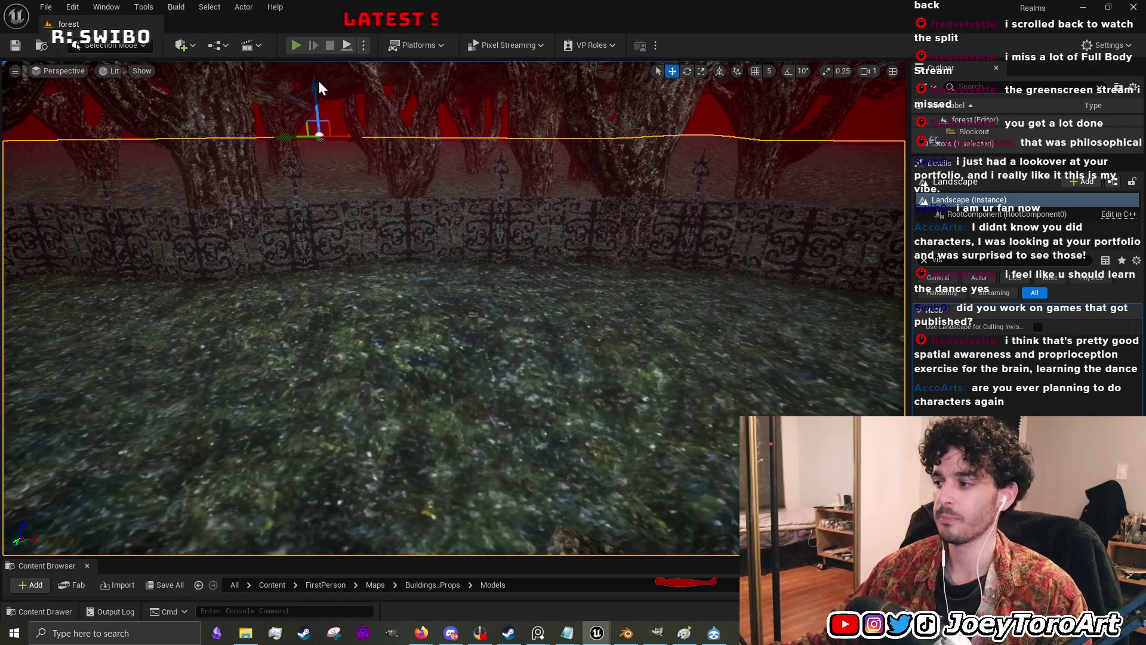
key(w)
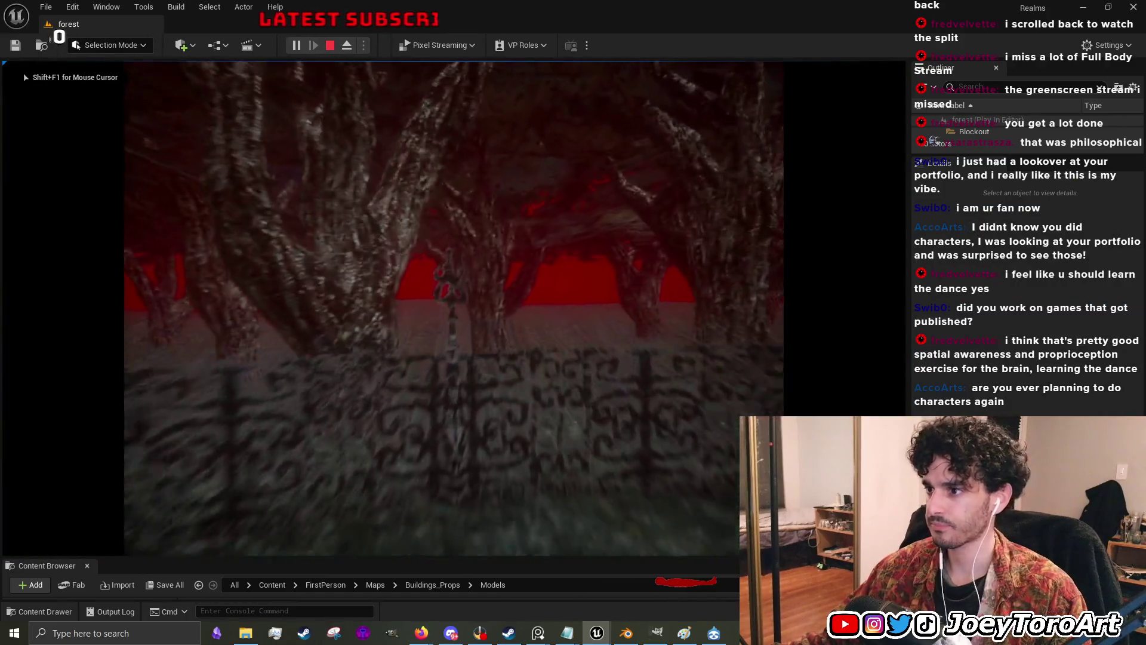
- Stop the play session, frame the view on the iron fence with F, and save the level
key(Escape)
click(603, 281)
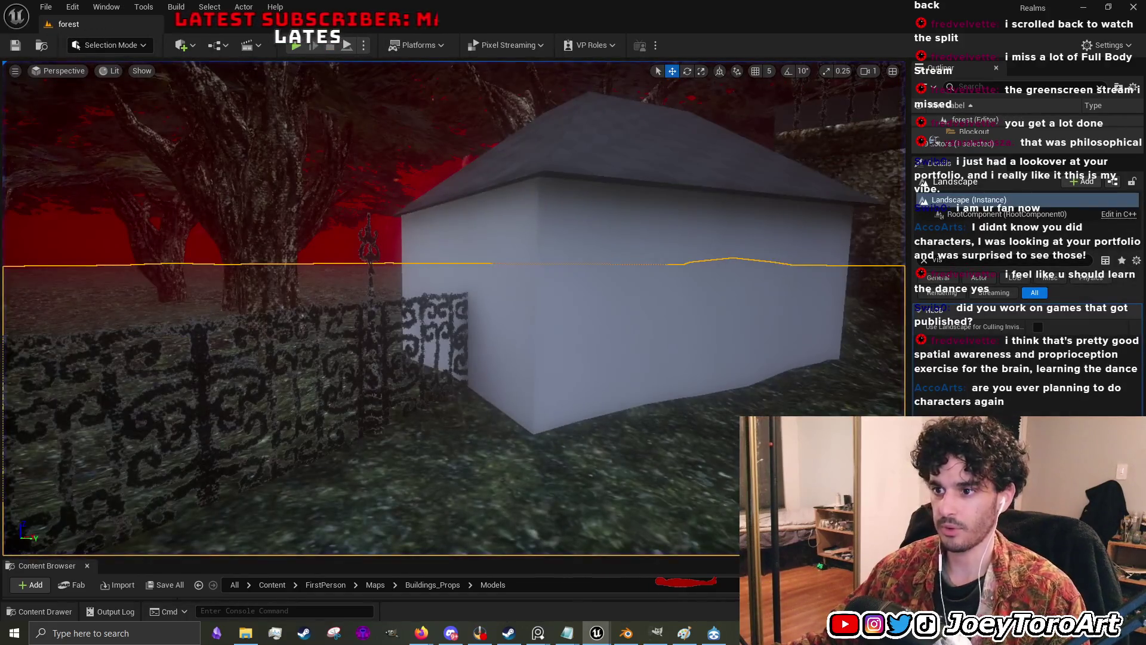
click(433, 352)
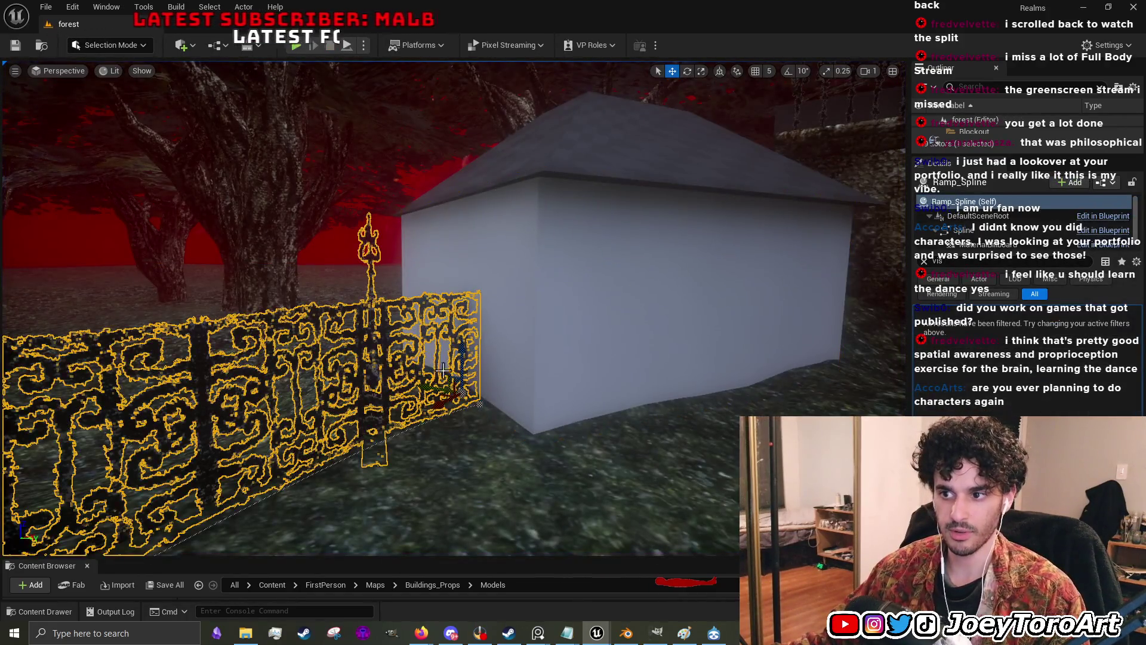
click(467, 389)
click(442, 358)
key(f)
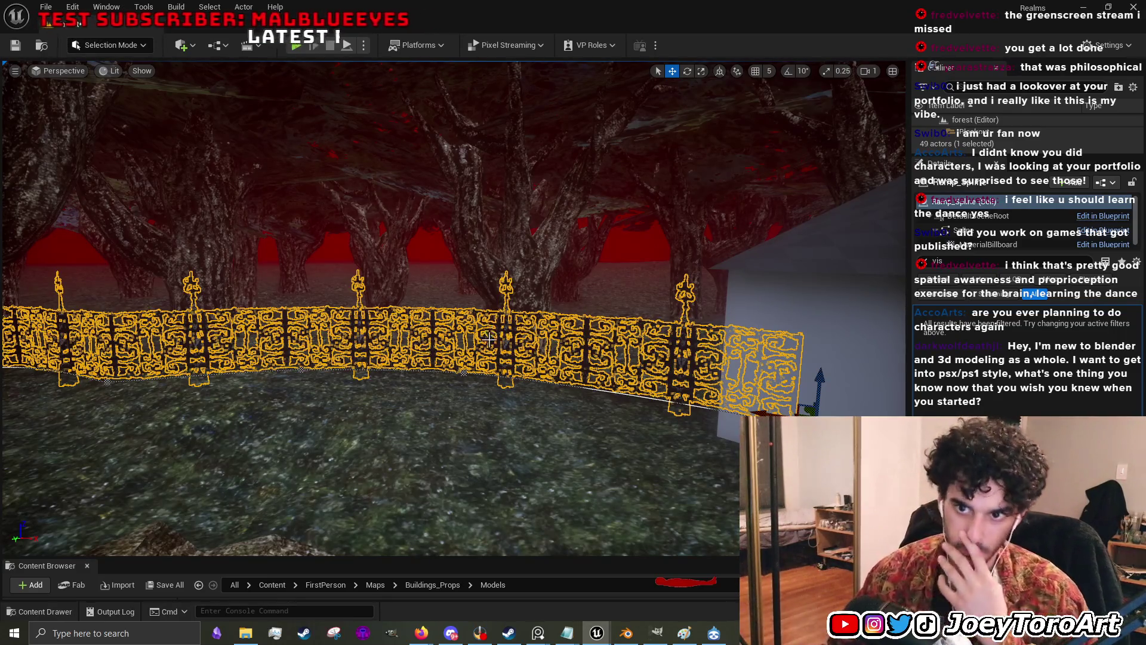
click(21, 46)
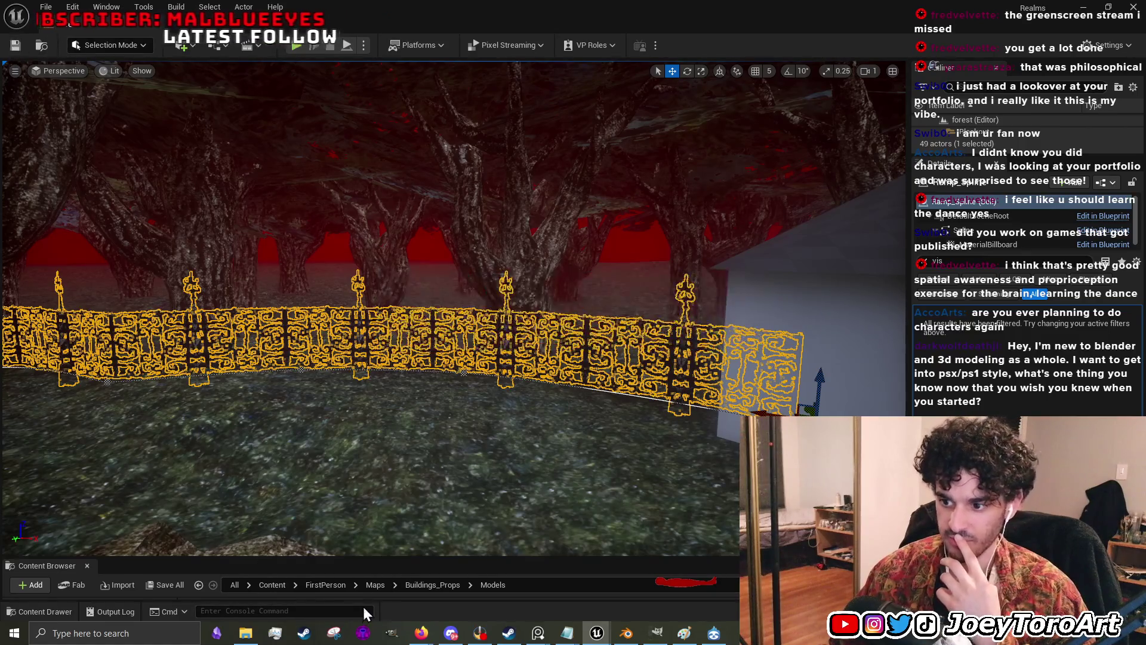
click(633, 637)
- Save forest_models.blend from Blender's File menu
click(24, 21)
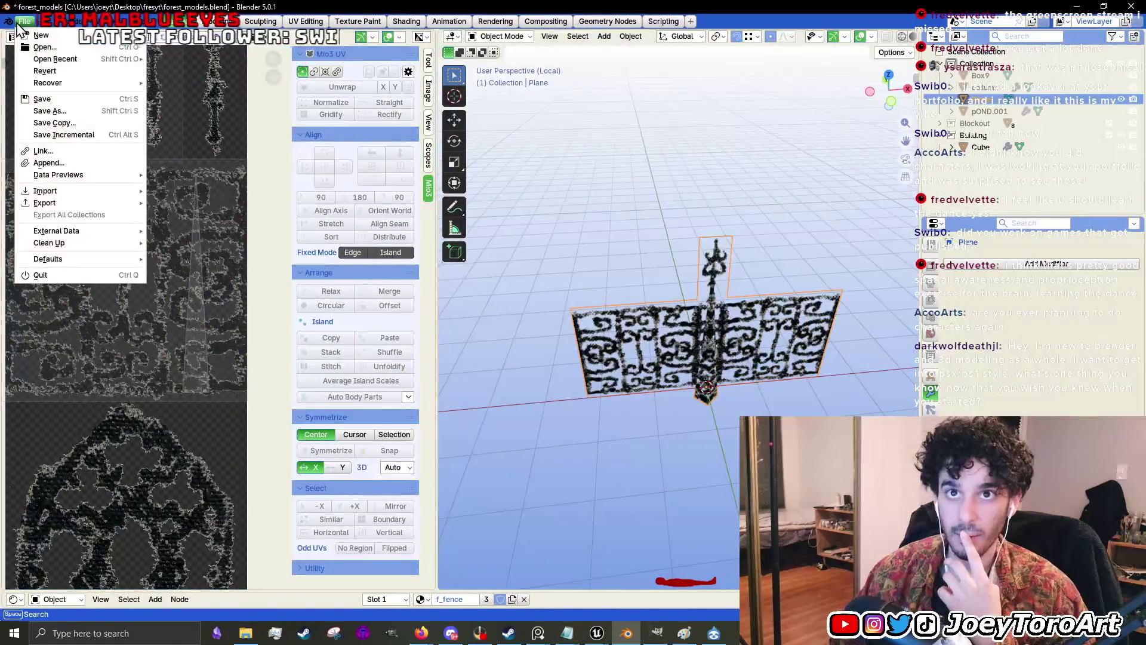
click(39, 99)
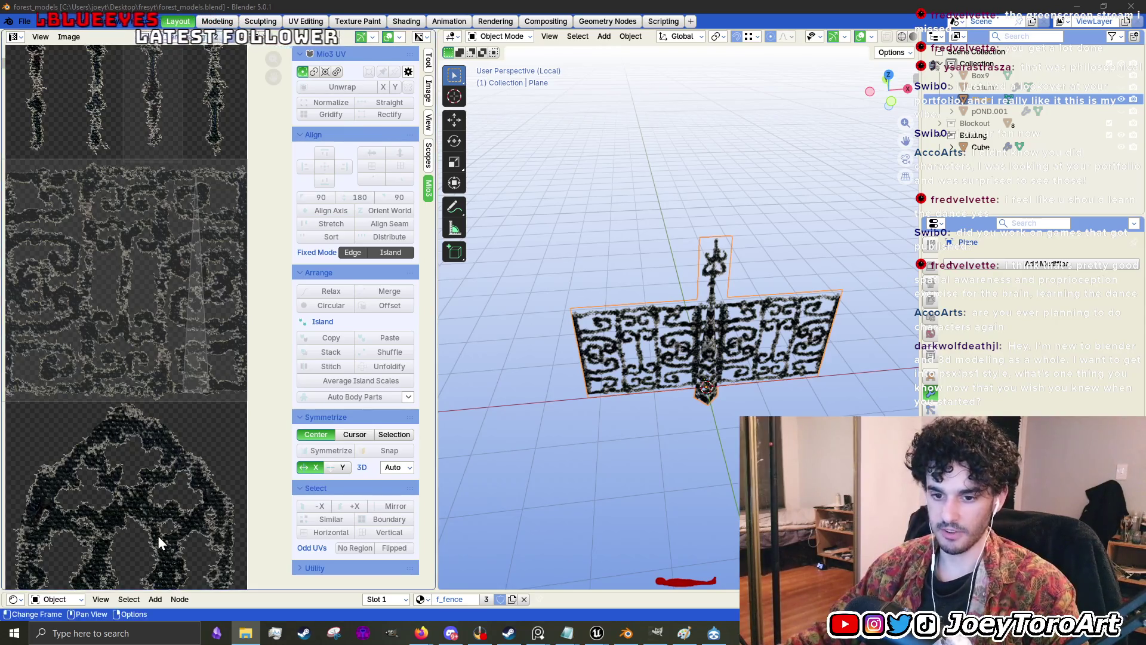
click(149, 634)
- Launch Paint via the 'paint' search and sketch a tree trunk with branches
text(paint)
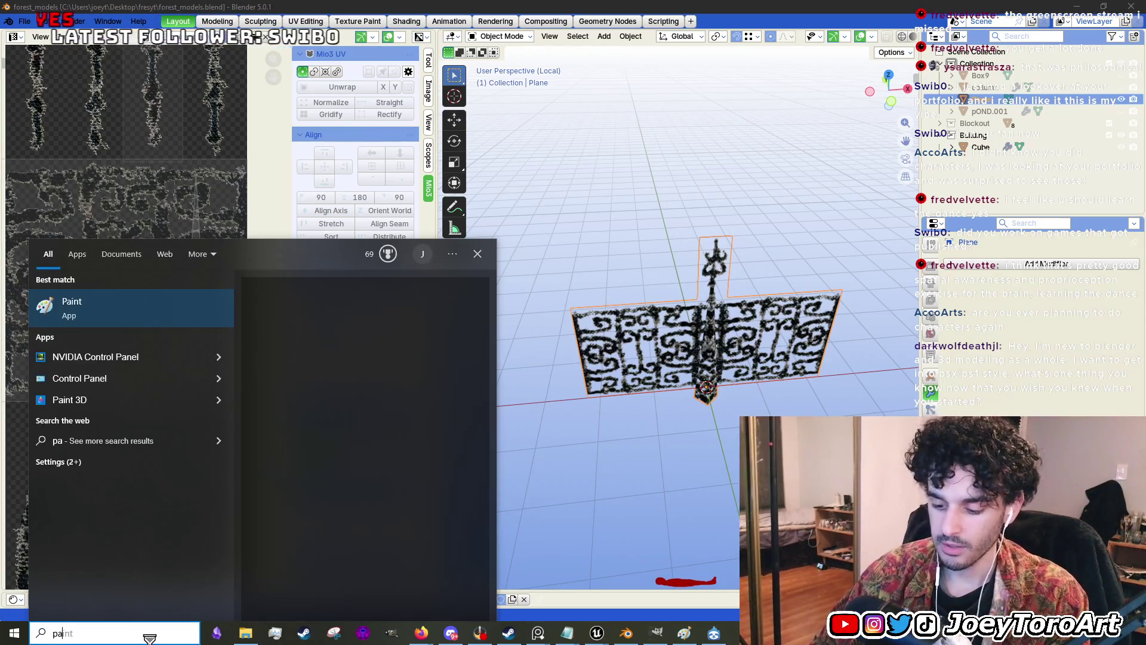
key(Return)
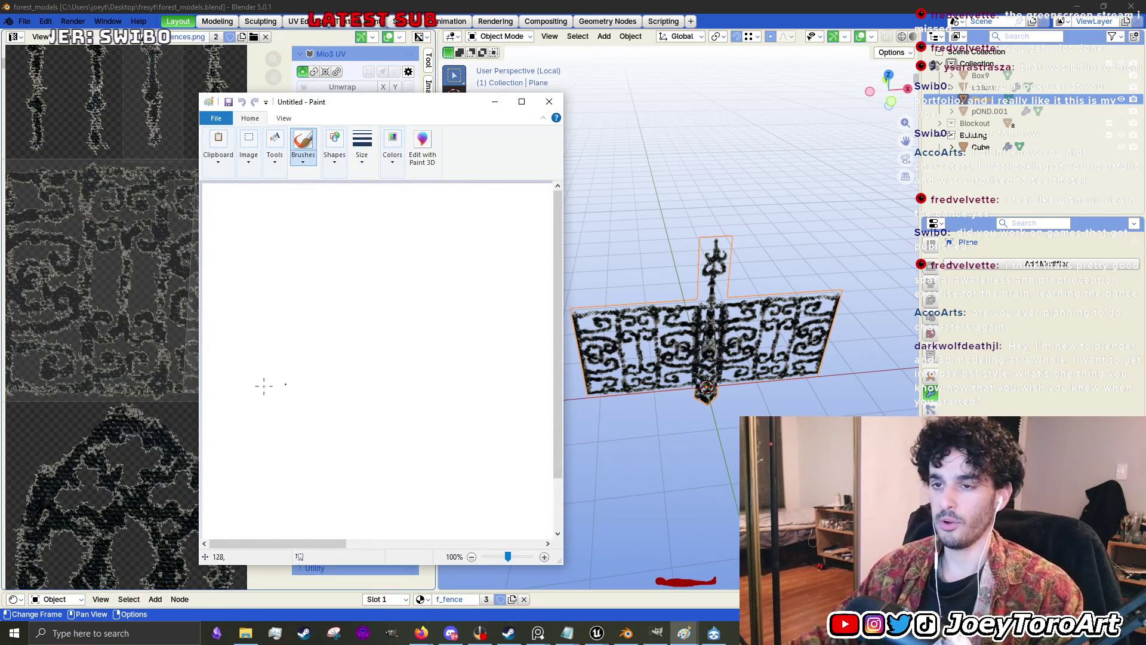
drag(250, 397, 259, 310)
mouse_move(291, 408)
mouse_down()
mouse_move(306, 307)
mouse_move(249, 236)
mouse_up()
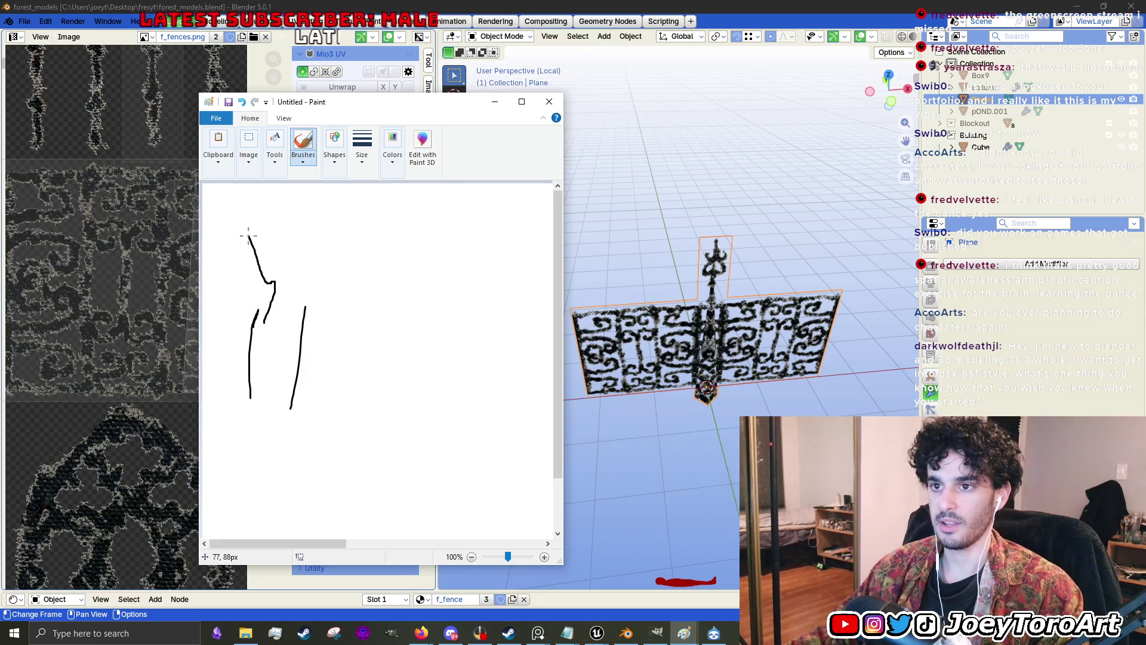
drag(268, 280, 259, 316)
drag(243, 264, 263, 280)
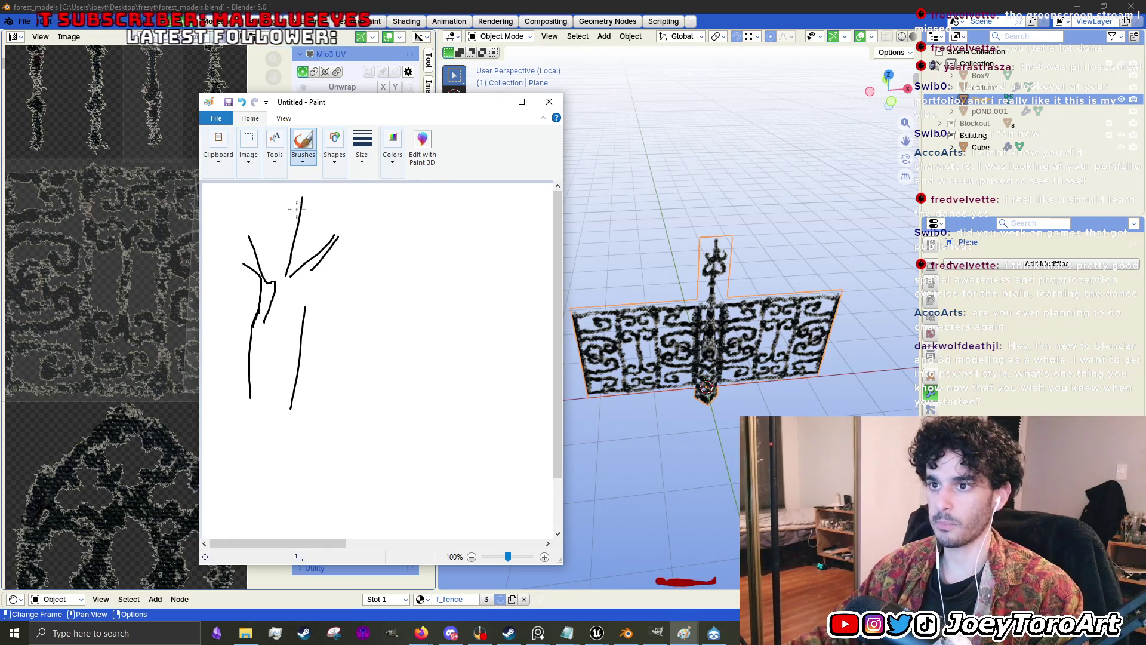
drag(269, 235, 276, 285)
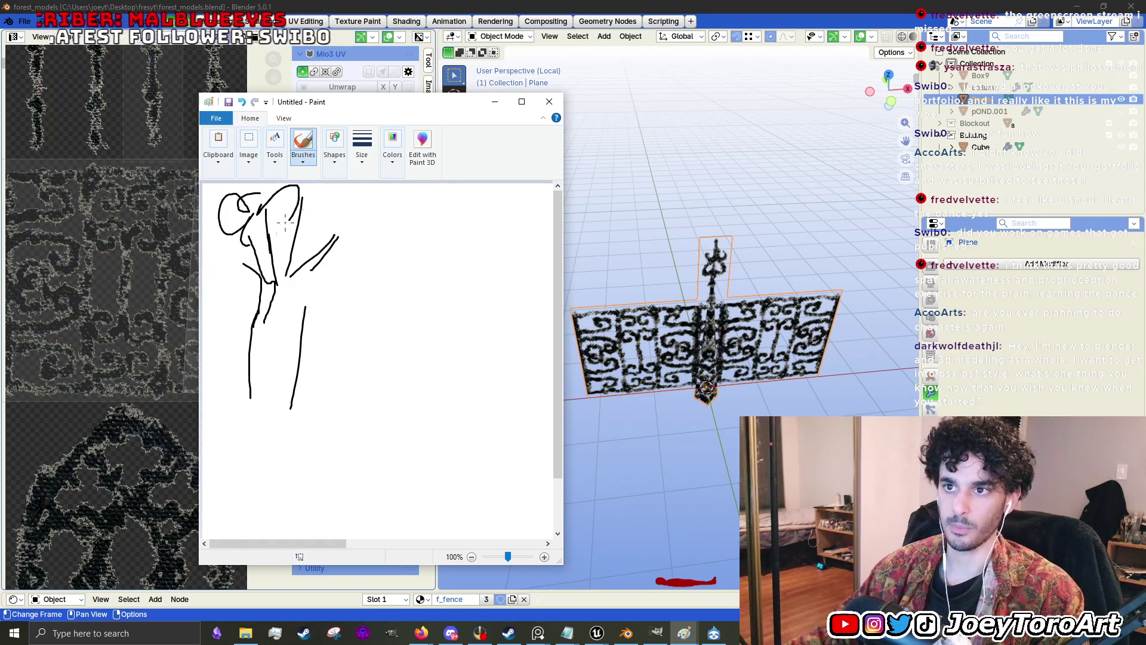
- Add an arrowhead right of the tree and more crown branches and roots
drag(353, 341, 329, 376)
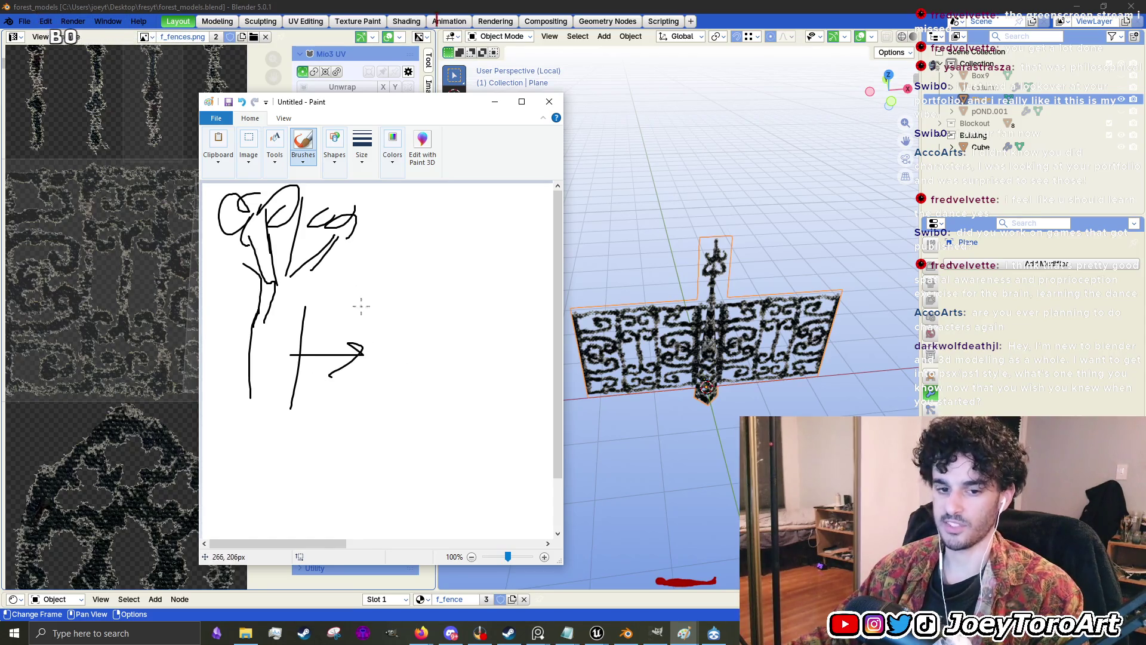
scroll(352, 380, down, 1)
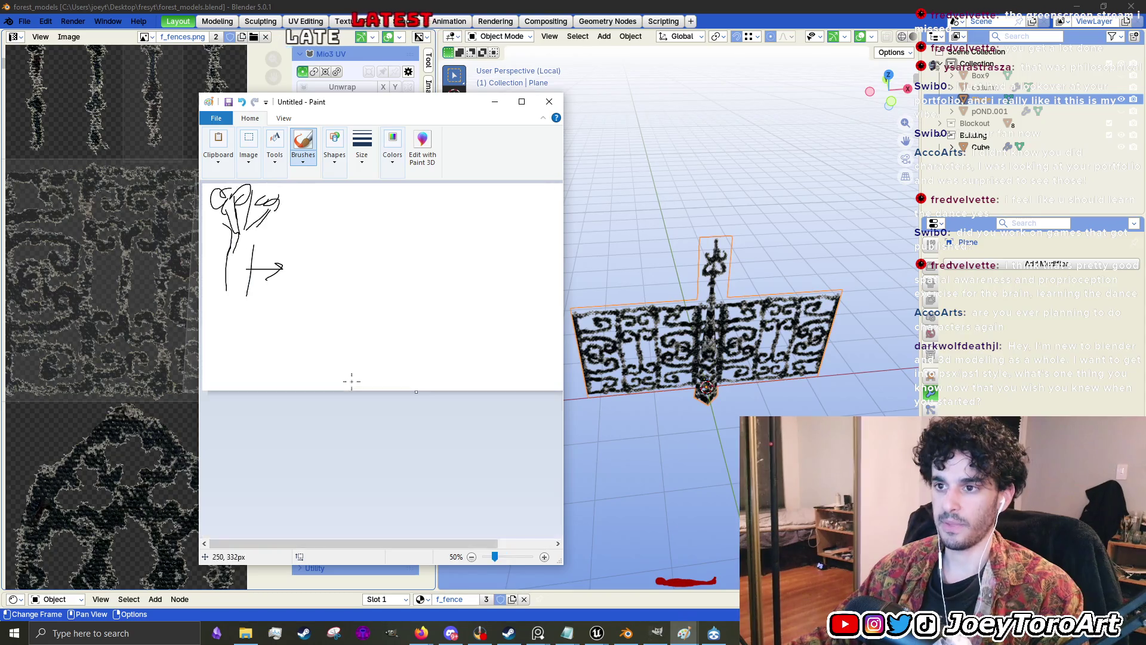
drag(263, 230, 288, 203)
mouse_move(249, 217)
mouse_down()
mouse_move(231, 209)
mouse_move(222, 223)
mouse_up()
drag(249, 245, 275, 218)
mouse_move(238, 276)
mouse_down()
mouse_move(210, 310)
mouse_move(225, 297)
mouse_up()
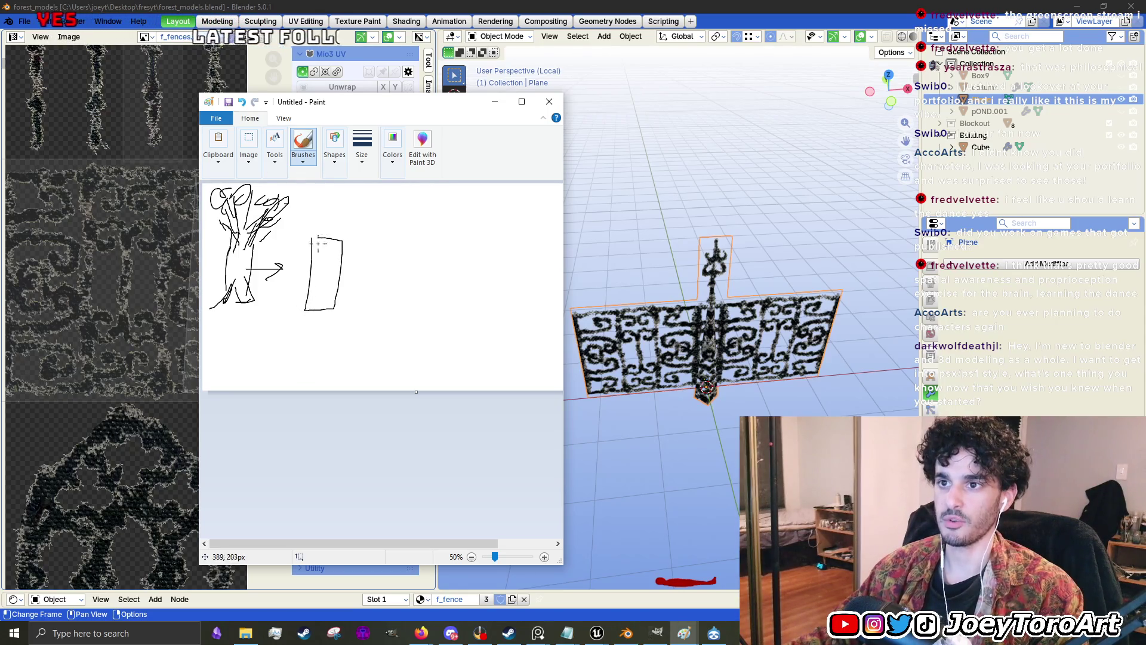
- Close the box's rounded top, then add a second arrow, an eared head and a long horizontal line
drag(350, 233, 311, 246)
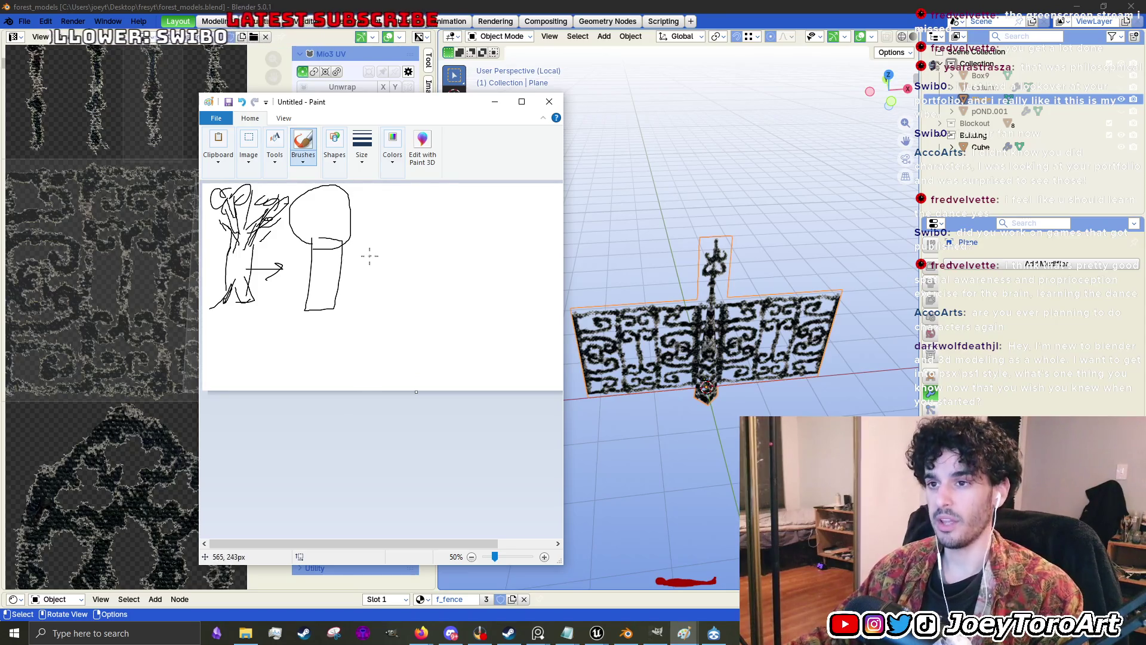
mouse_move(339, 267)
mouse_down()
mouse_move(382, 267)
mouse_move(356, 275)
mouse_up()
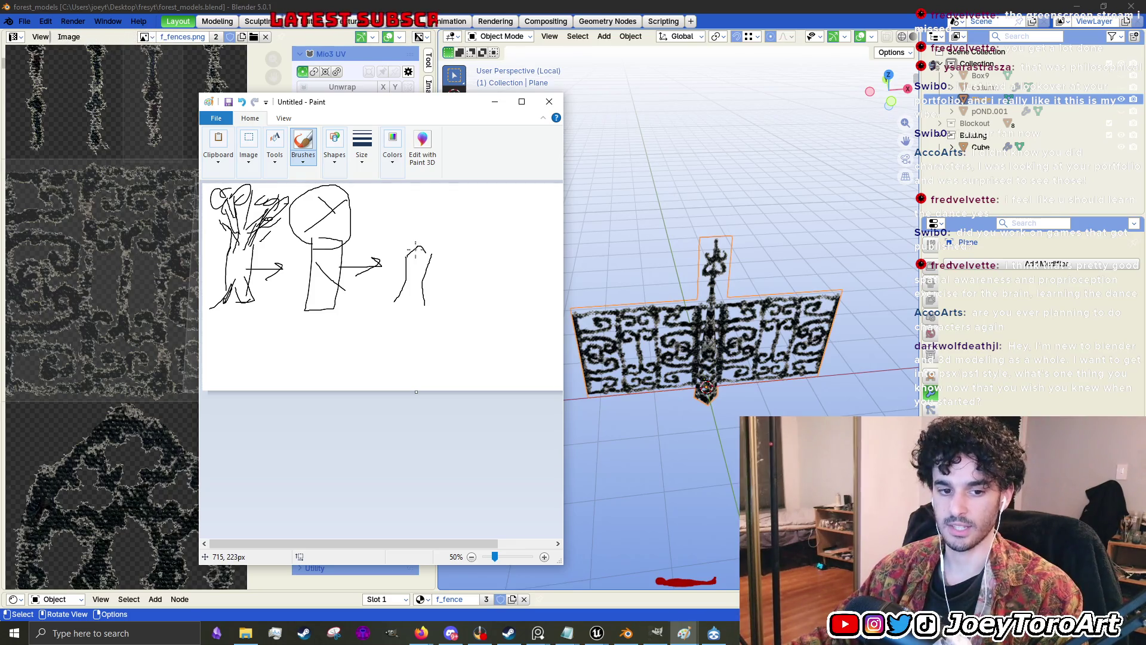
mouse_move(400, 232)
mouse_down()
mouse_move(403, 204)
mouse_move(433, 200)
mouse_move(418, 241)
mouse_up()
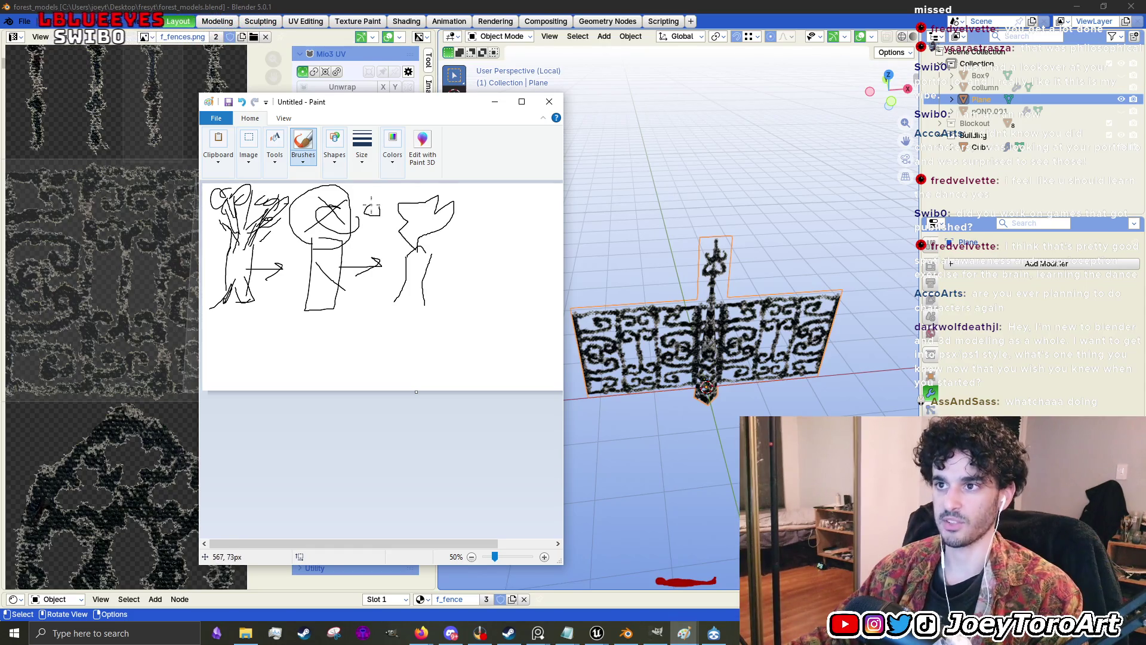
key(alt+Tab)
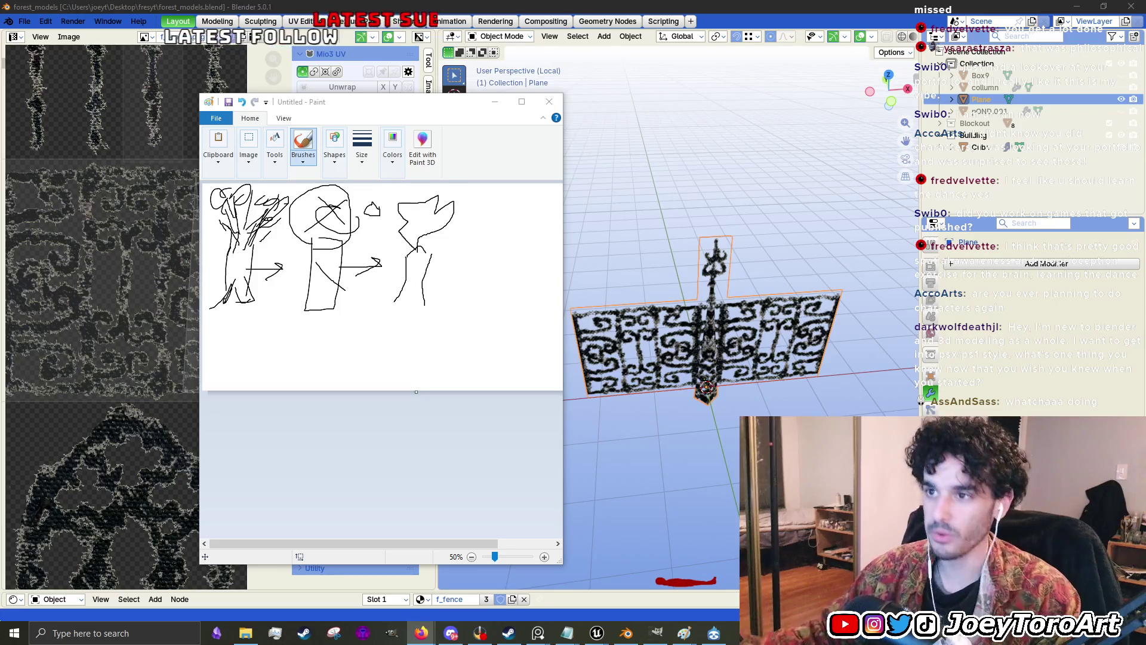
click(230, 320)
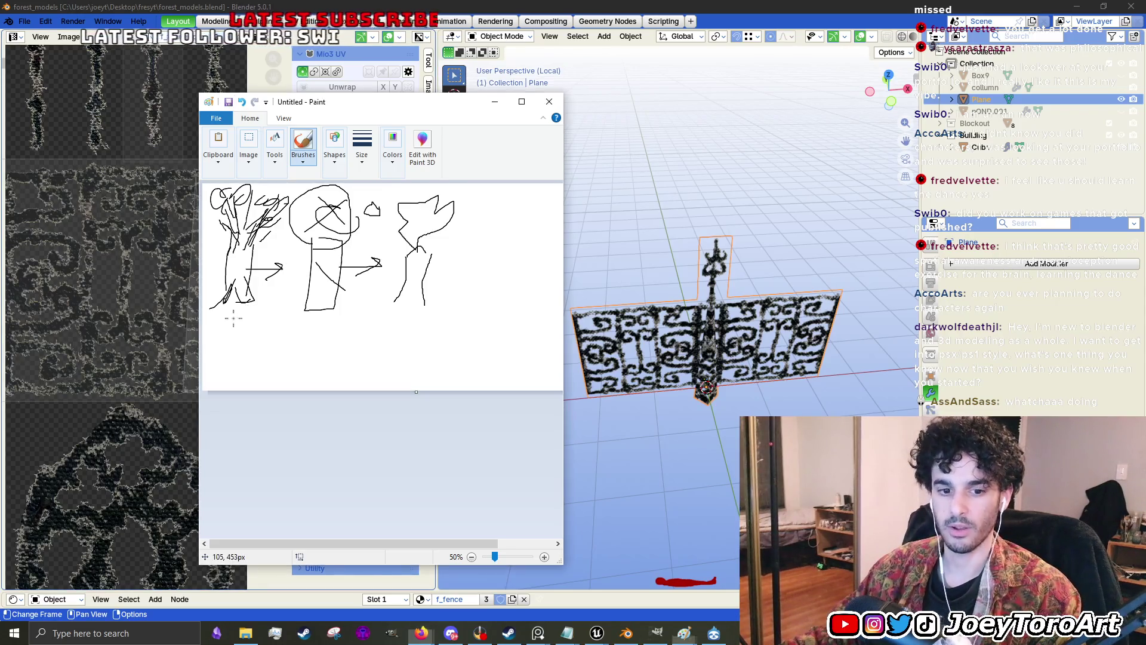
mouse_move(247, 325)
mouse_down()
mouse_move(396, 327)
mouse_move(353, 341)
mouse_move(358, 324)
mouse_up()
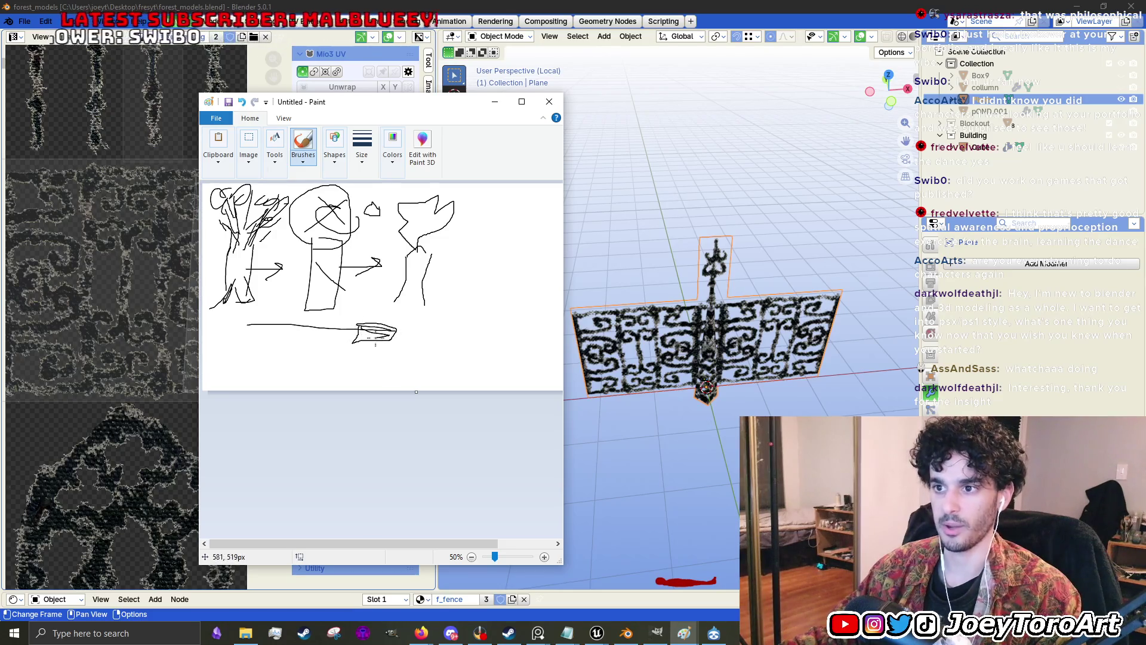
- Minimize Paint and bring the Realms Unreal editor back to the front
click(494, 101)
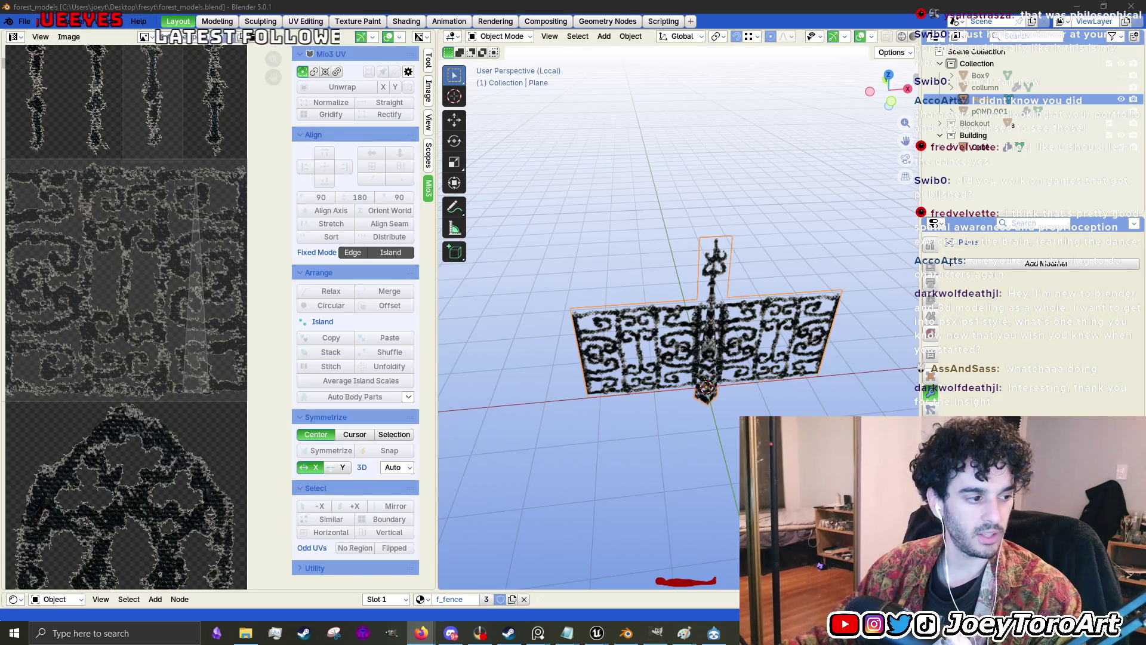
mouse_move(597, 633)
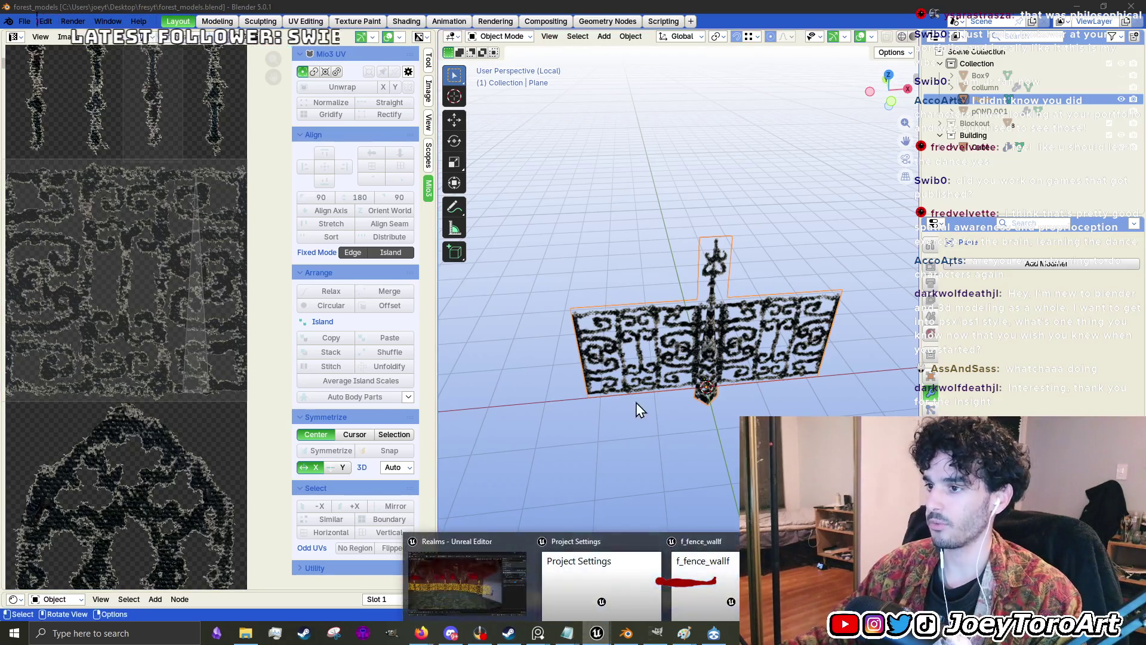
click(513, 589)
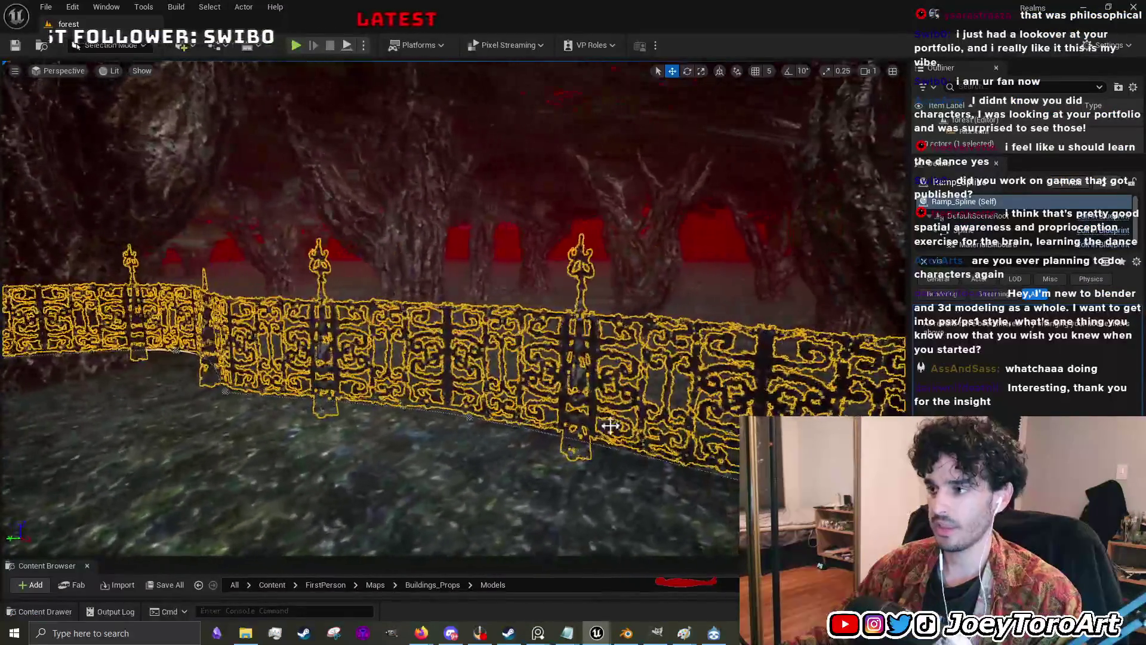
- Fly the Unreal camera up close to the ornate iron fence, then move over to the browser
mouse_move(586, 444)
mouse_down()
mouse_move(396, 417)
mouse_move(485, 268)
mouse_move(485, 313)
mouse_move(492, 308)
mouse_move(510, 286)
mouse_move(359, 403)
mouse_up()
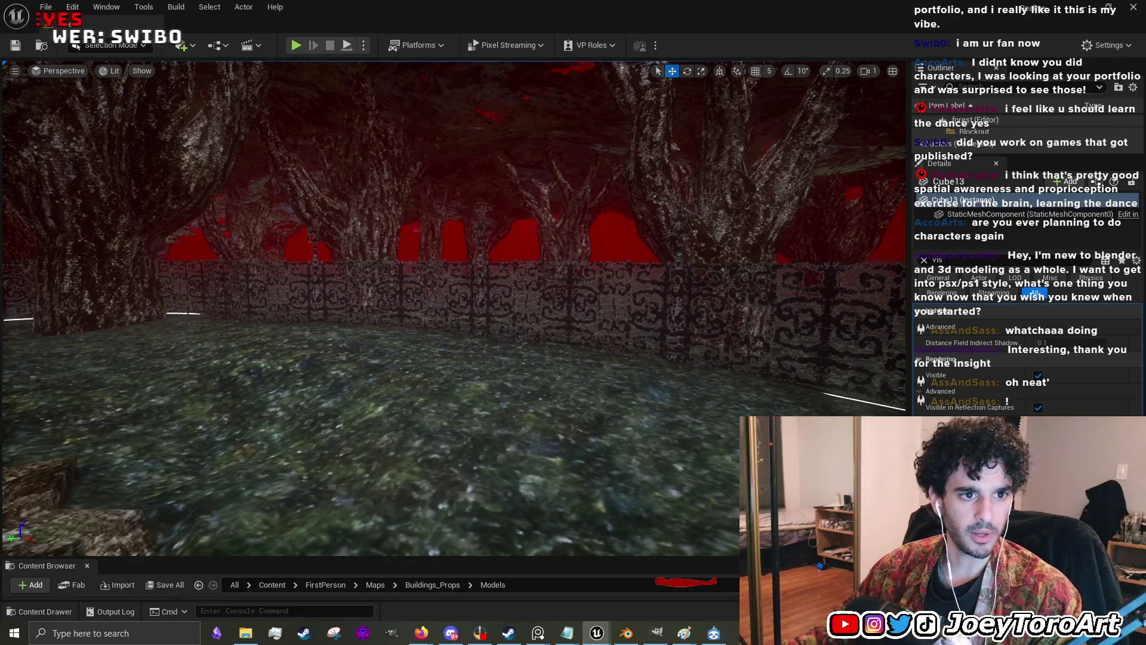
key(alt+Tab)
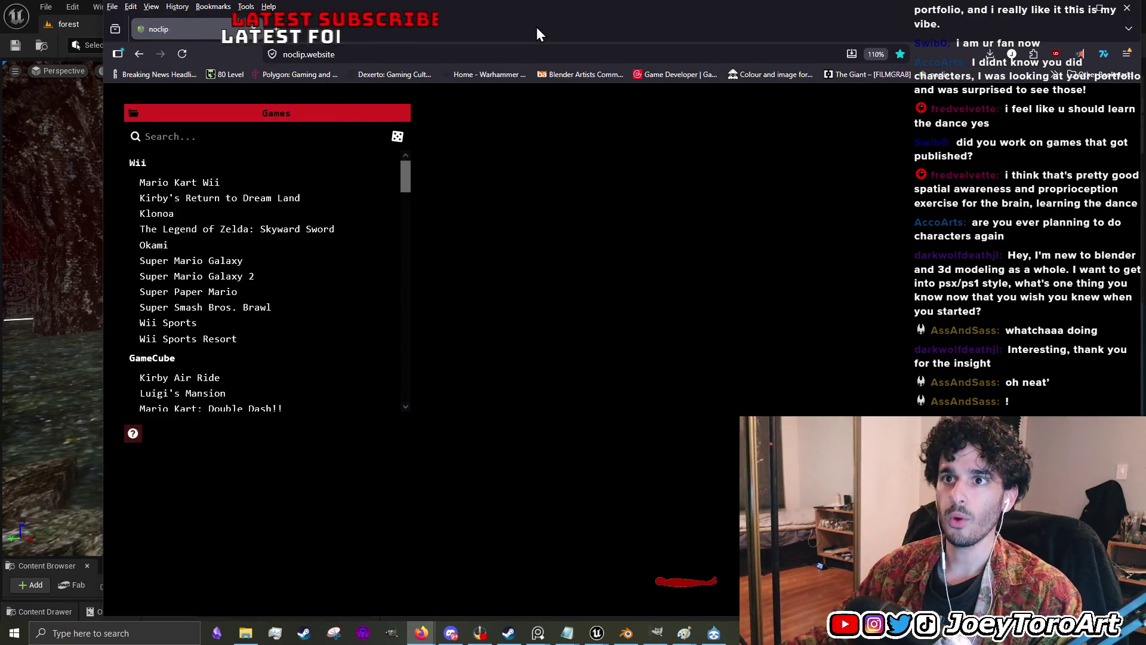
- Maximize the browser, search games for 'oca', and load Ocarina of Time's Kakariko Village
double_click(537, 28)
click(229, 137)
text(oca)
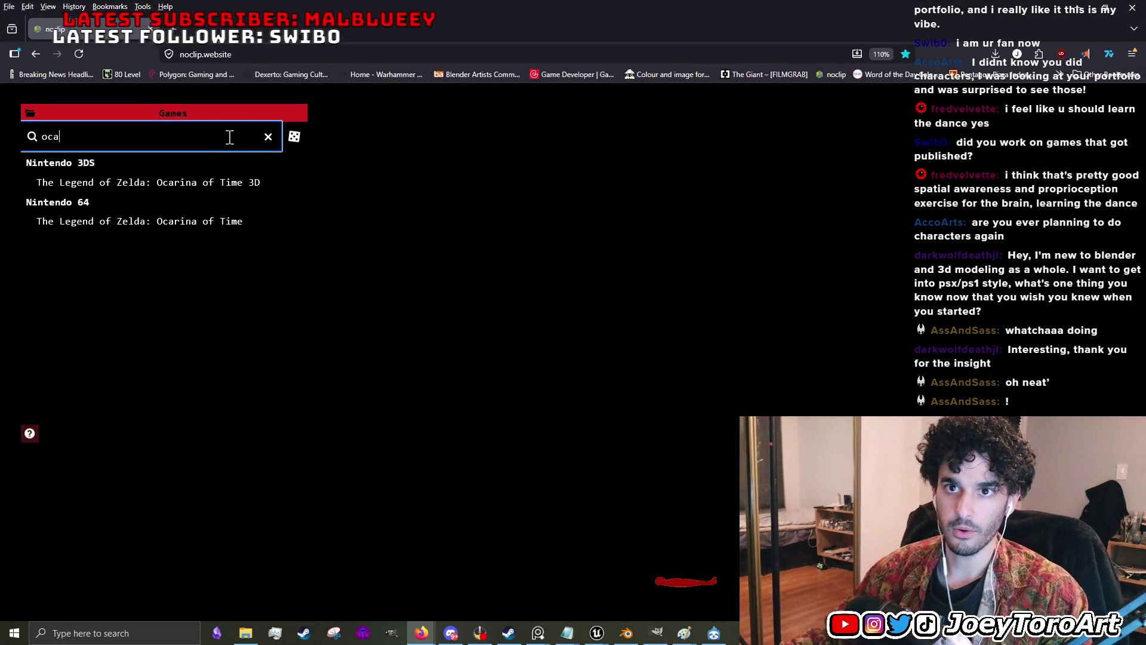
click(181, 222)
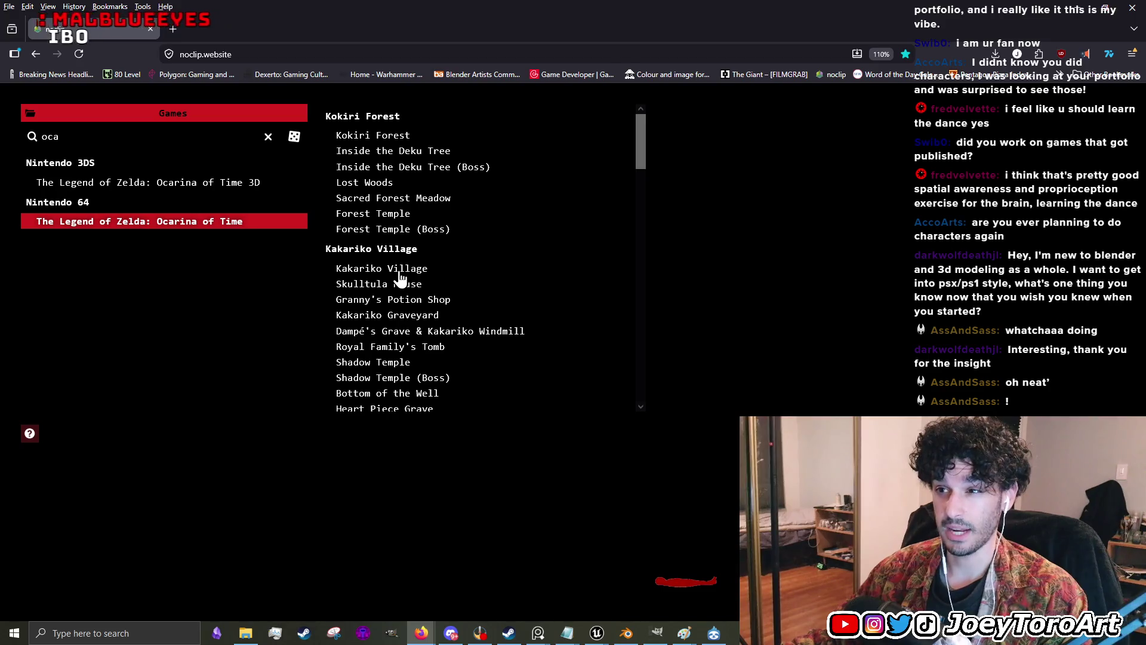
click(399, 276)
- Reopen the Ocarina of Time map list and load Kokiri Forest instead
click(793, 375)
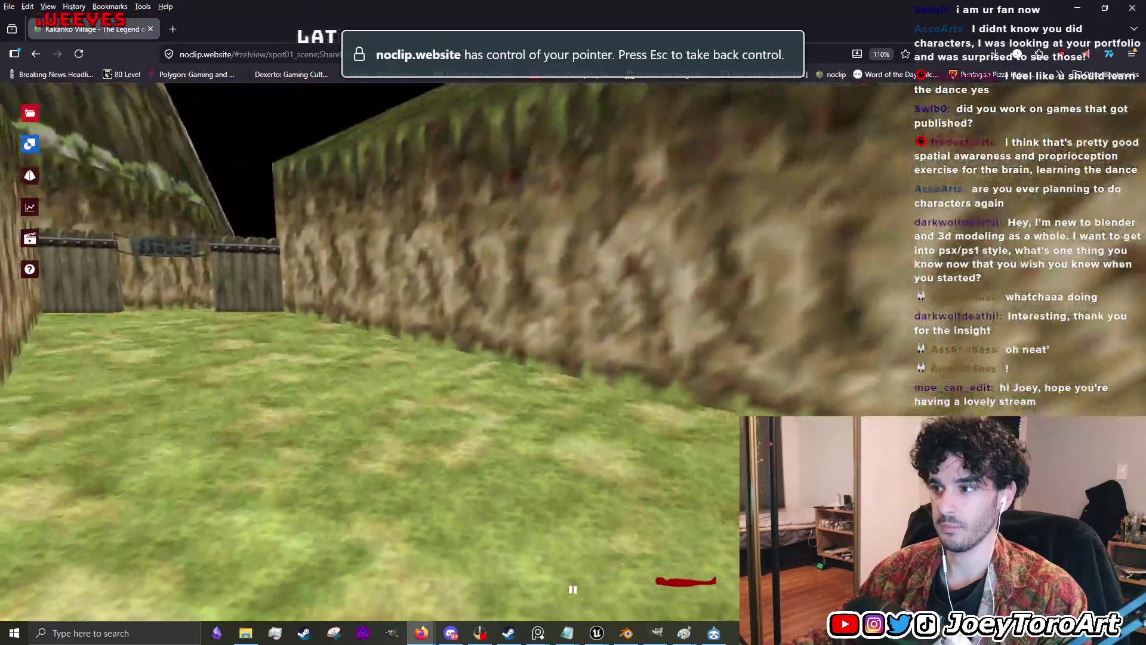
key(Escape)
click(29, 112)
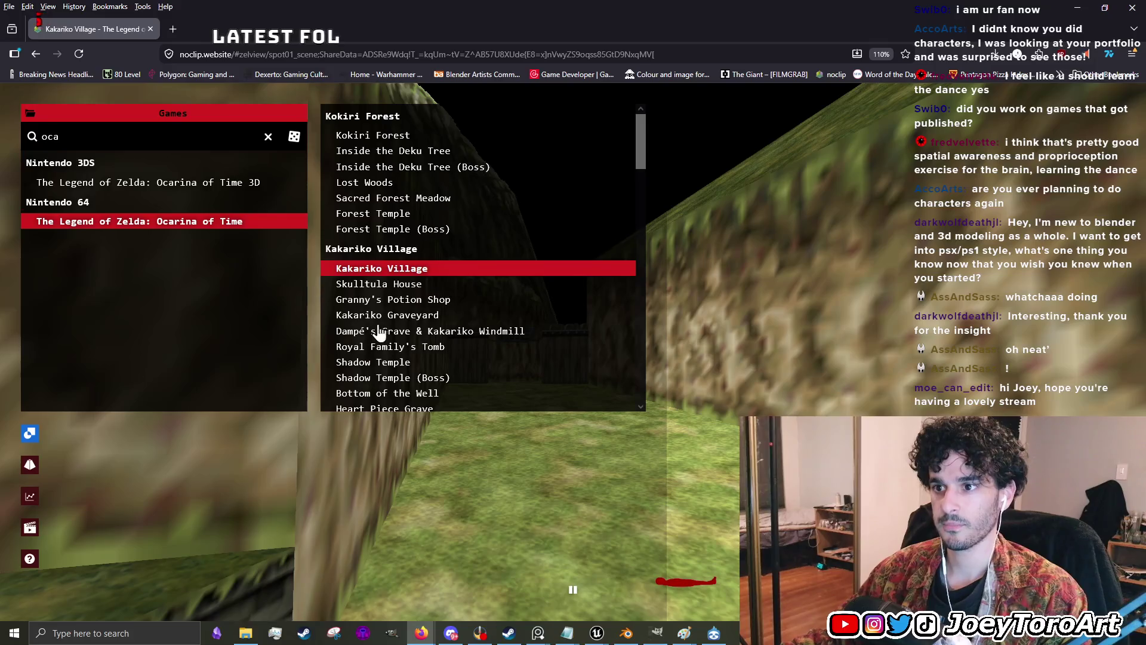
scroll(418, 333, down, 4)
scroll(472, 325, up, 3)
scroll(477, 280, up, 2)
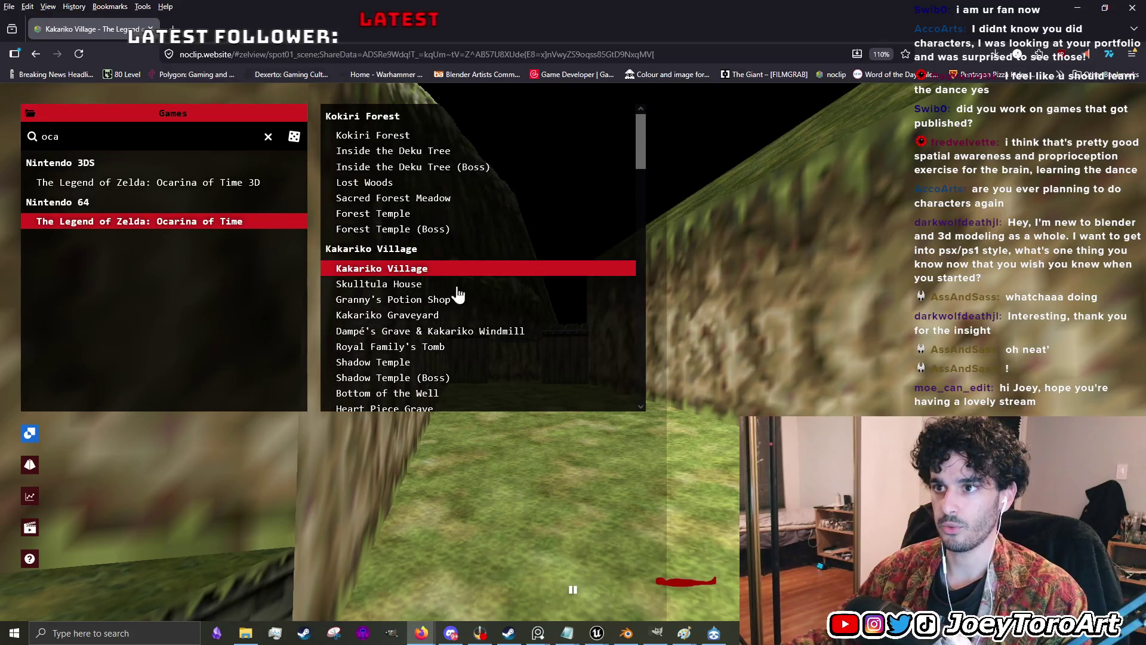
click(373, 134)
- Fly forward past the Kokiri tree house trunk toward the water's edge
click(418, 478)
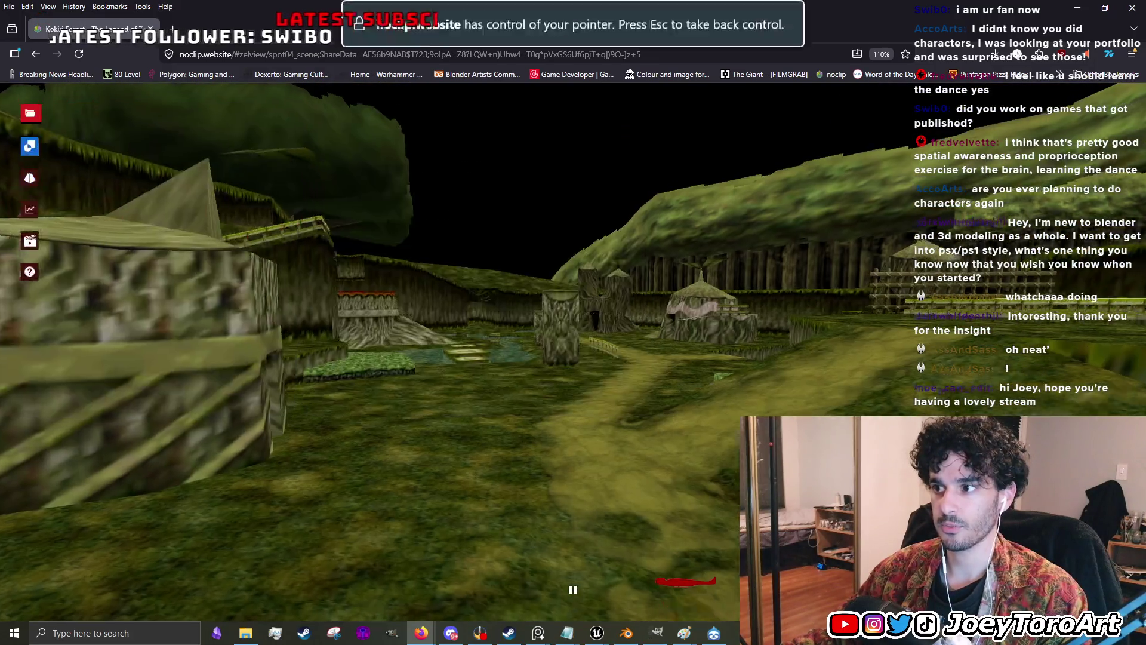
key(w)
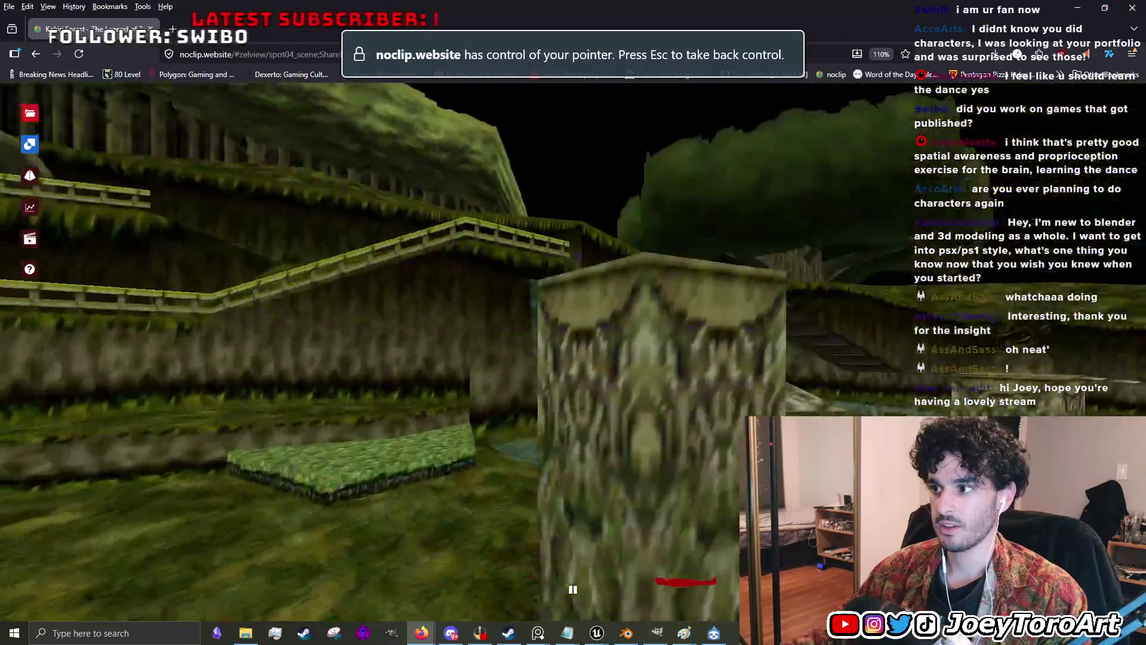
key(w)
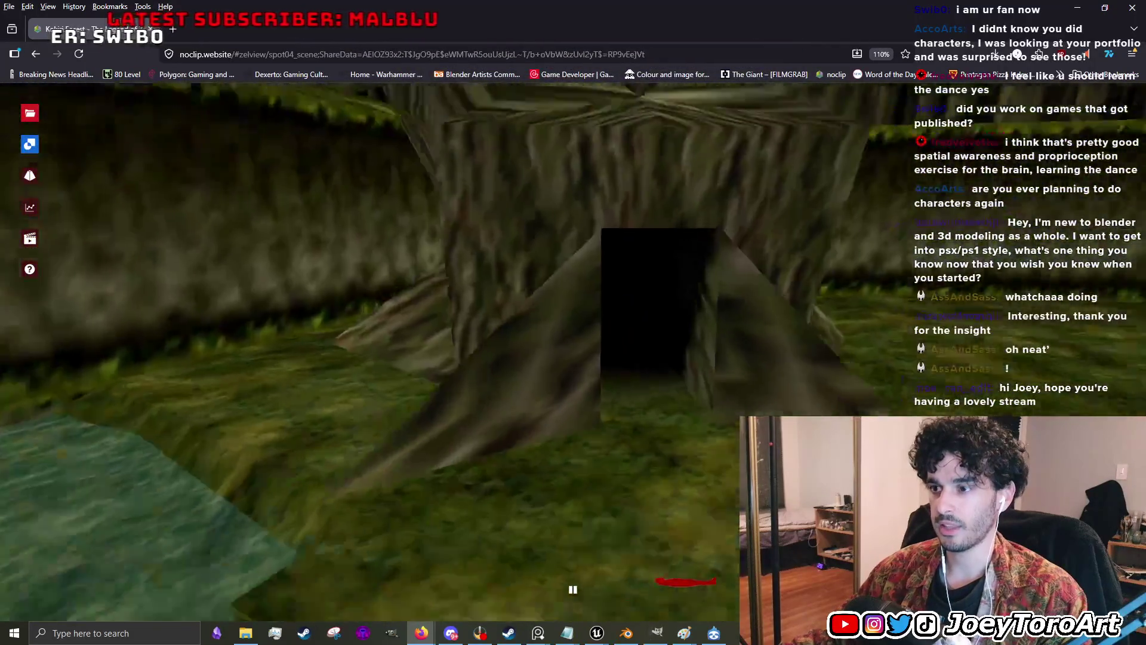
key(w)
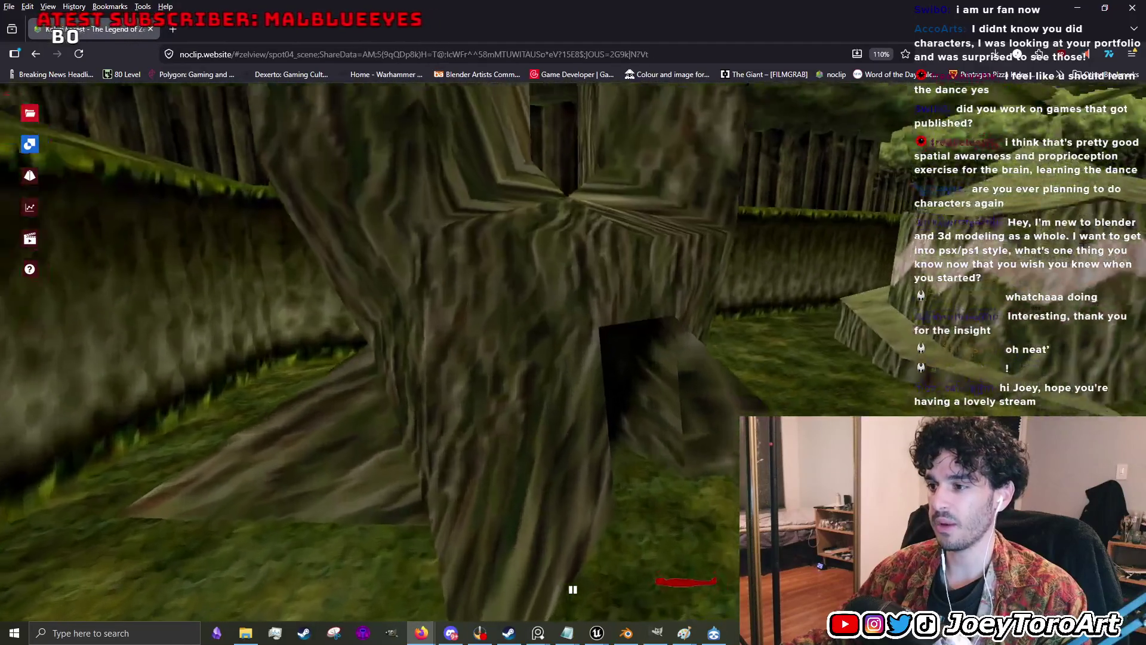
key(w)
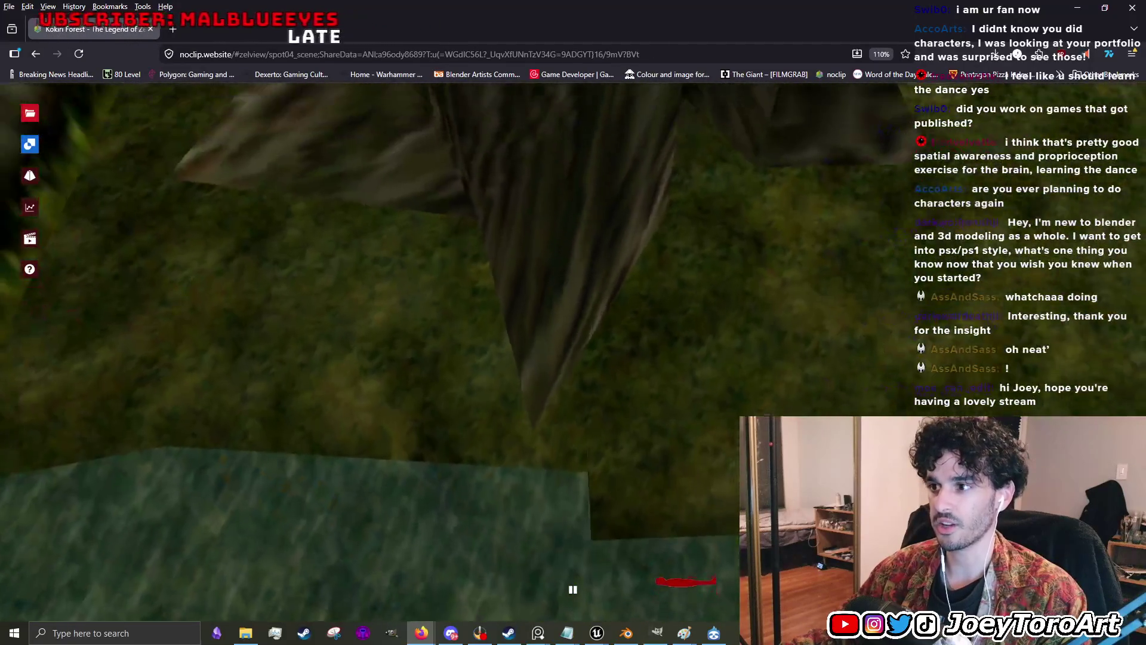
click(585, 281)
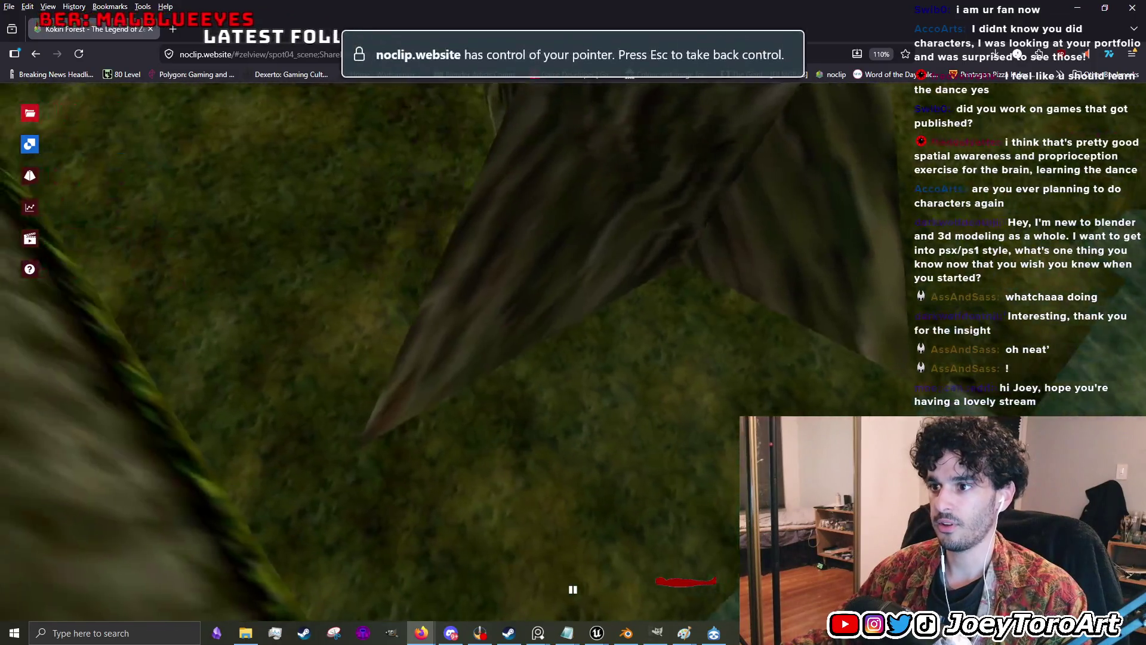
key(Escape)
click(371, 312)
- Back away and swing right, then fly toward the tree-house door
key(s)
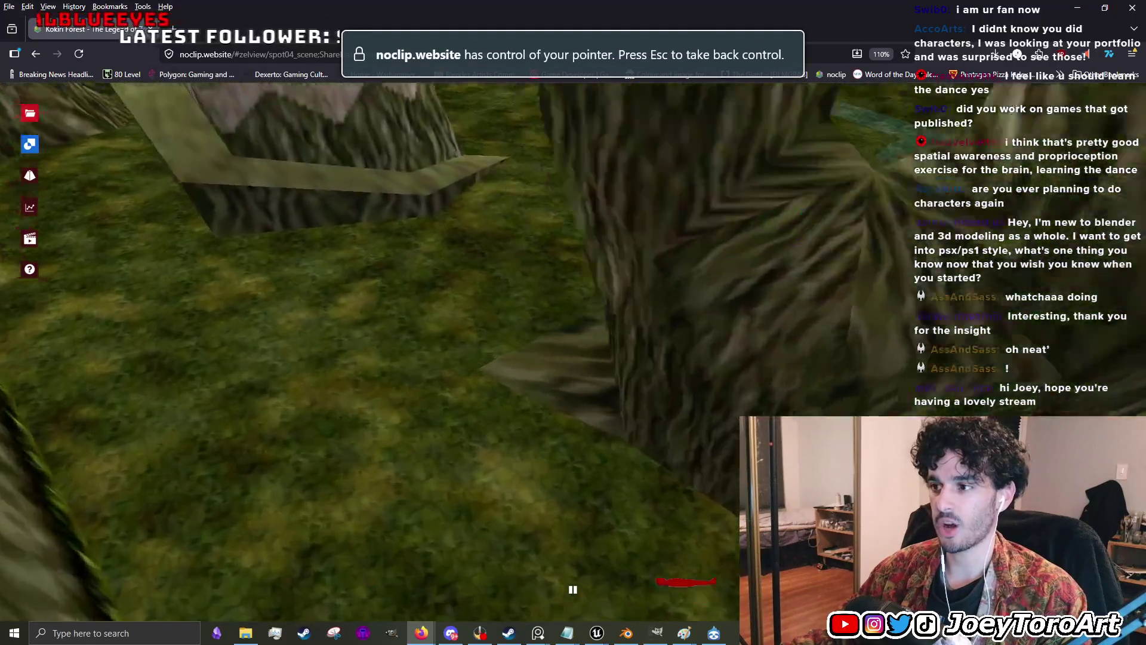
key(s)
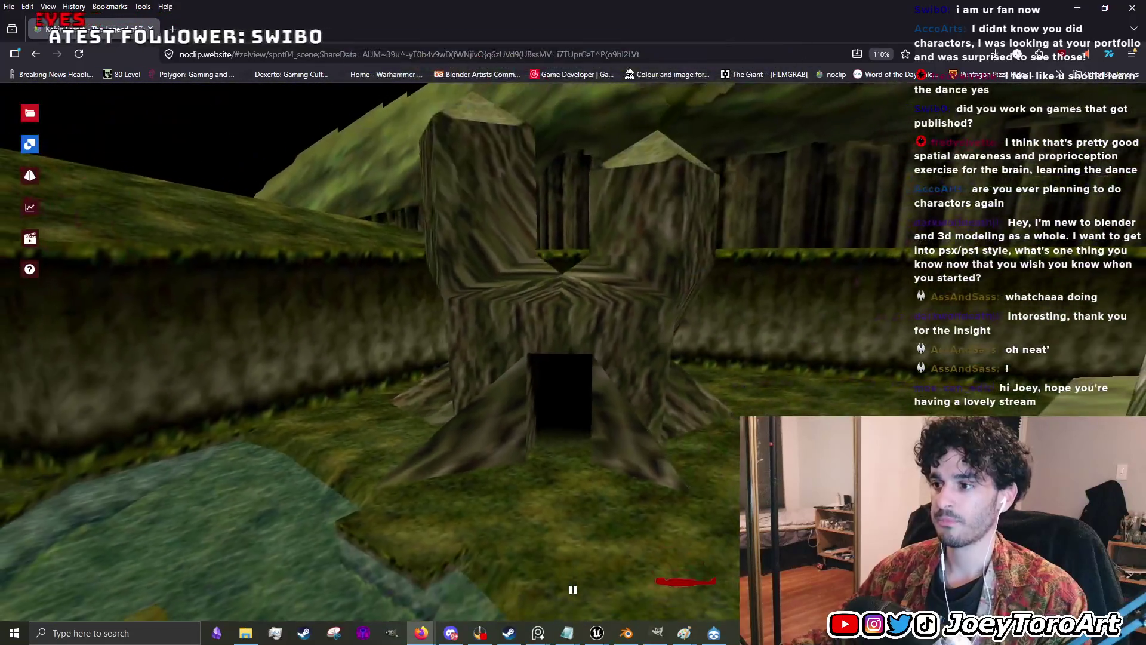
key(d)
key(w)
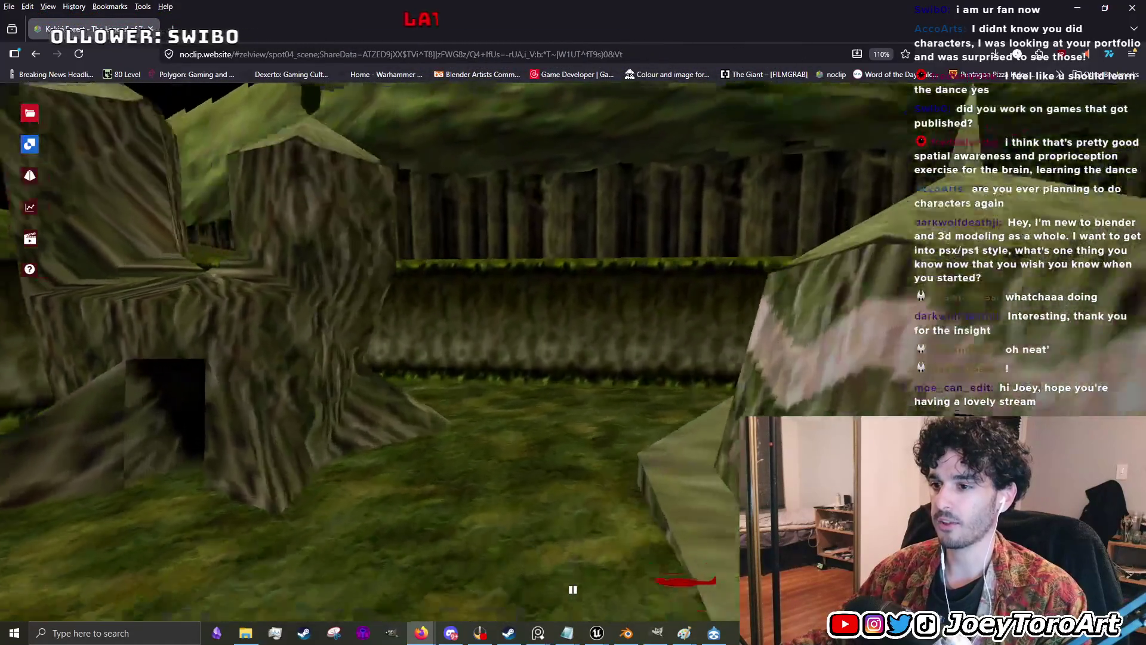
key(Escape)
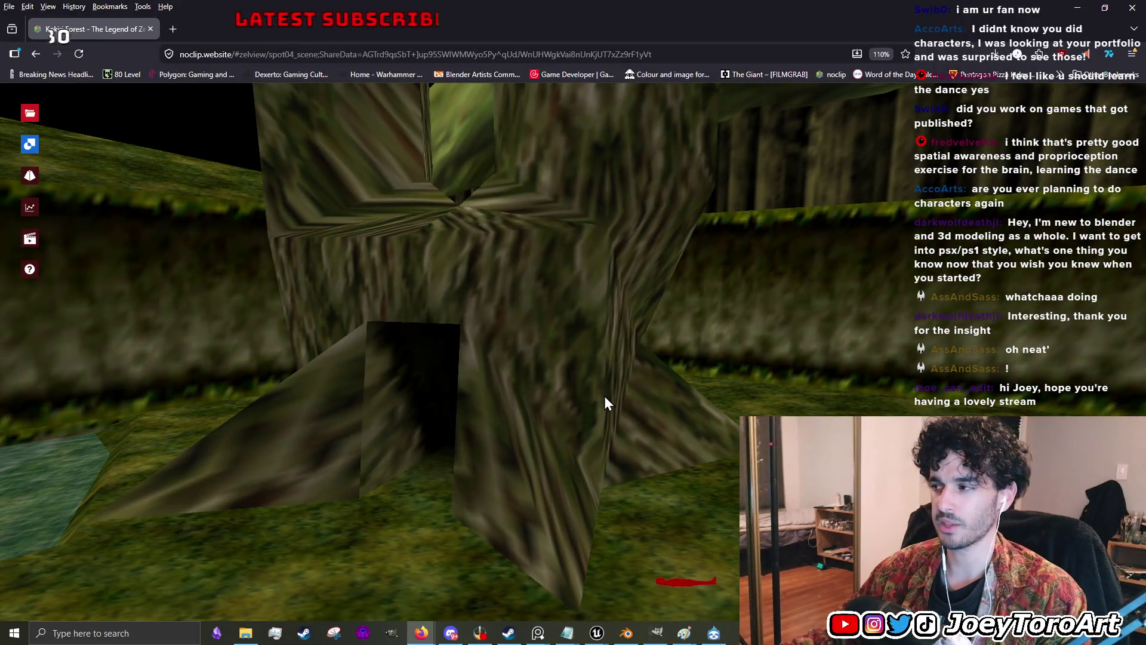
- Pull back to a wide forest view and bring up the games and scenes list
click(512, 341)
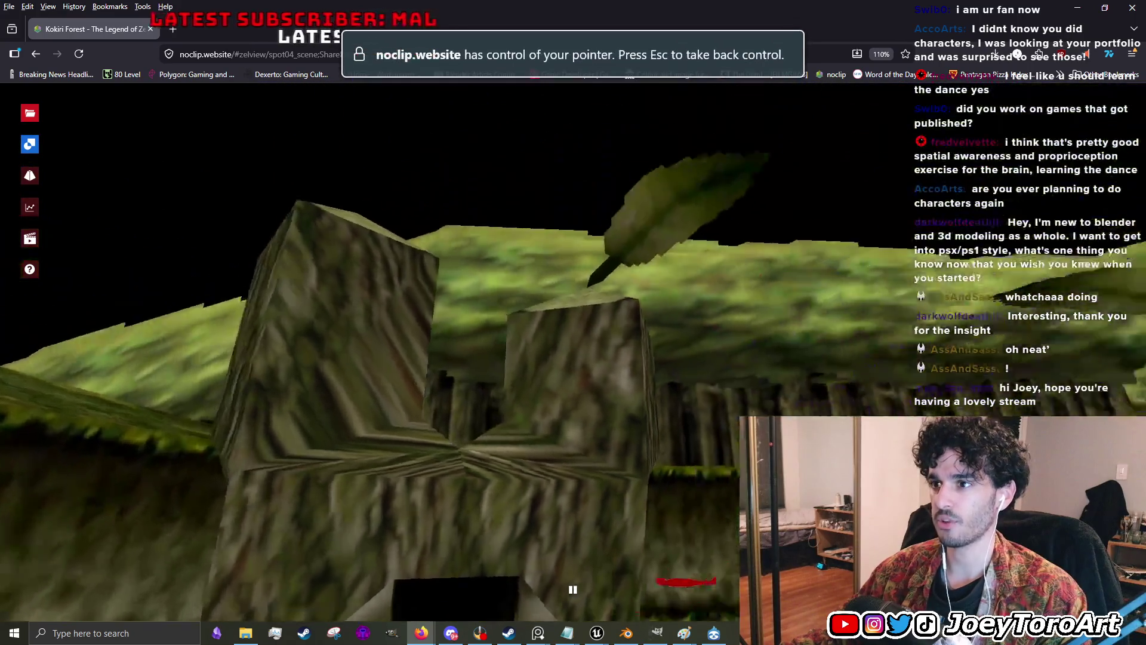
key(s)
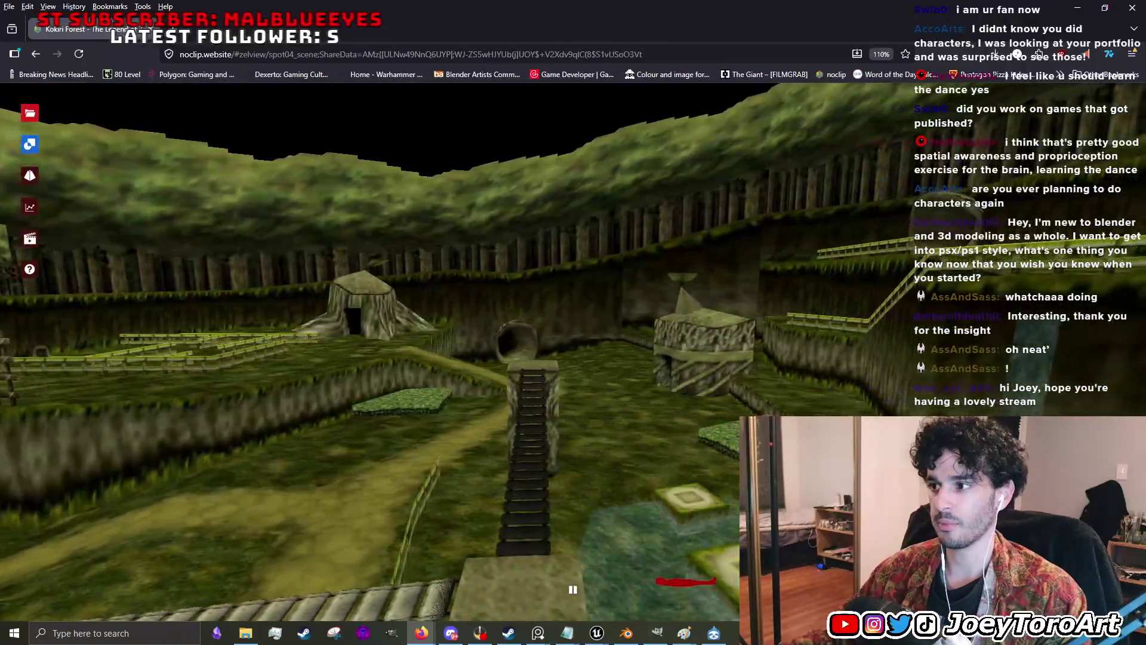
key(Escape)
click(30, 113)
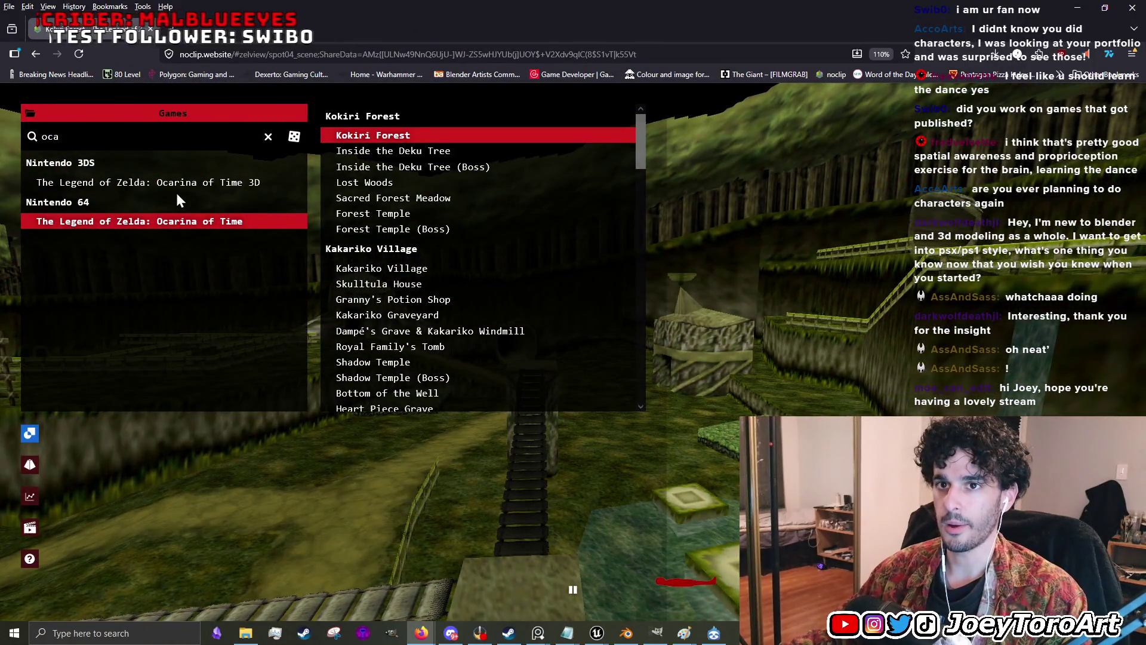
- Load Kakariko Village from Ocarina of Time 3D and turn off Enable Textures
click(158, 185)
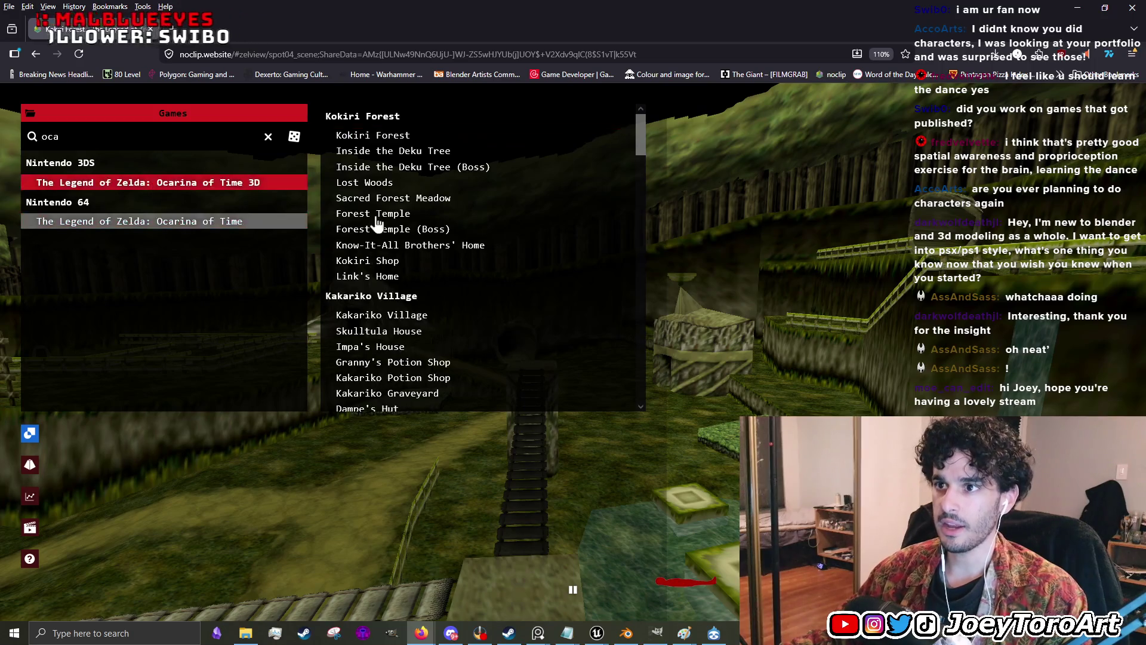
click(424, 317)
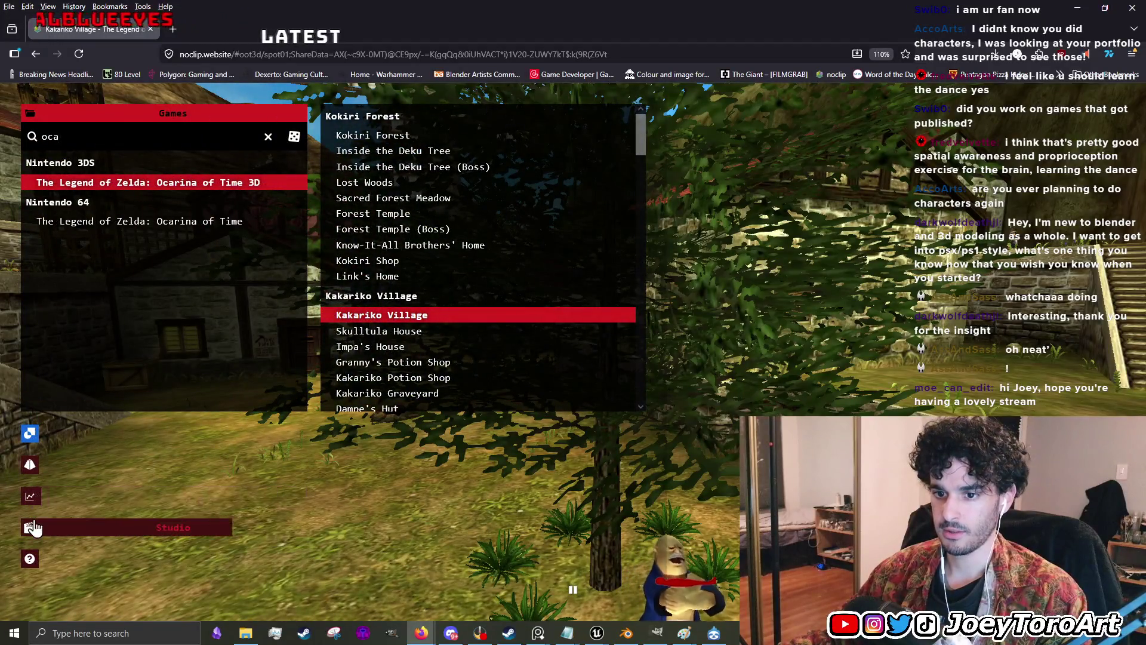
mouse_move(37, 442)
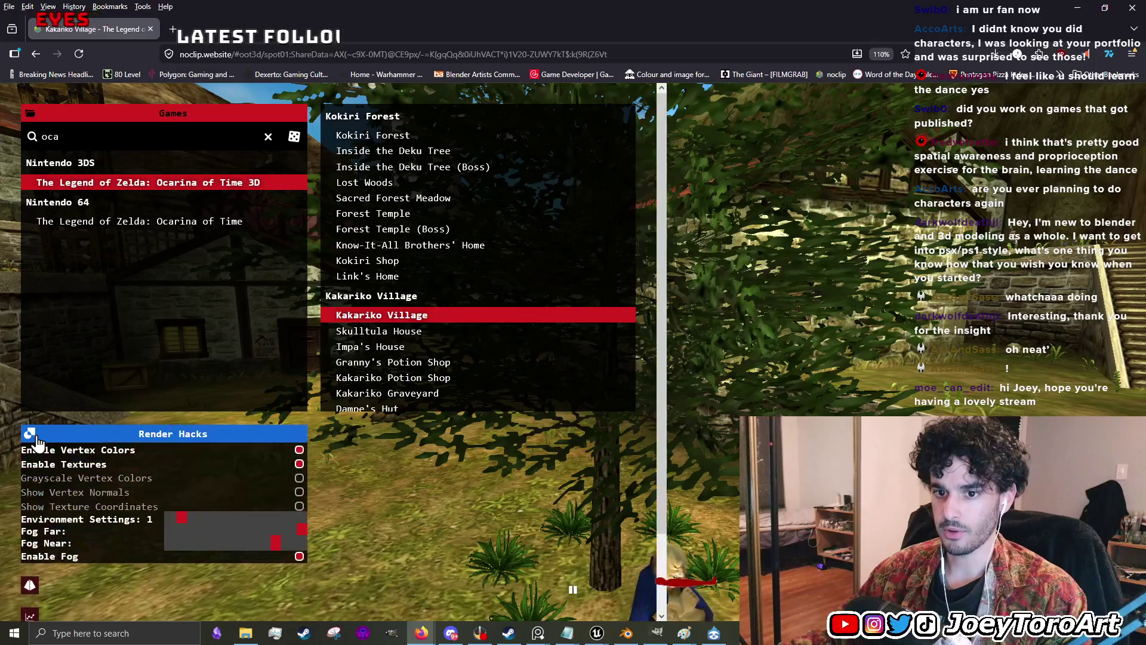
click(299, 463)
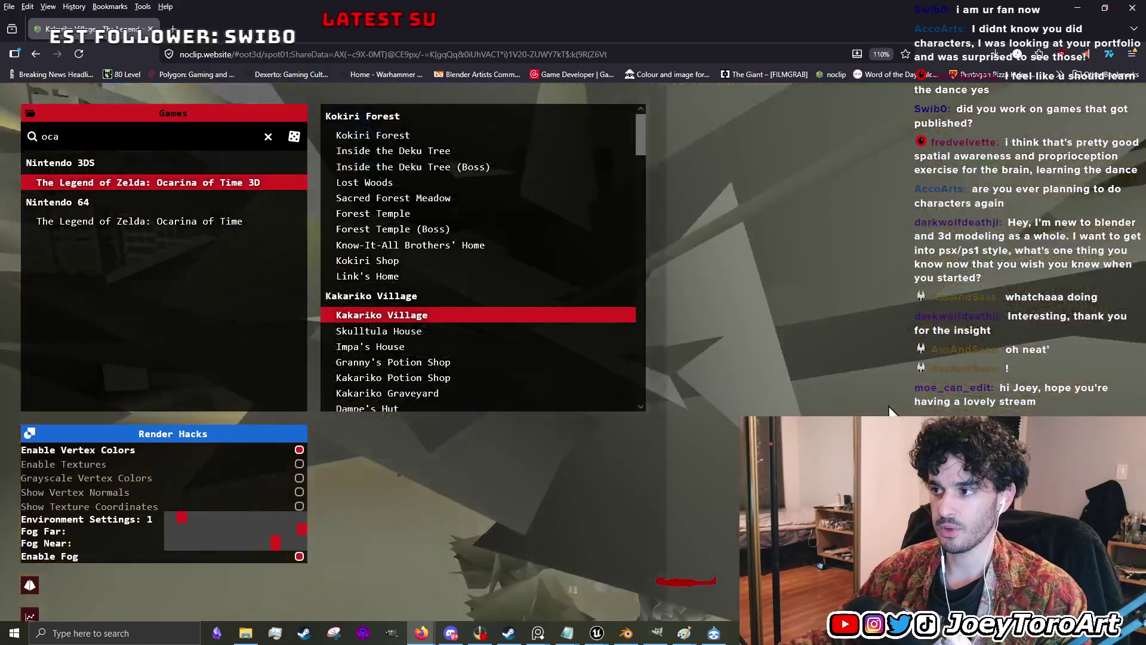
- Fly through the untextured grey Kakariko Village geometry
click(650, 464)
key(w)
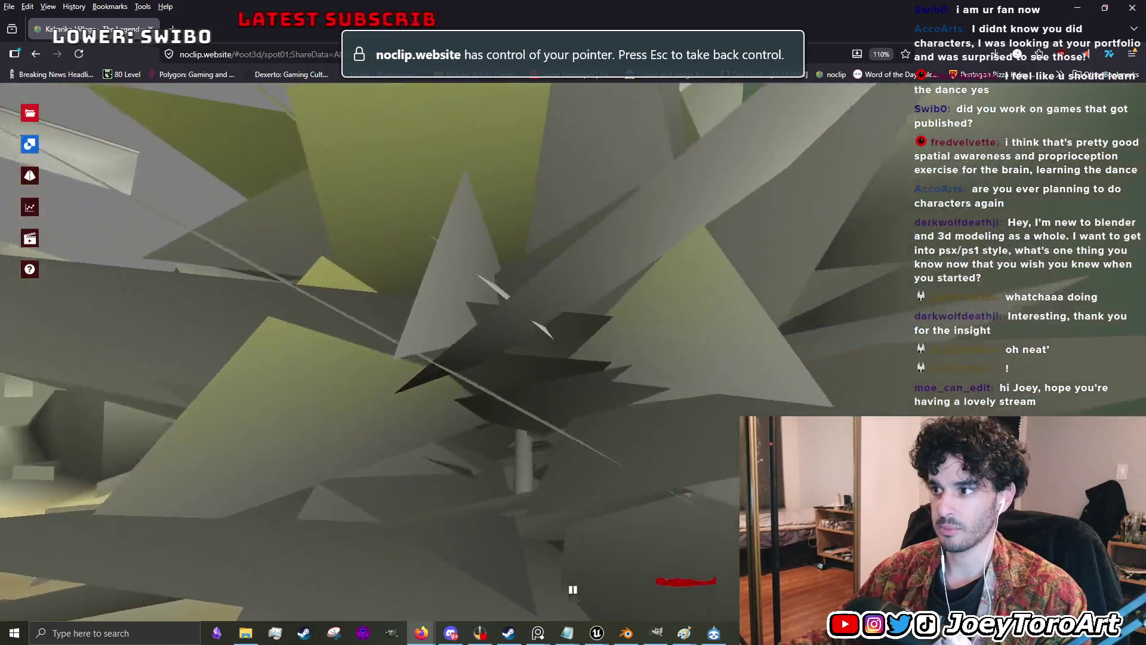
key(w)
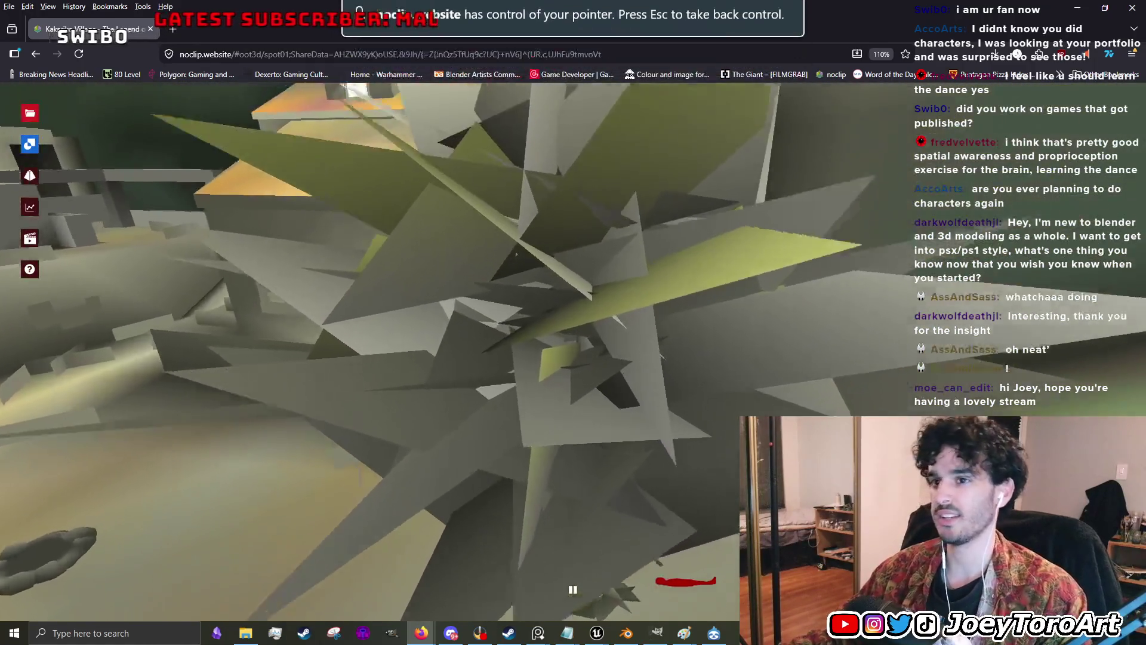
key(w)
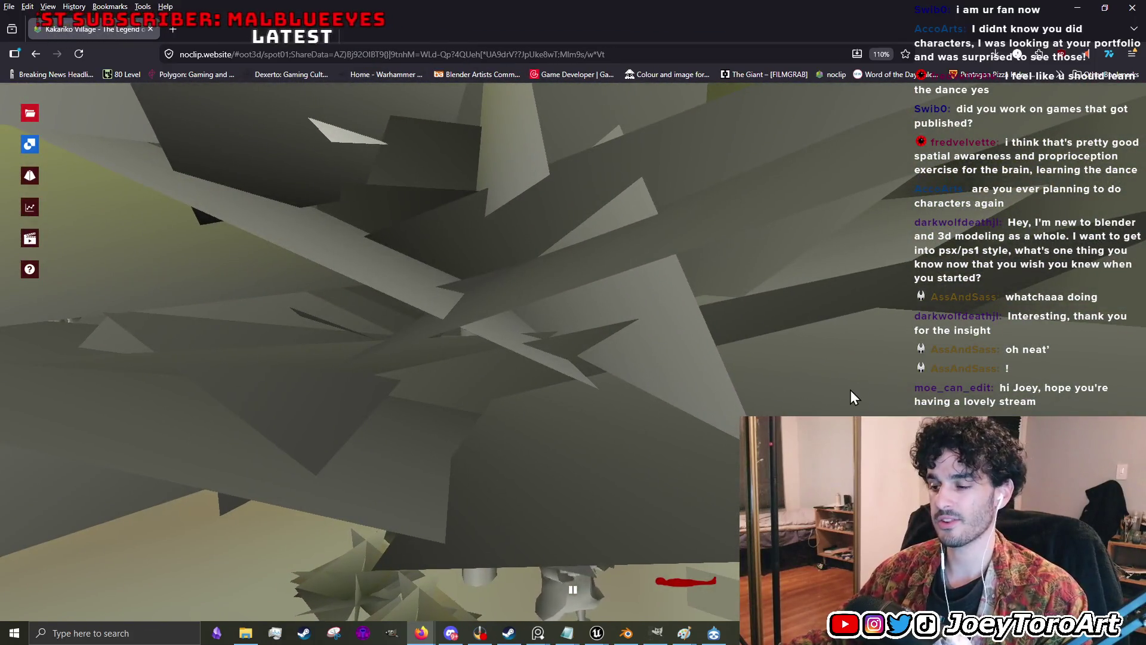
click(850, 389)
key(Escape)
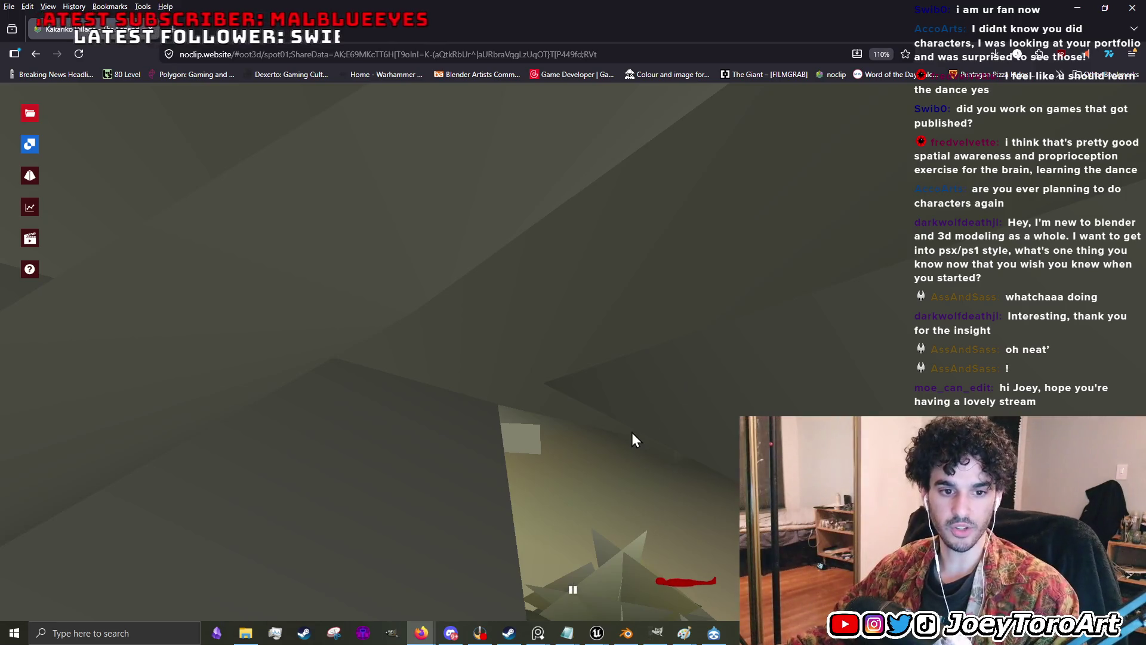
mouse_move(631, 432)
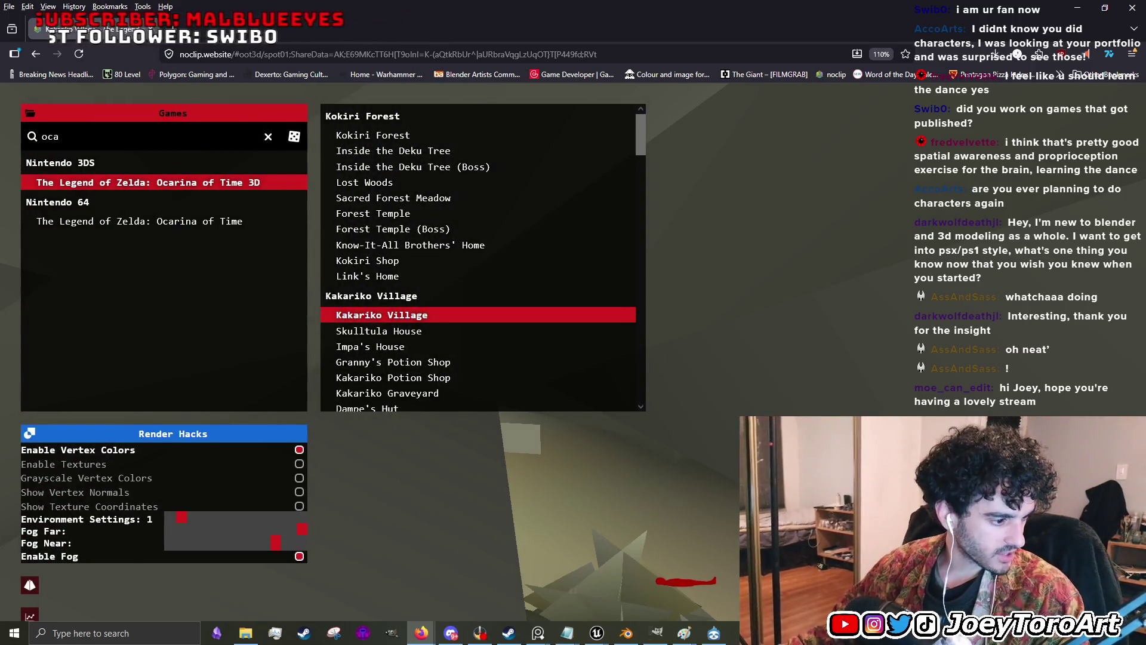
key(alt+Tab)
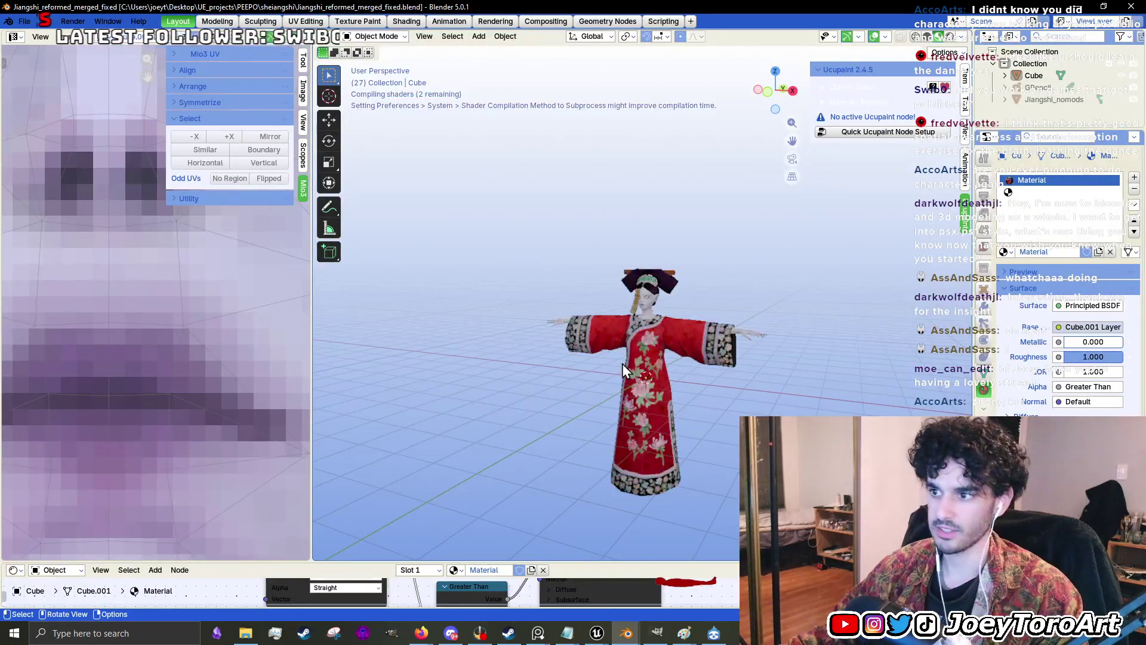
scroll(386, 383, up, 3)
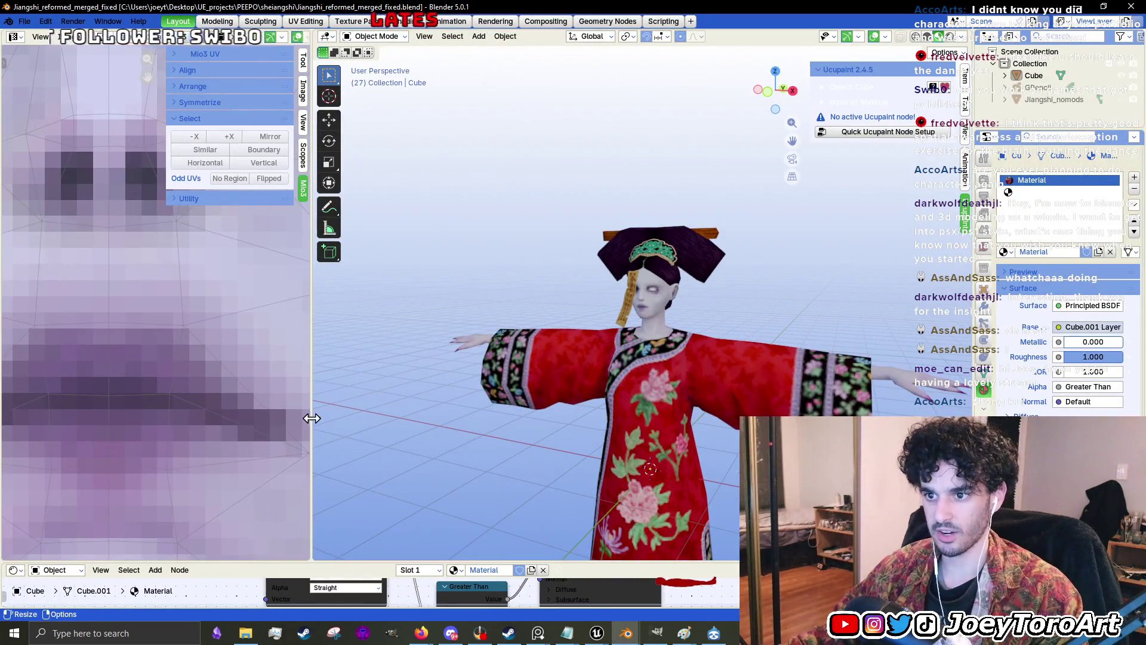
scroll(195, 330, up, 3)
scroll(195, 330, down, 3)
scroll(706, 313, up, 2)
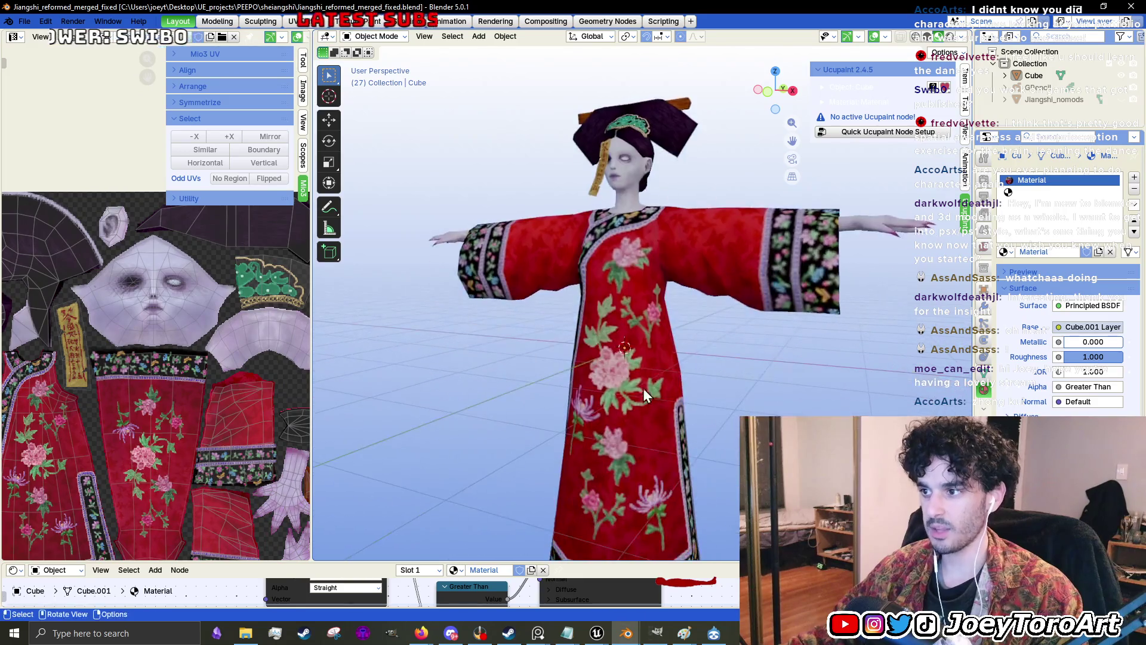
click(706, 314)
key(Tab)
key(a)
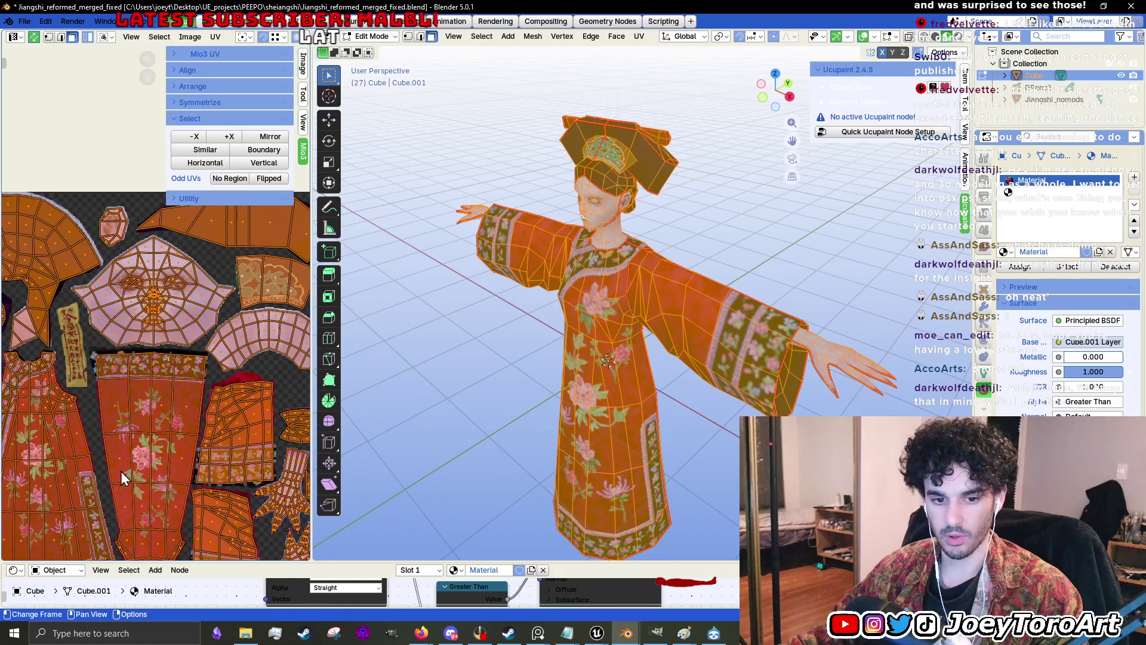
scroll(136, 332, down, 2)
scroll(123, 372, up, 5)
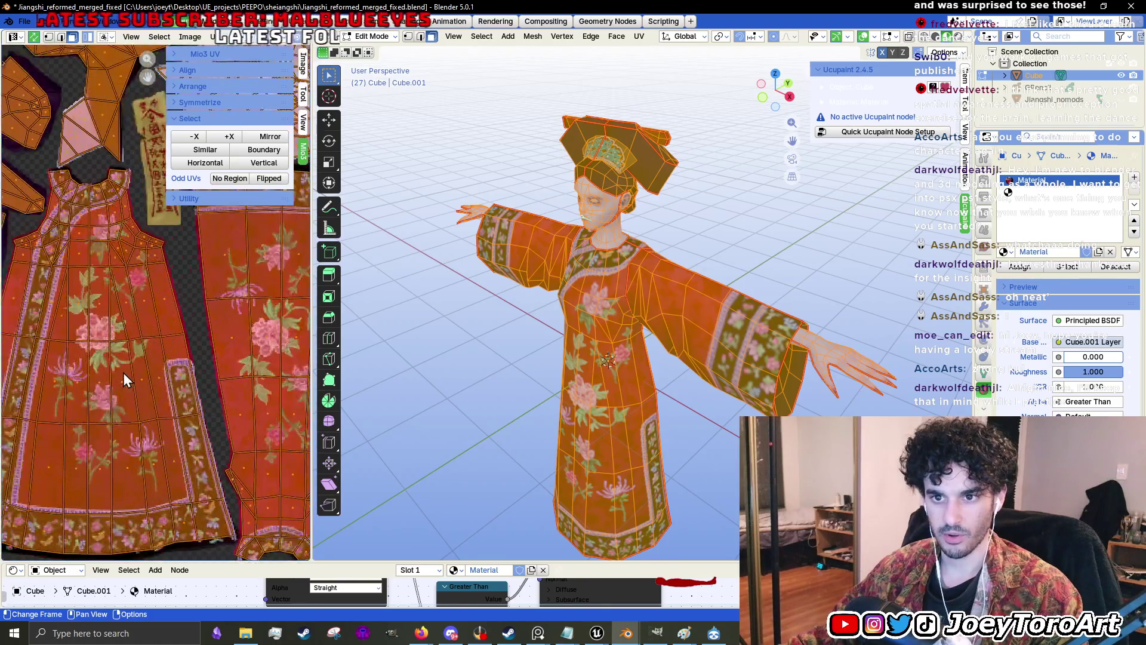
key(Tab)
drag(616, 425, 651, 411)
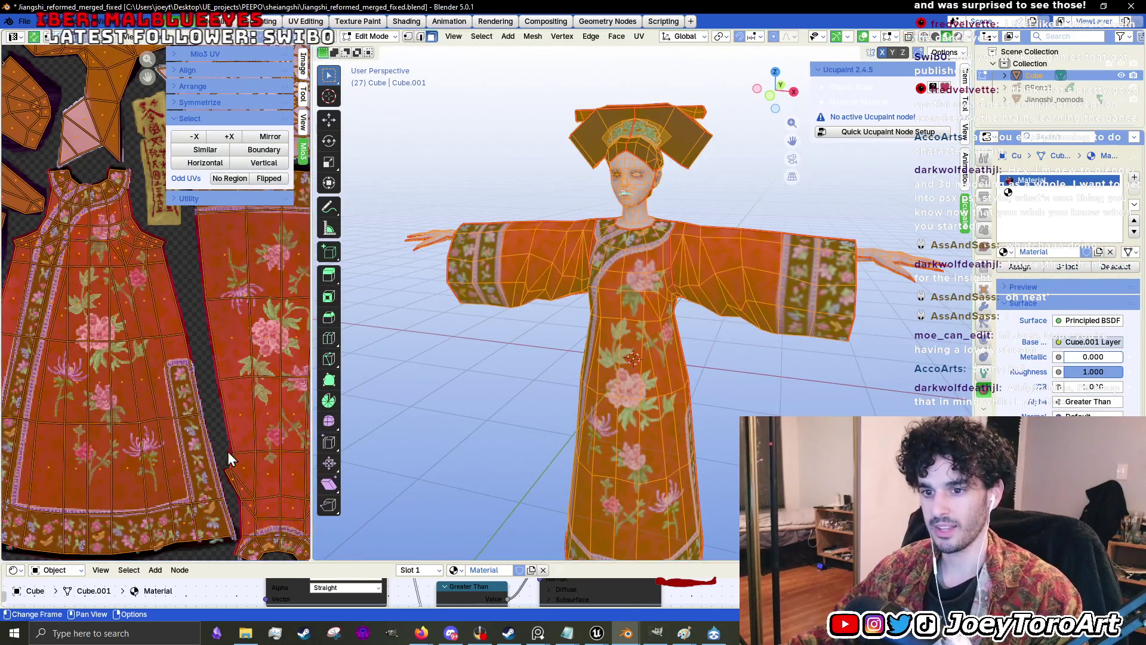
scroll(124, 436, up, 4)
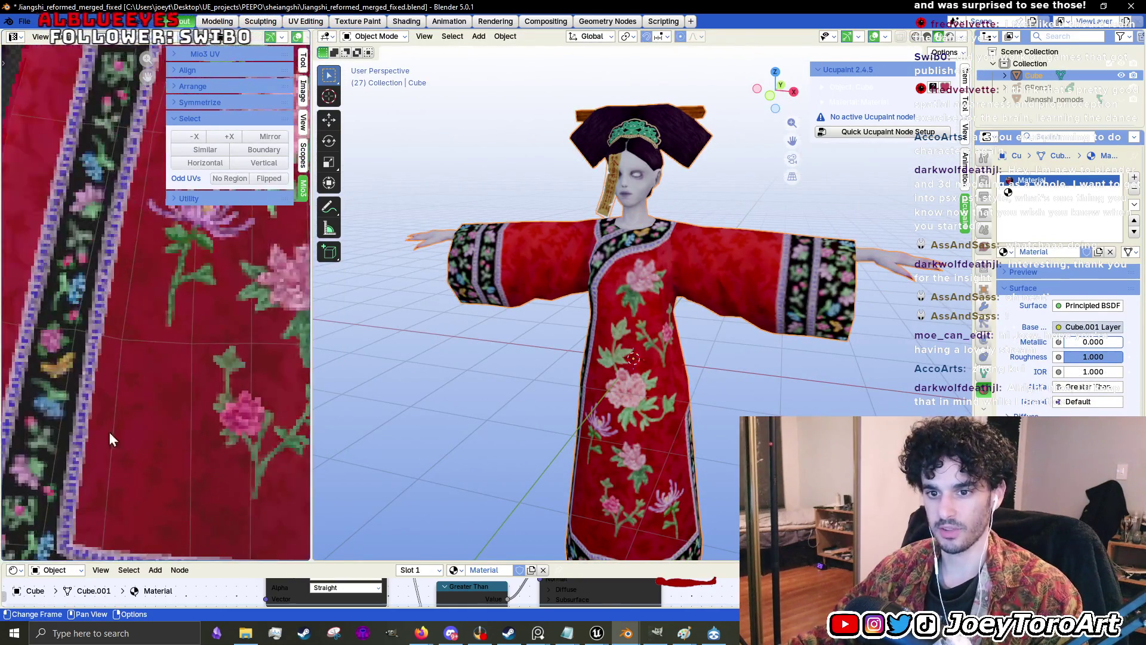
drag(112, 257, 184, 350)
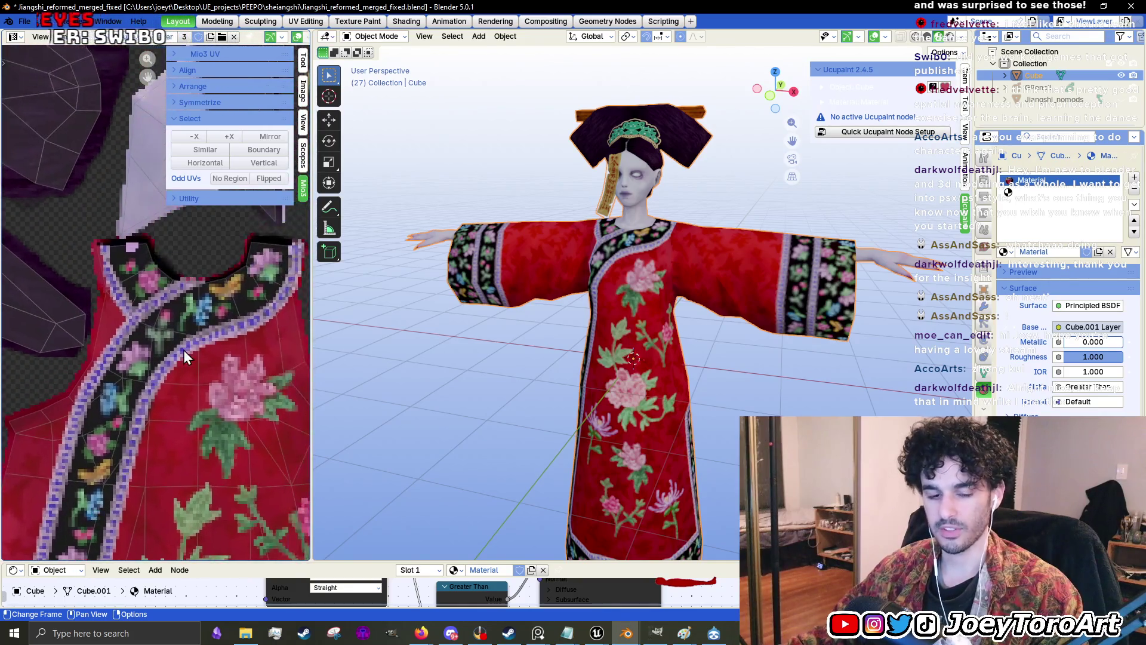
key(Home)
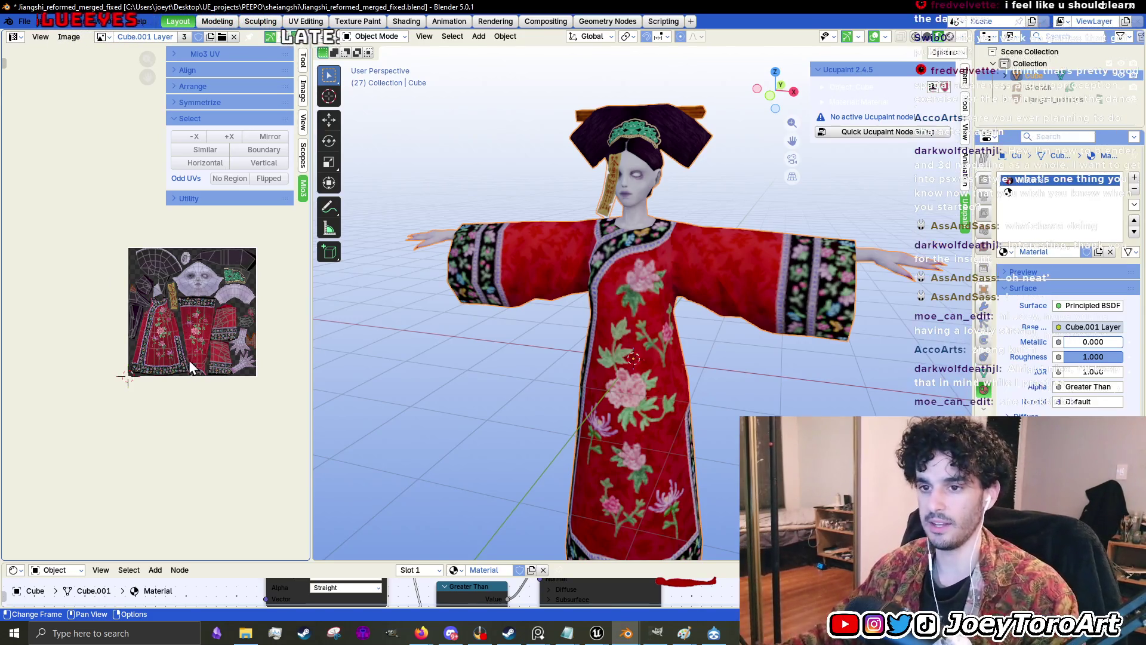
- Enter Edit Mode on the jiangshi mesh and orbit around to a frontal view of its head
drag(769, 410, 738, 422)
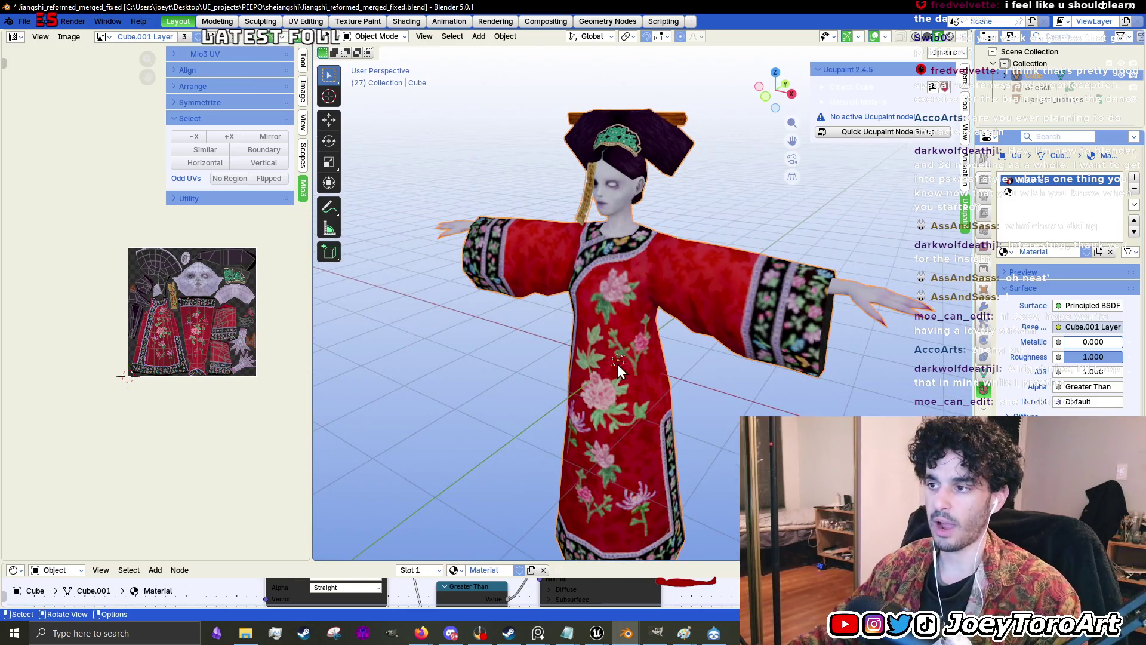
scroll(619, 371, up, 3)
key(Tab)
mouse_move(604, 258)
mouse_down()
mouse_move(622, 366)
mouse_move(749, 366)
mouse_move(691, 373)
mouse_move(572, 347)
mouse_move(591, 382)
mouse_up()
scroll(614, 387, up, 3)
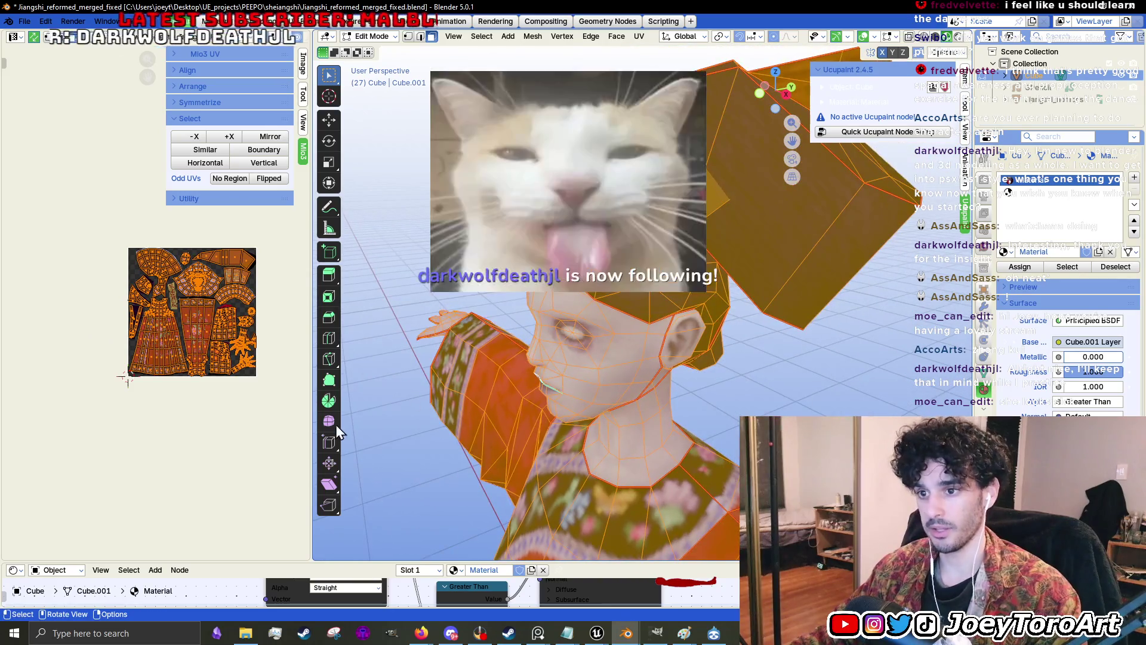
drag(311, 430, 235, 435)
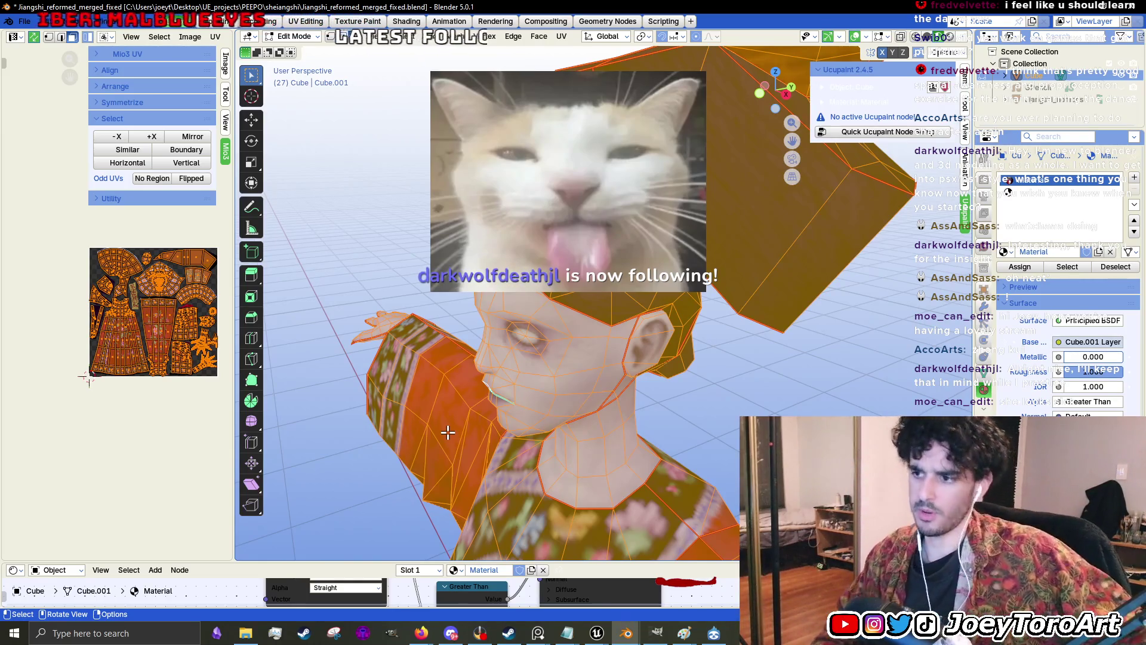
scroll(433, 384, up, 3)
drag(433, 384, 582, 390)
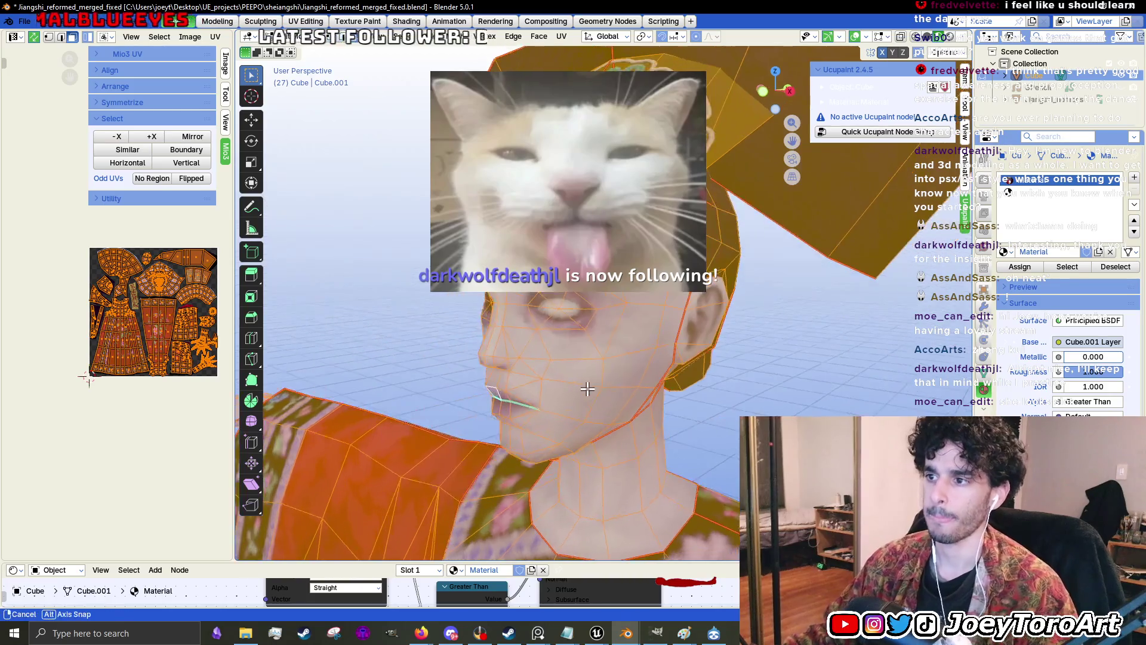
scroll(582, 391, down, 5)
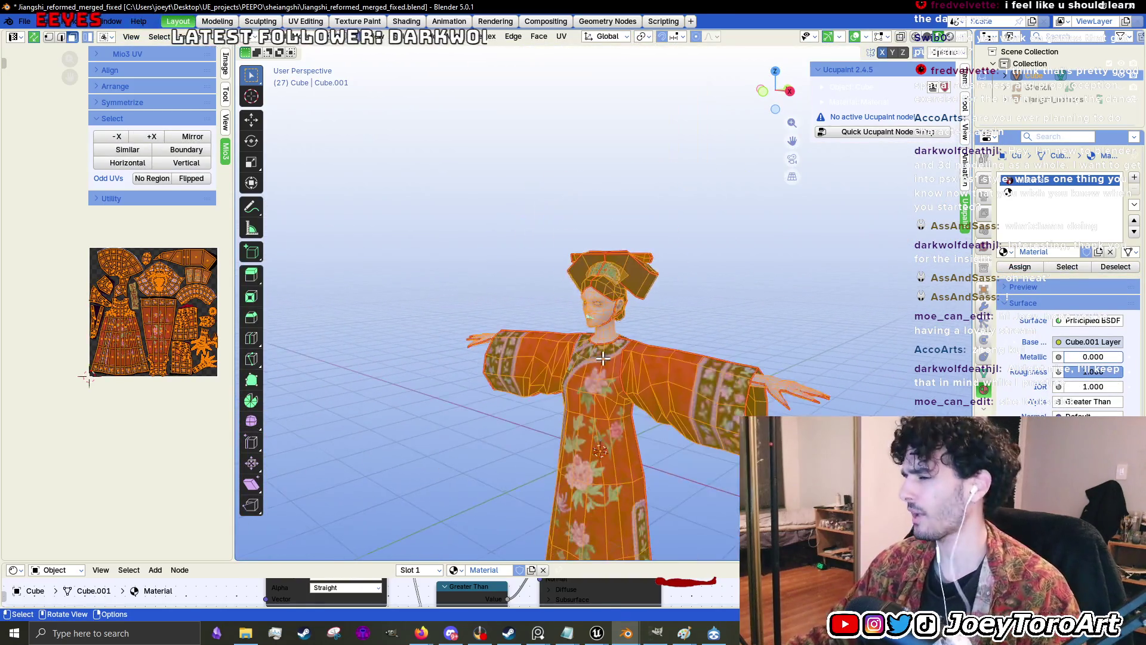
scroll(614, 401, up, 2)
scroll(614, 401, up, 4)
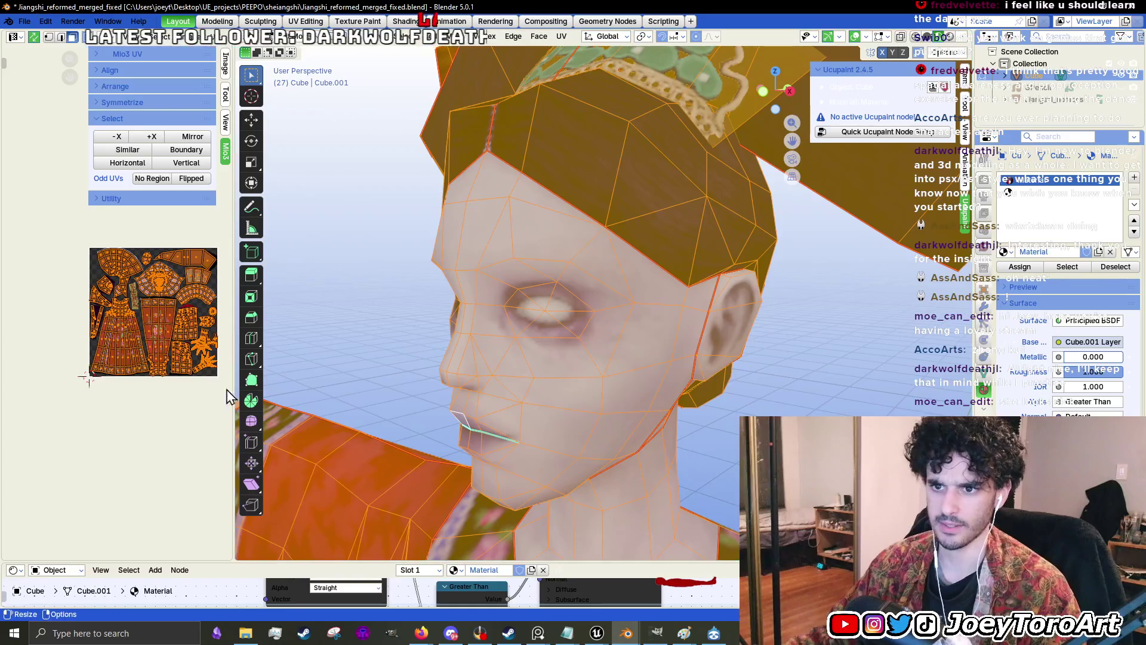
scroll(149, 272, up, 3)
scroll(167, 278, up, 4)
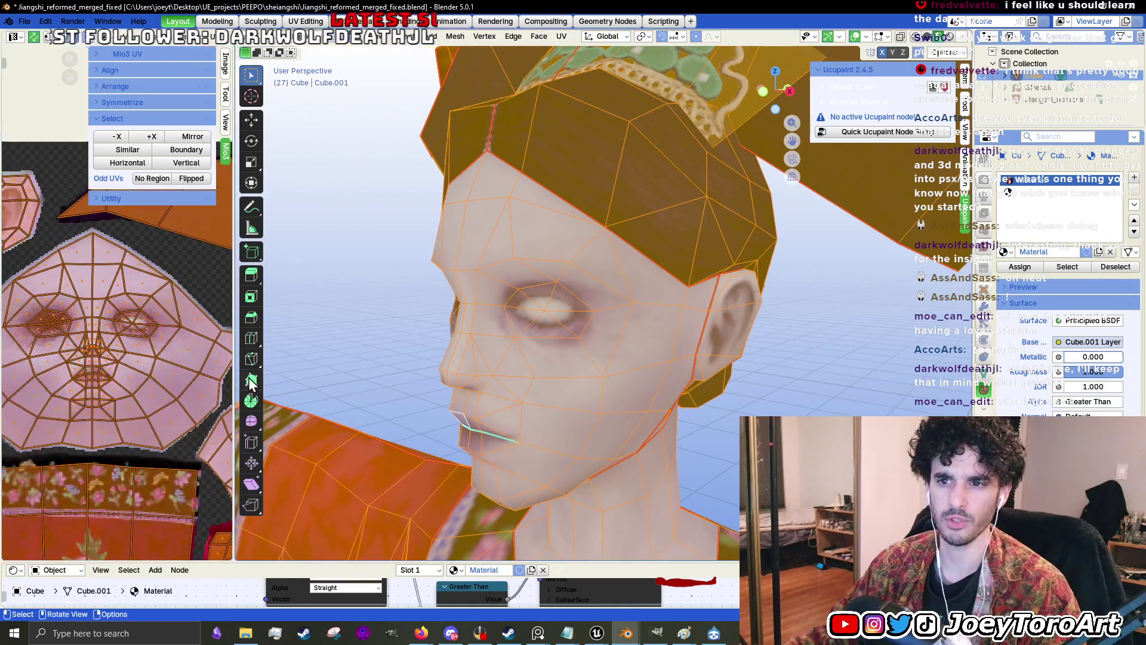
- Recentre the UV texture layout and drag the editor divider to widen the 3D Viewport
drag(234, 382, 483, 382)
scroll(215, 400, down, 5)
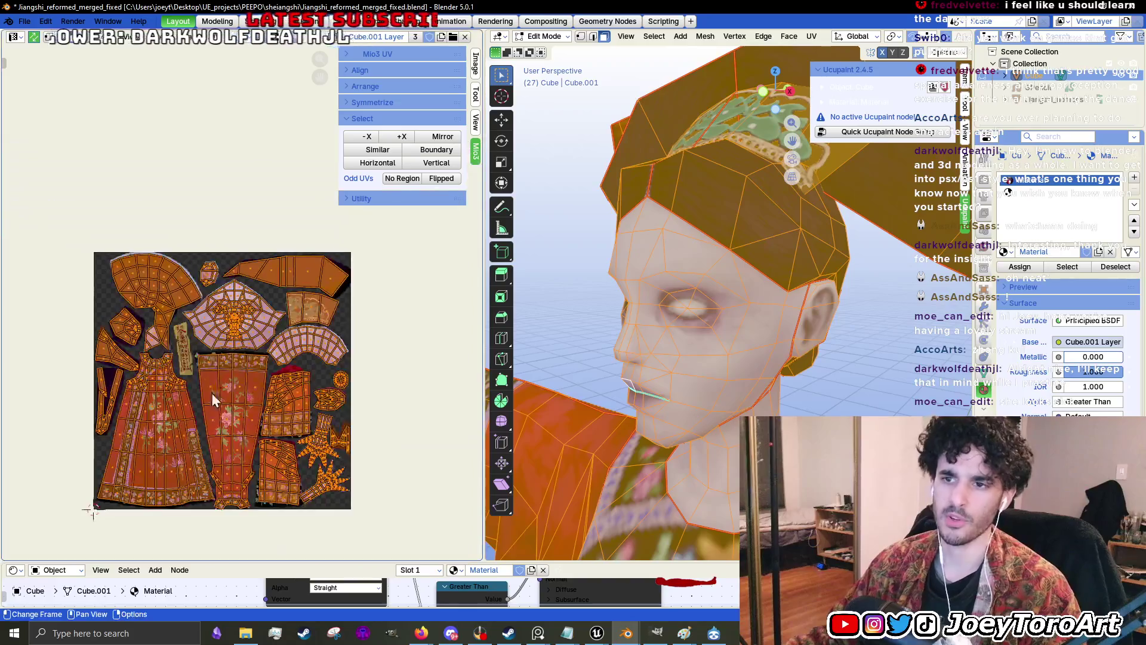
scroll(234, 406, up, 4)
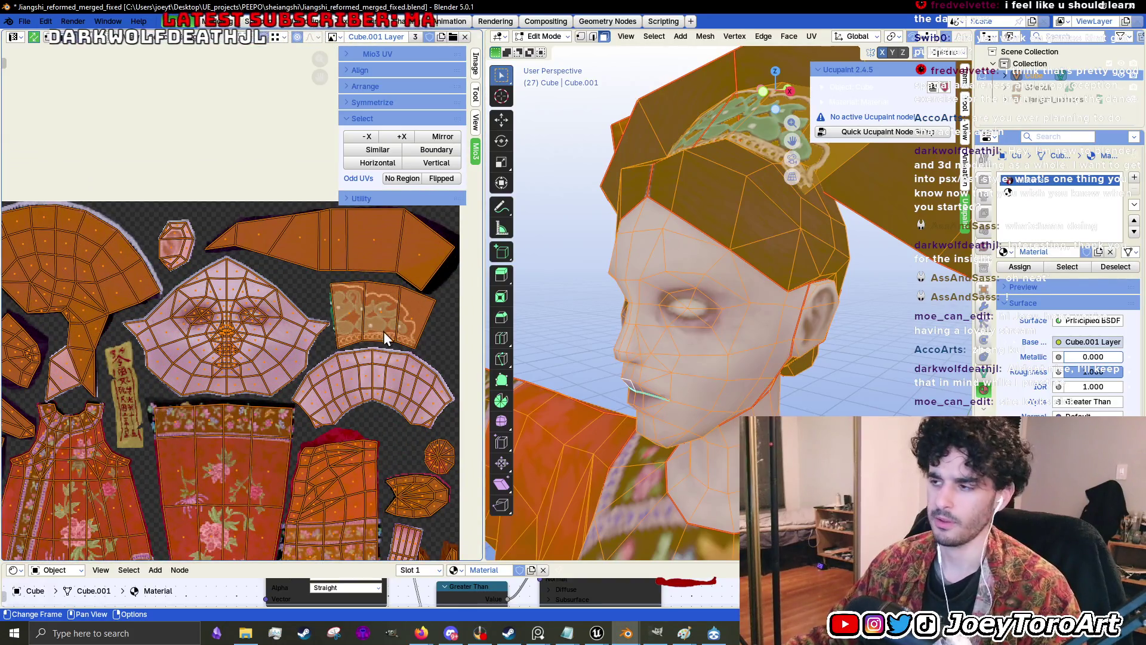
scroll(247, 402, down, 4)
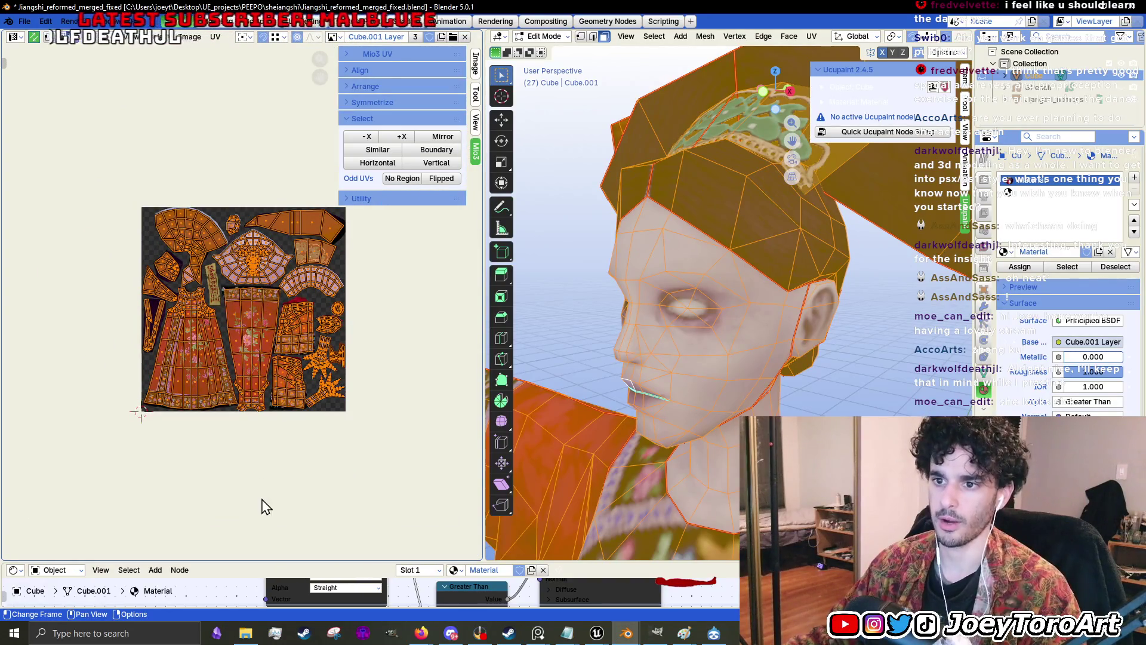
scroll(266, 507, down, 5)
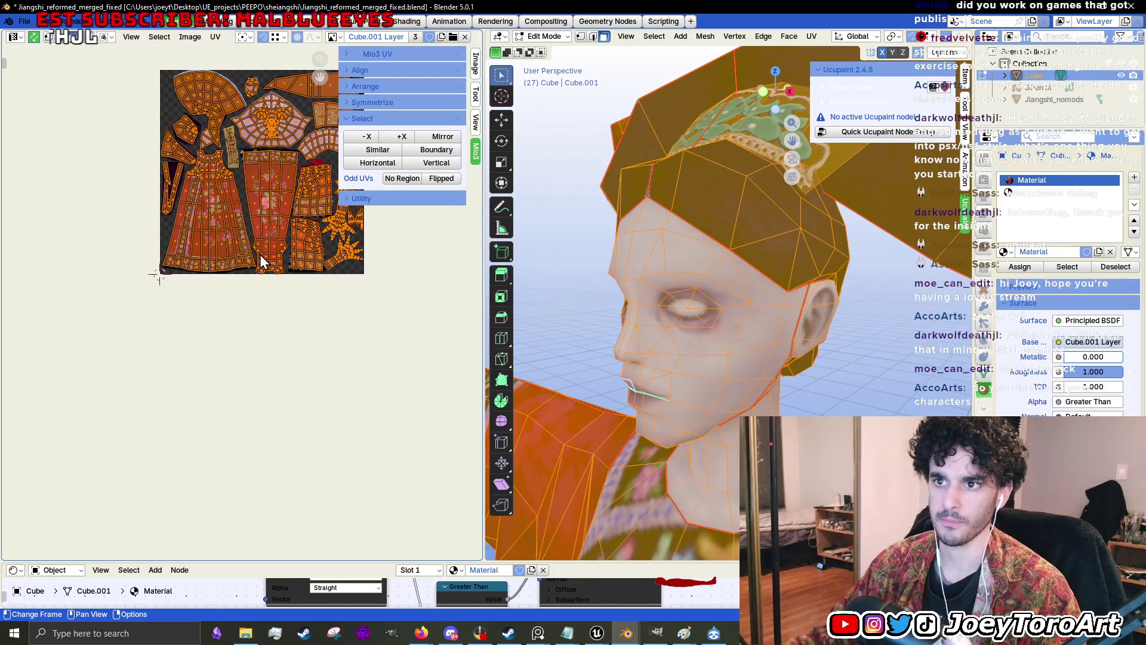
drag(255, 247, 233, 411)
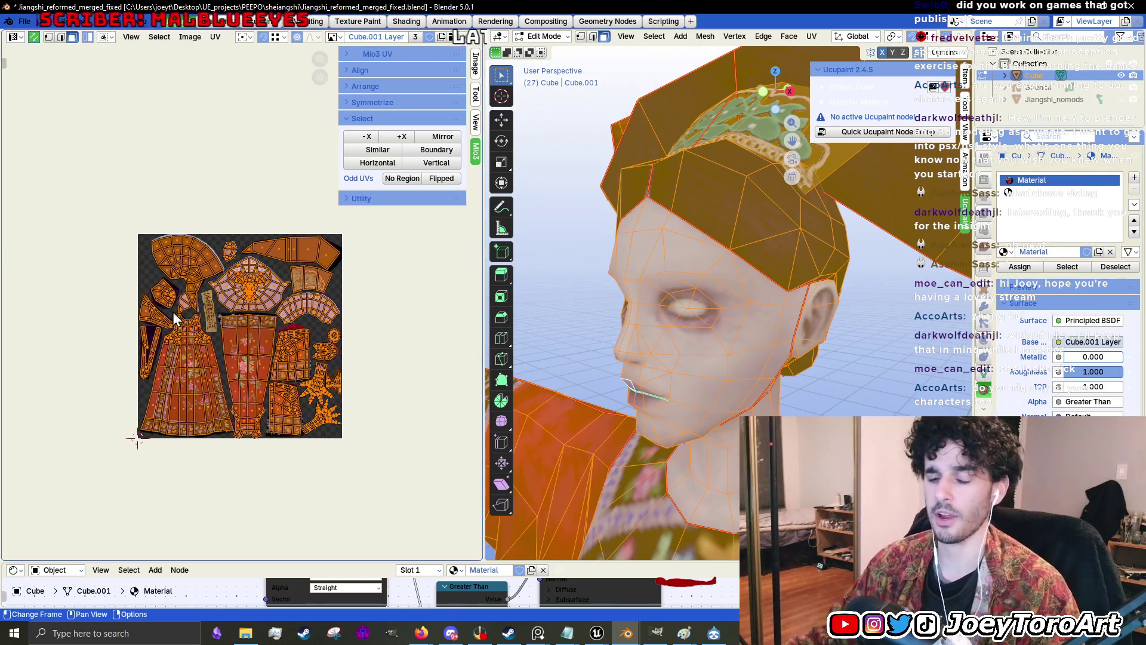
drag(485, 304, 330, 330)
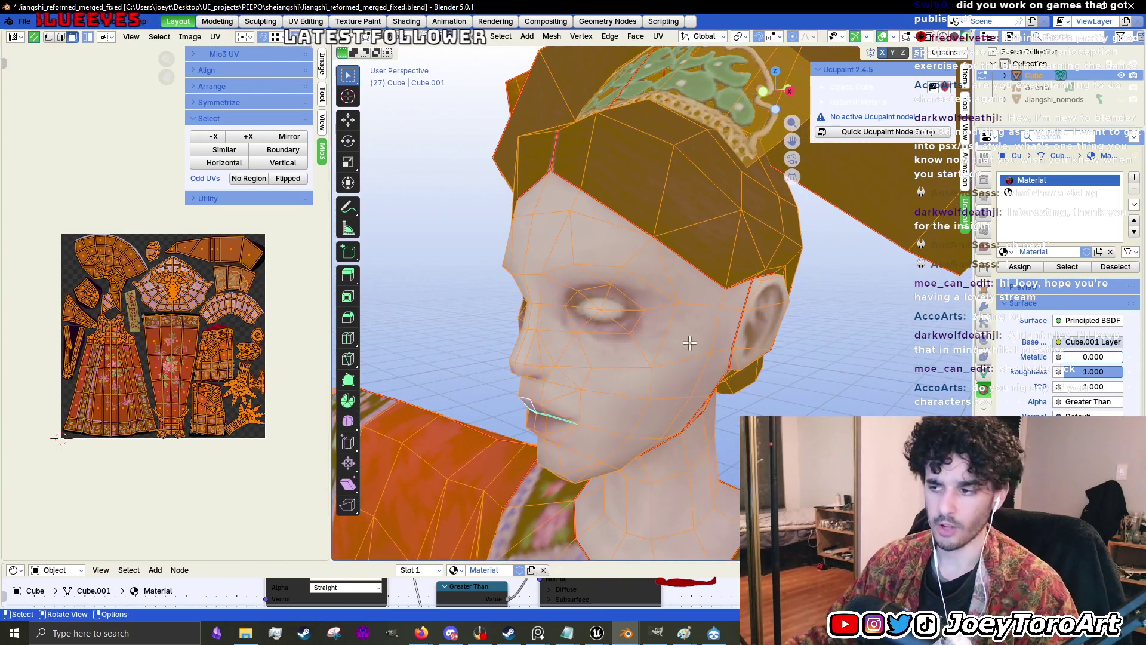
scroll(554, 388, down, 3)
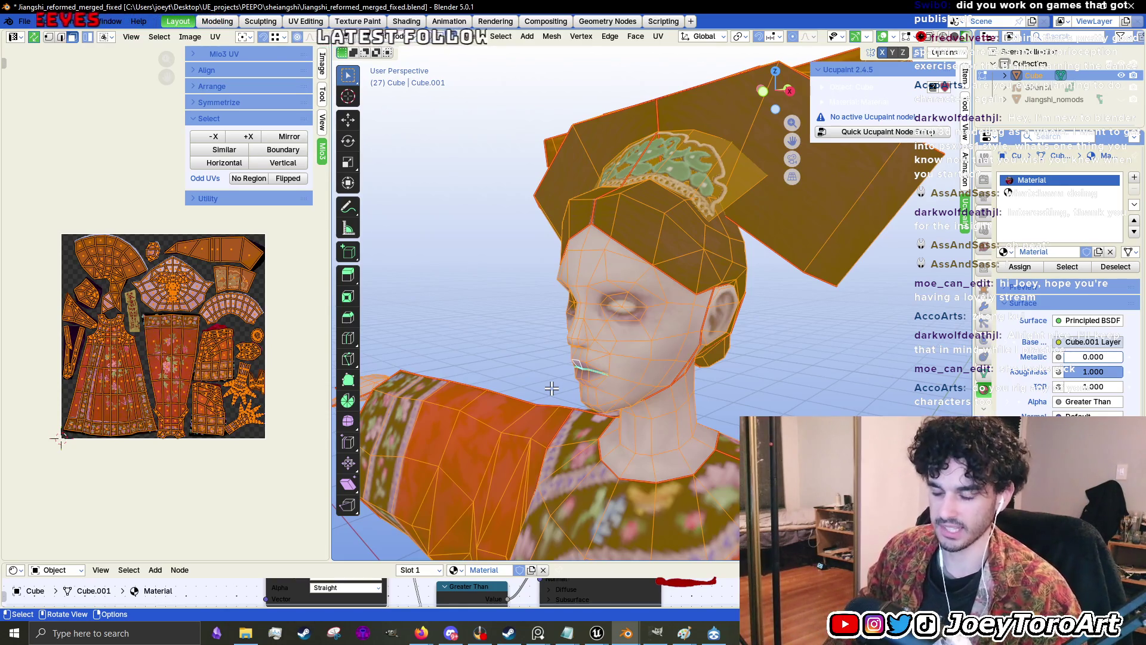
scroll(647, 339, down, 3)
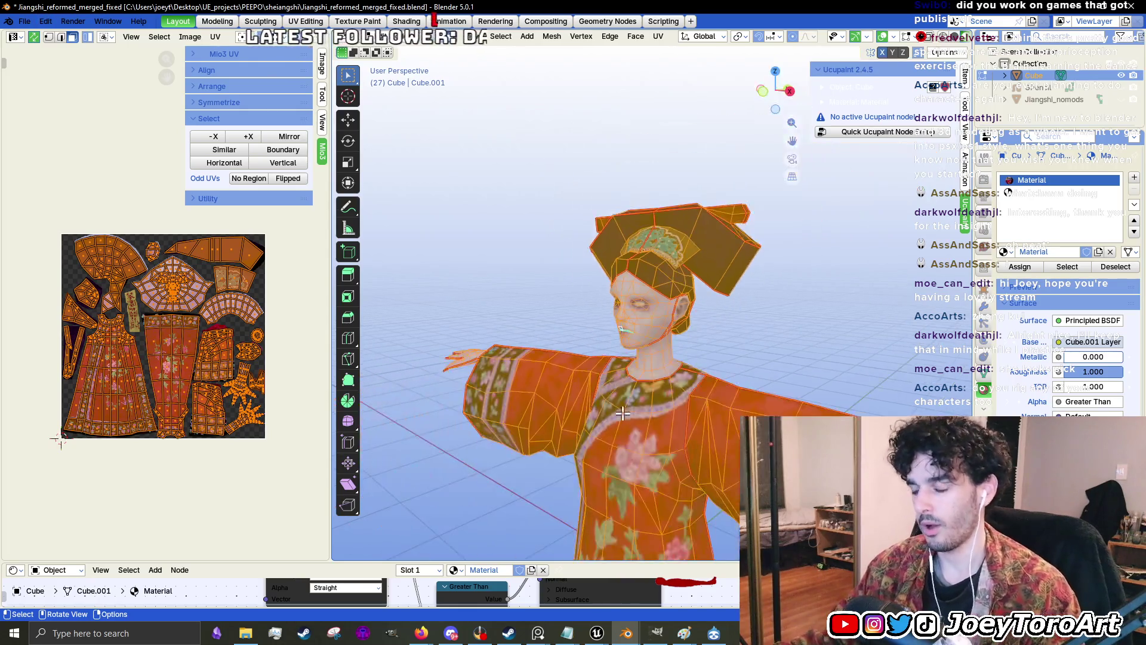
- Orbit to the character's front and right sleeve, then view its red texture in Object Mode
drag(648, 340, 635, 384)
scroll(731, 388, up, 3)
drag(772, 353, 722, 350)
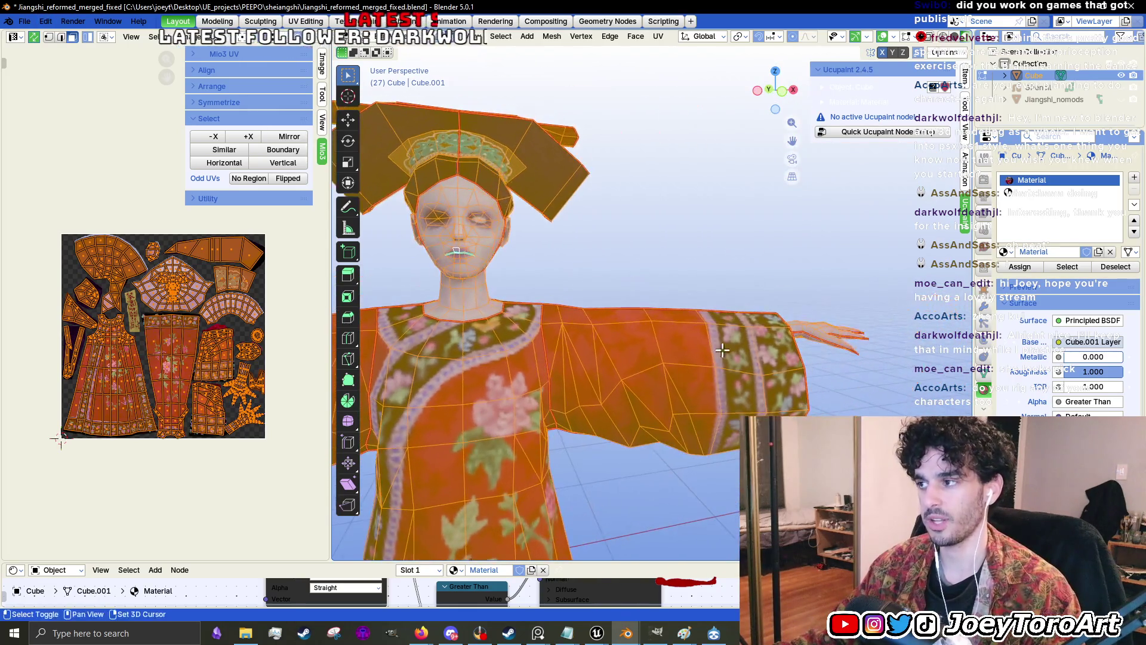
drag(831, 330, 597, 340)
key(Tab)
scroll(593, 341, up, 4)
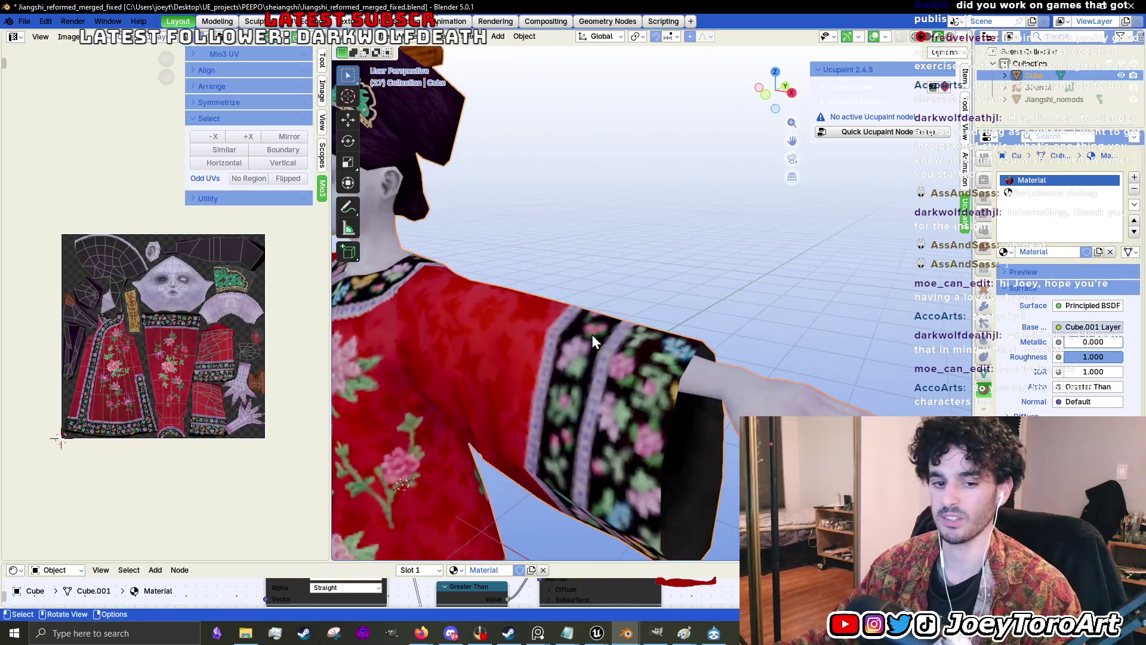
- Toggle into Edit Mode with all faces selected, zoom in, then return to Object Mode
key(Tab)
scroll(704, 440, down, 3)
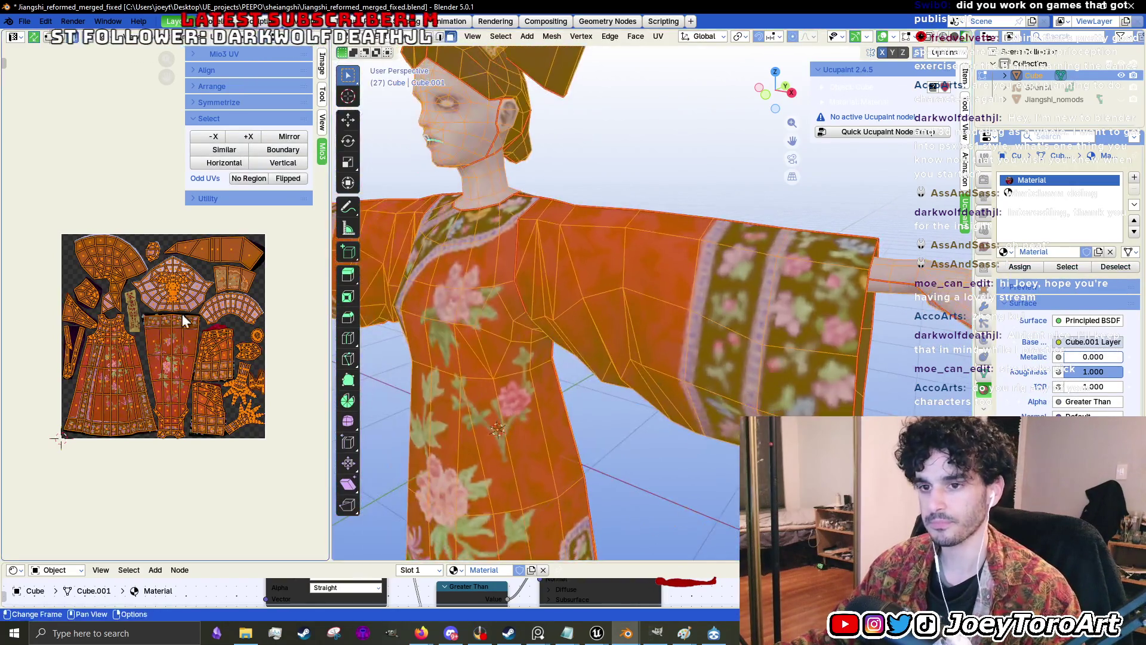
scroll(119, 428, up, 5)
scroll(120, 428, up, 5)
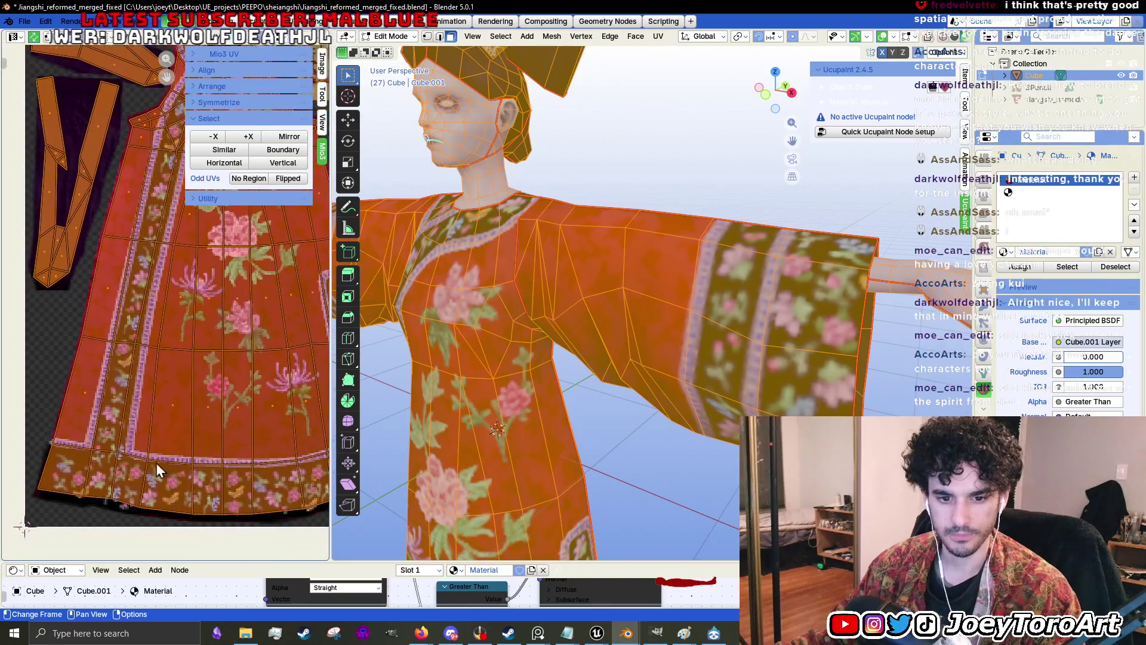
scroll(643, 376, down, 4)
scroll(644, 376, up, 3)
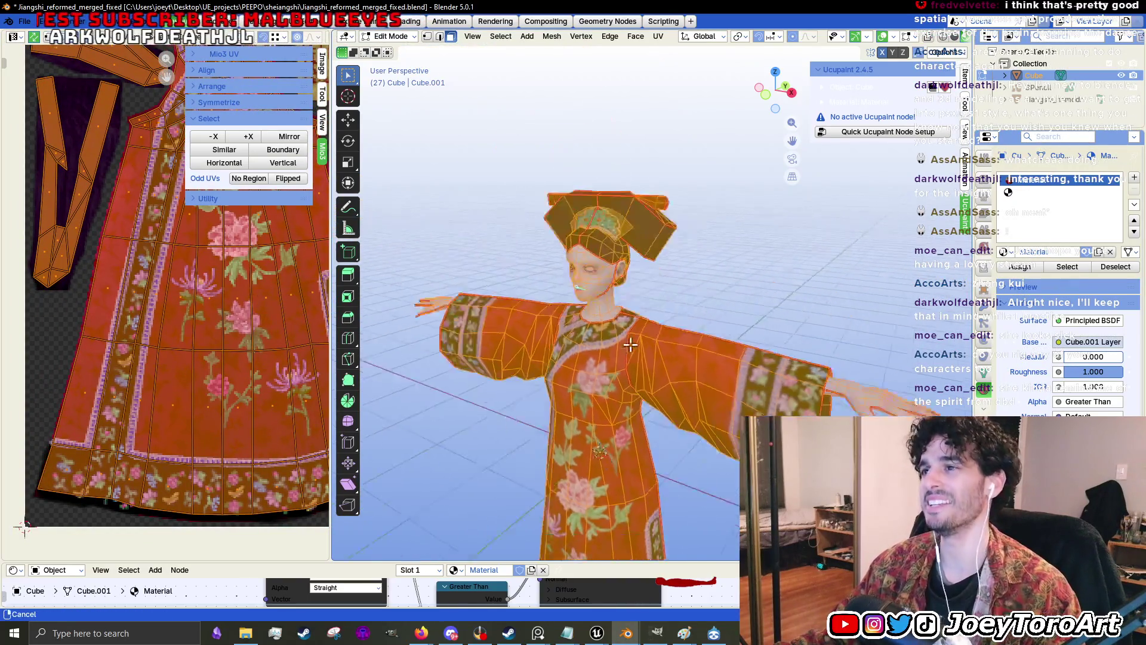
key(Tab)
scroll(643, 372, up, 6)
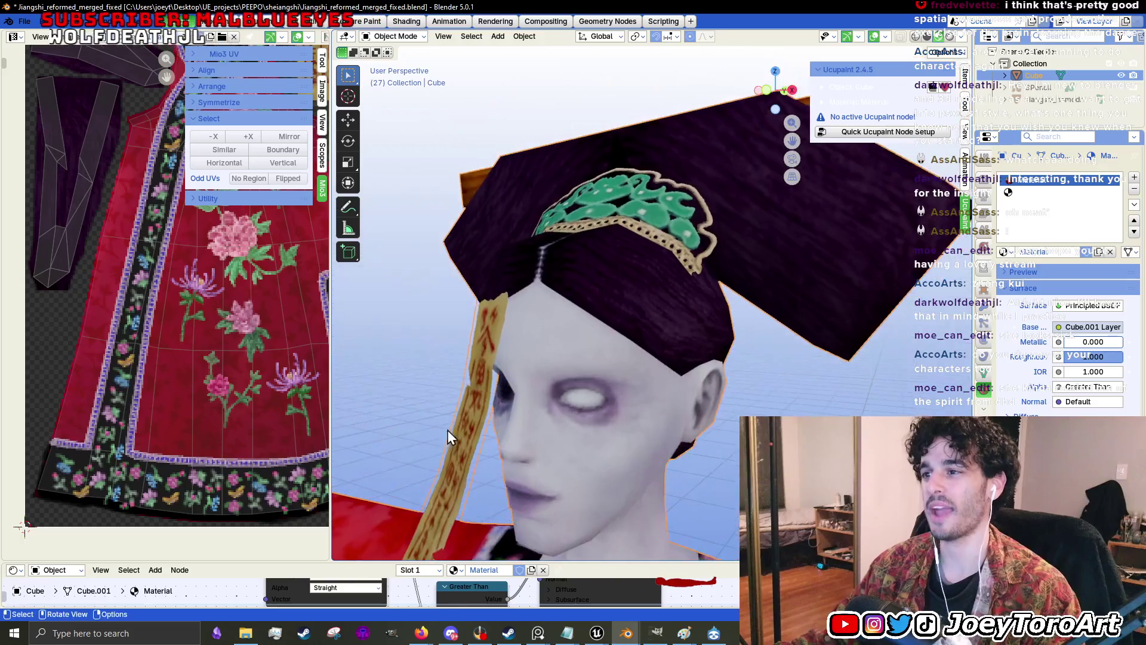
- Orbit around the head close-up and the figure's front to face the talisman
mouse_move(567, 438)
mouse_down()
mouse_move(568, 264)
mouse_move(714, 274)
mouse_move(573, 299)
mouse_up()
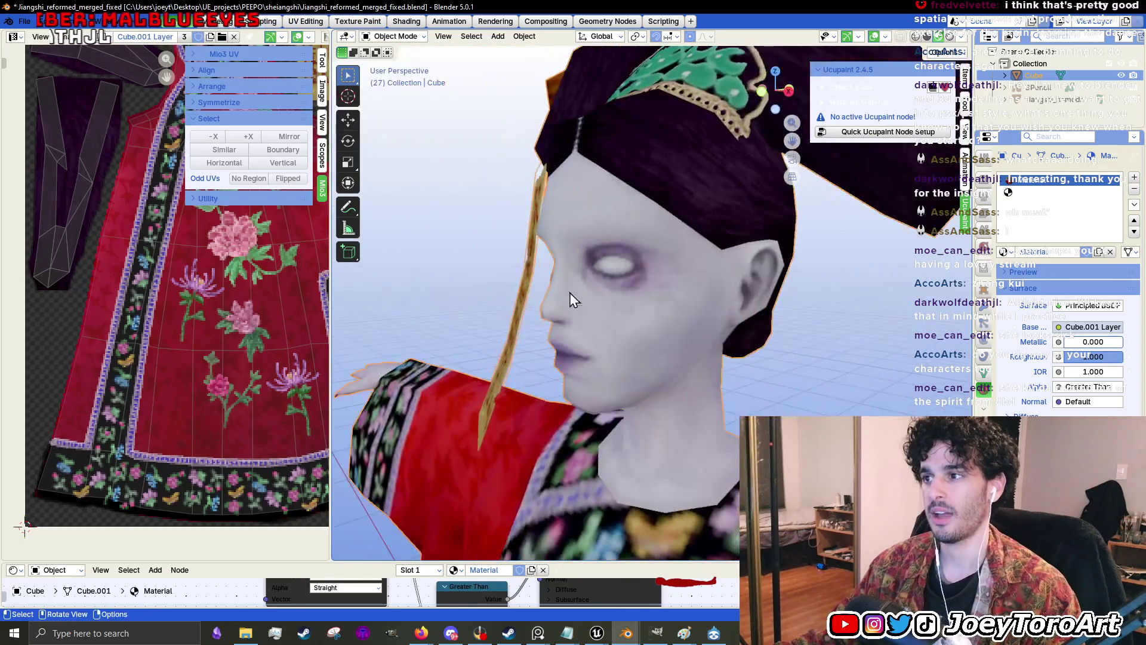
scroll(537, 299, down, 5)
drag(504, 297, 540, 317)
scroll(596, 332, up, 5)
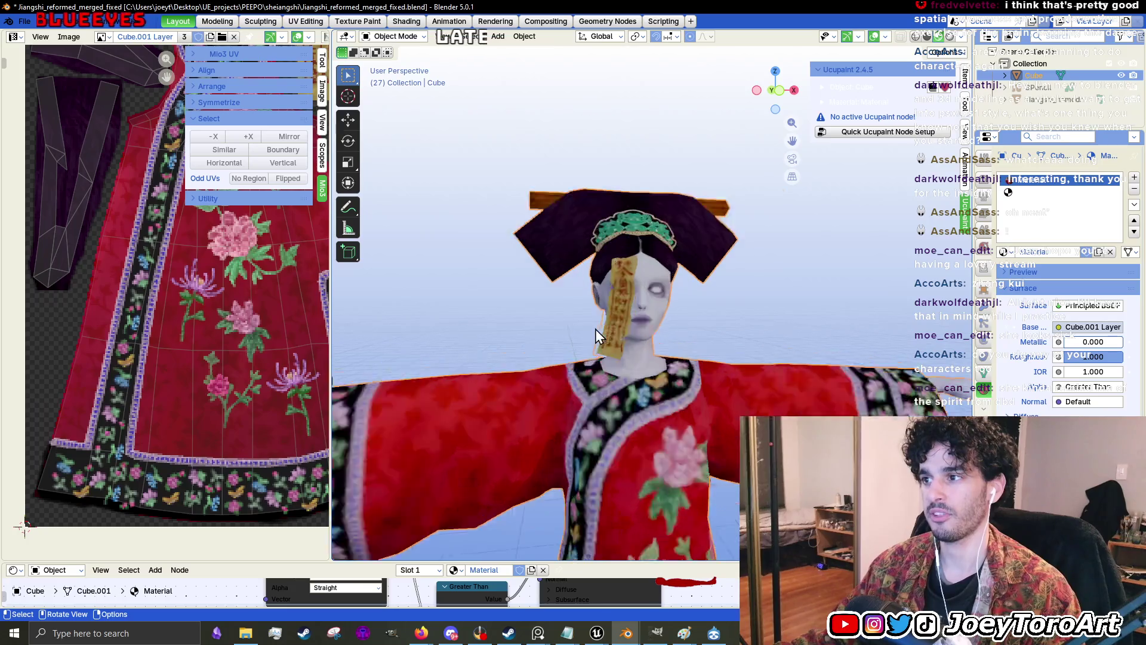
scroll(586, 304, up, 3)
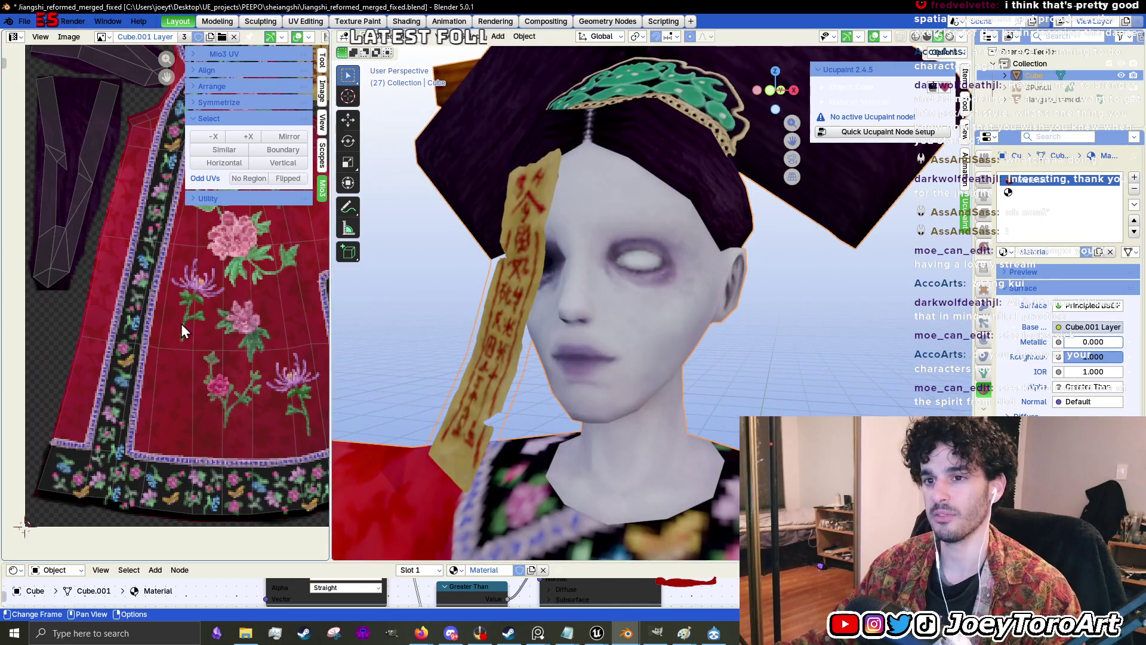
scroll(181, 324, down, 4)
mouse_move(584, 355)
mouse_down()
mouse_move(602, 299)
mouse_move(576, 303)
mouse_move(647, 284)
mouse_move(609, 370)
mouse_move(644, 471)
mouse_move(633, 299)
mouse_move(548, 378)
mouse_up()
scroll(582, 301, down, 6)
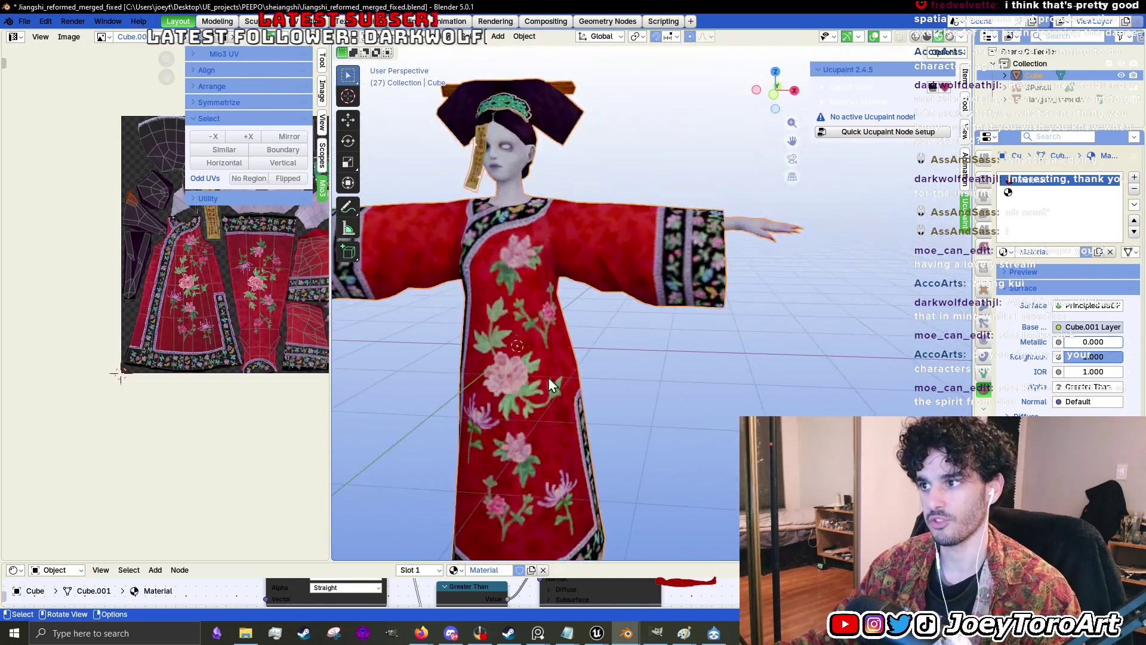
- Quit Blender without saving and bring Unreal Engine back to the front
key(ctrl+q)
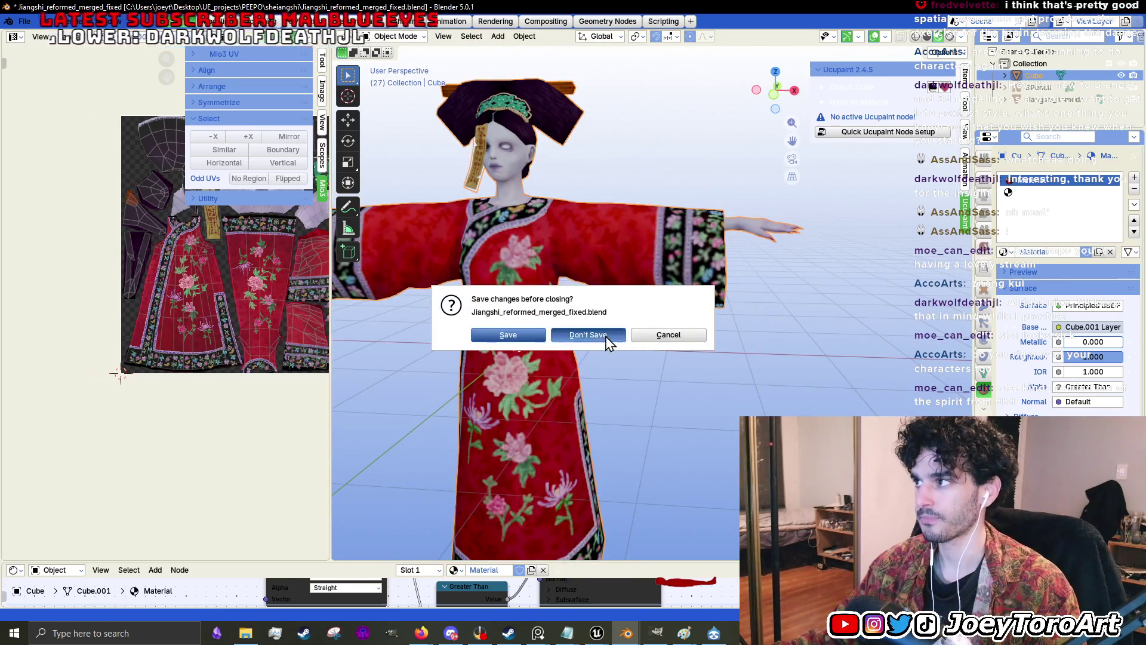
click(597, 337)
key(alt+Tab)
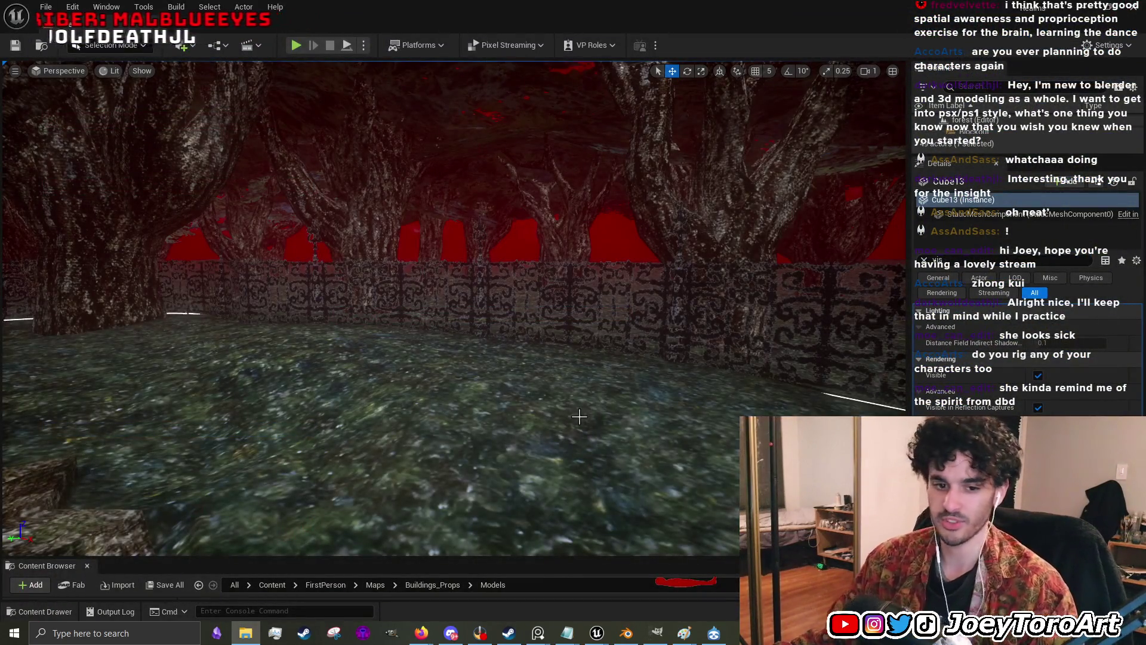
- Select the curved Ramp_Spline fence and drag it higher along the Z axis
mouse_move(570, 392)
mouse_down()
mouse_move(555, 403)
mouse_move(498, 351)
mouse_up()
click(498, 351)
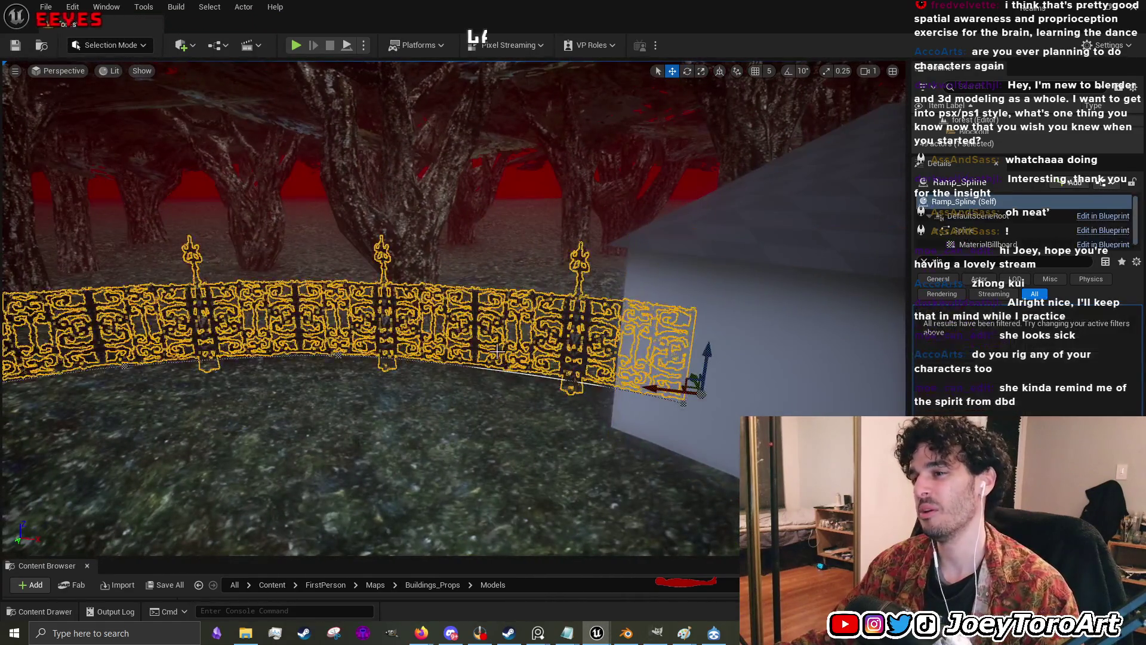
scroll(651, 385, up, 3)
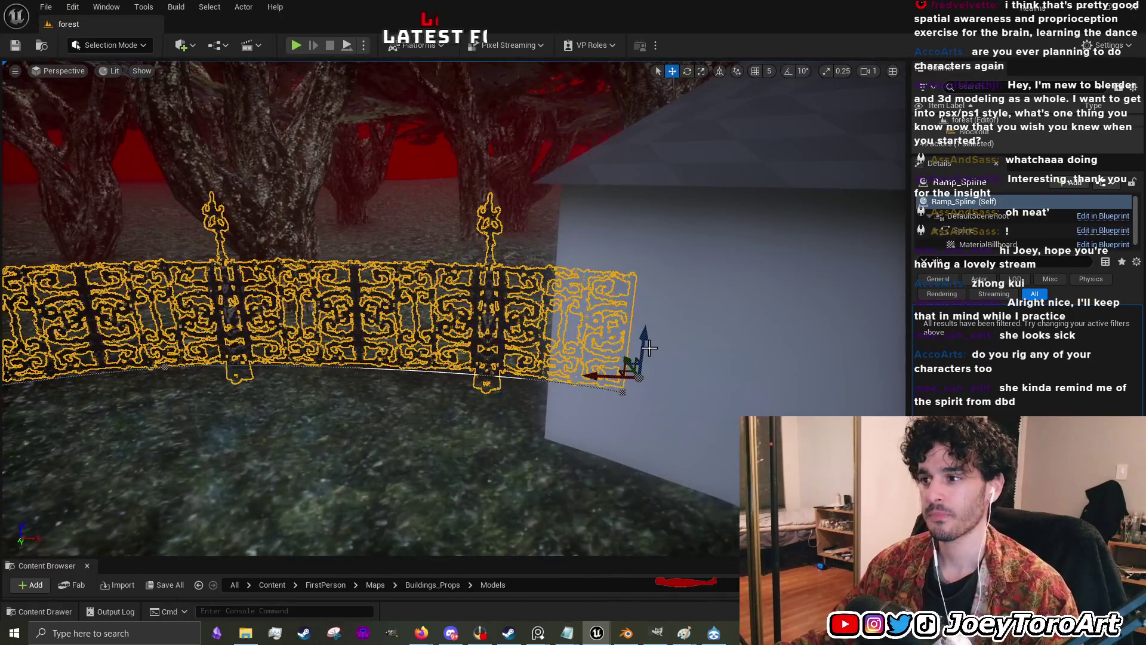
mouse_move(647, 347)
mouse_down()
mouse_move(645, 328)
mouse_move(662, 338)
mouse_up()
click(504, 486)
scroll(504, 486, up, 3)
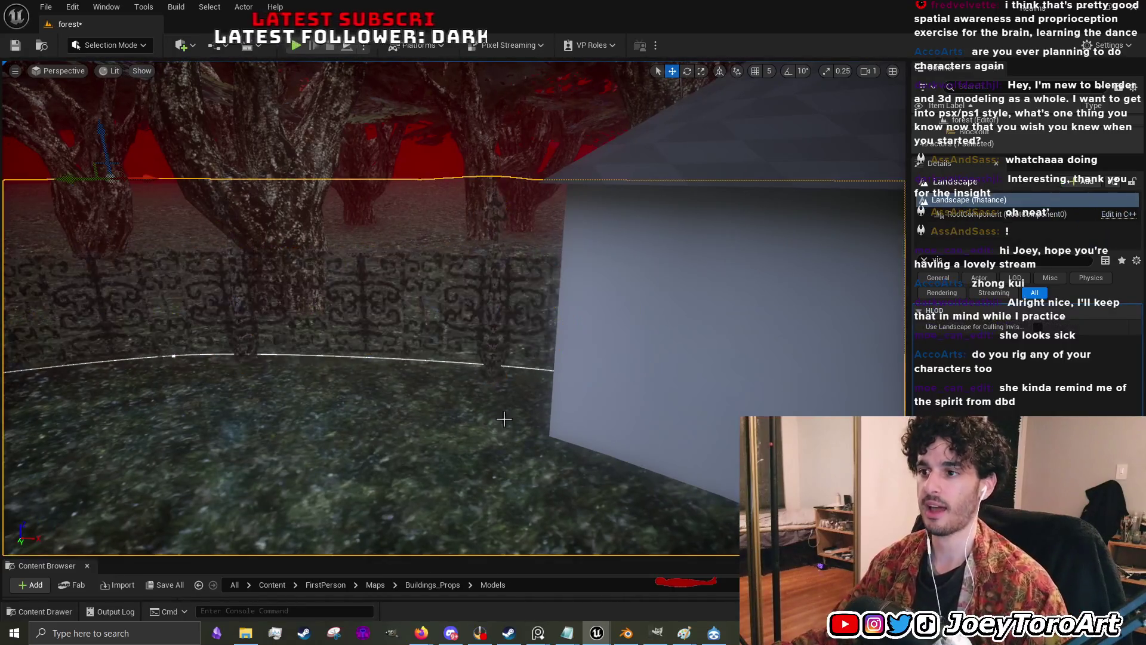
scroll(455, 317, down, 5)
click(642, 370)
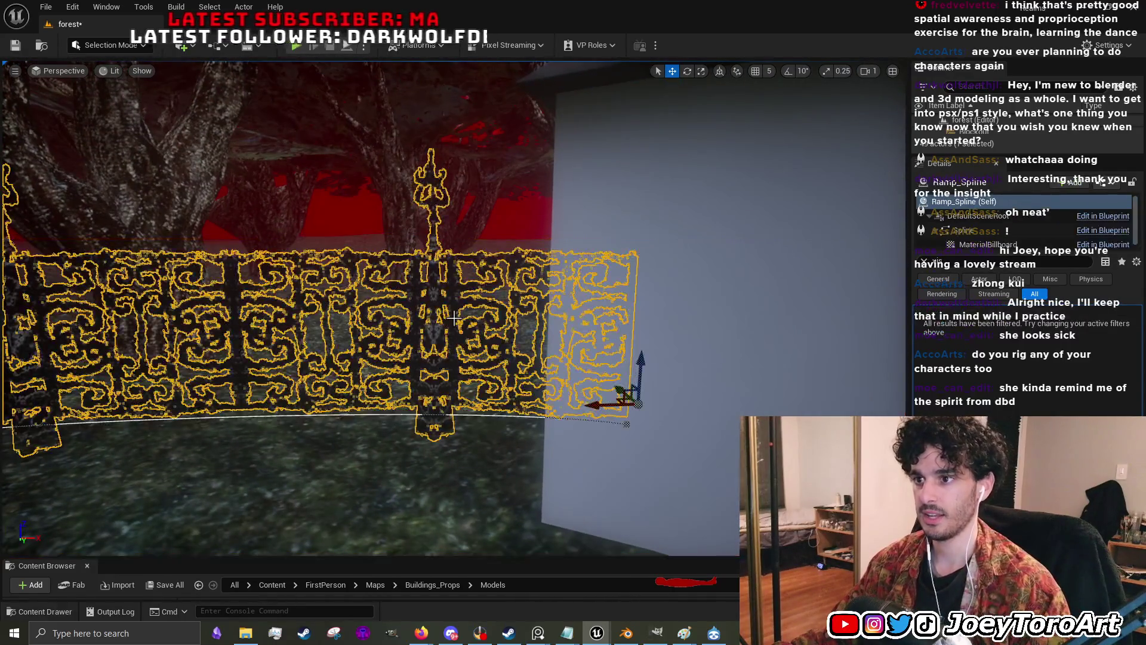
click(642, 369)
scroll(642, 370, up, 3)
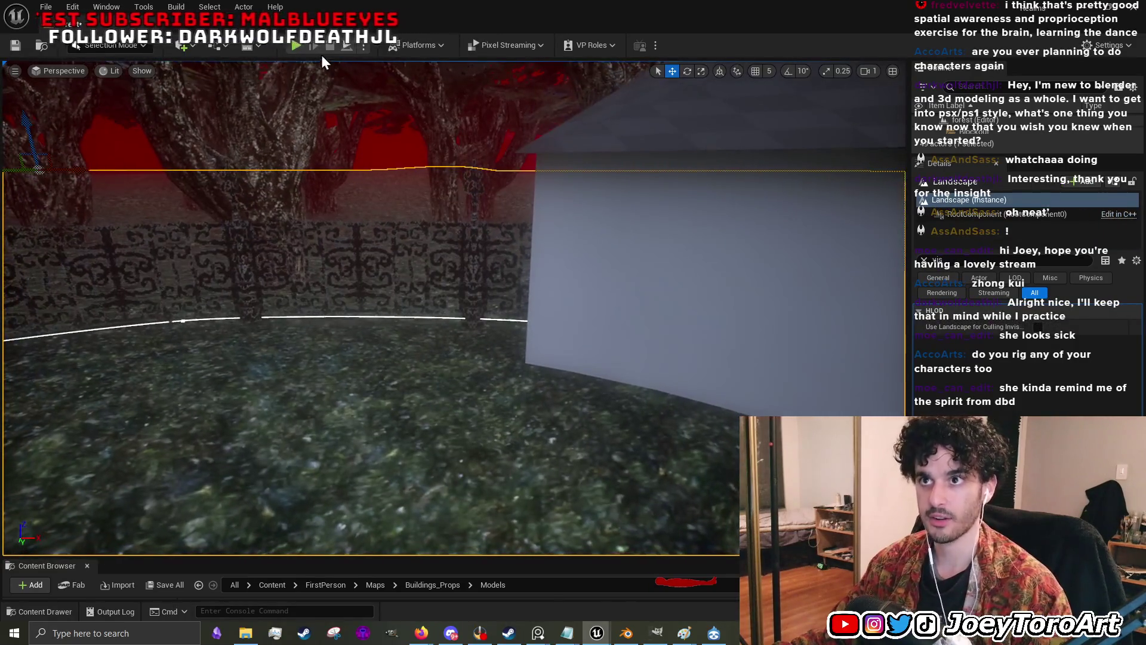
- Play-test the level, walking toward the fence and back, then stop with Esc
click(291, 47)
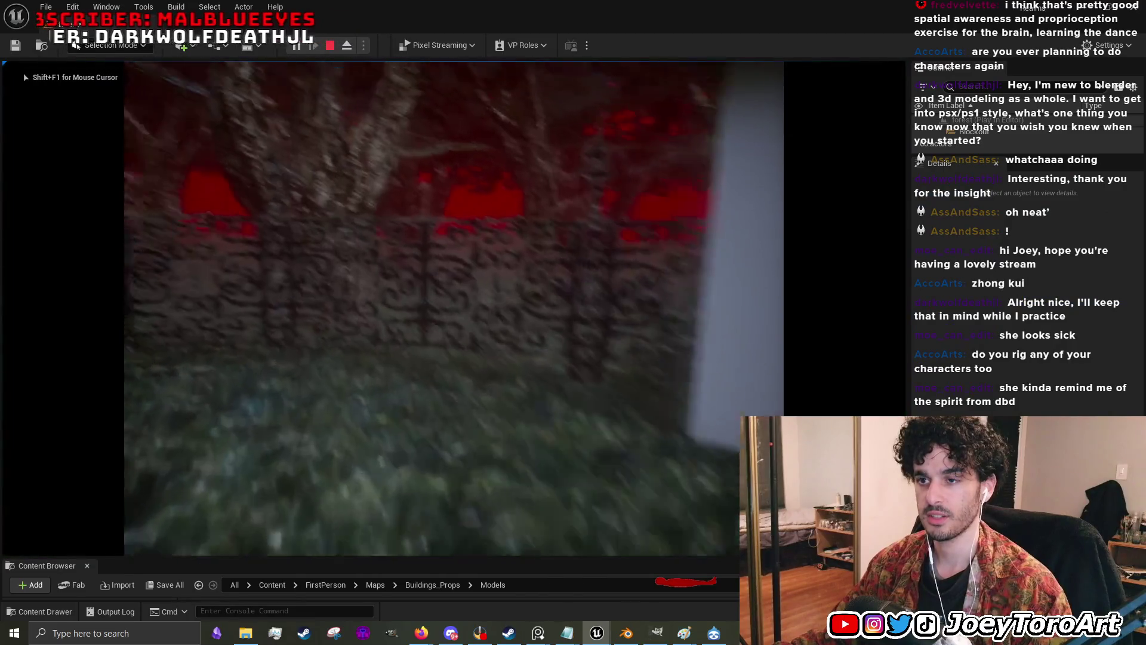
key(w)
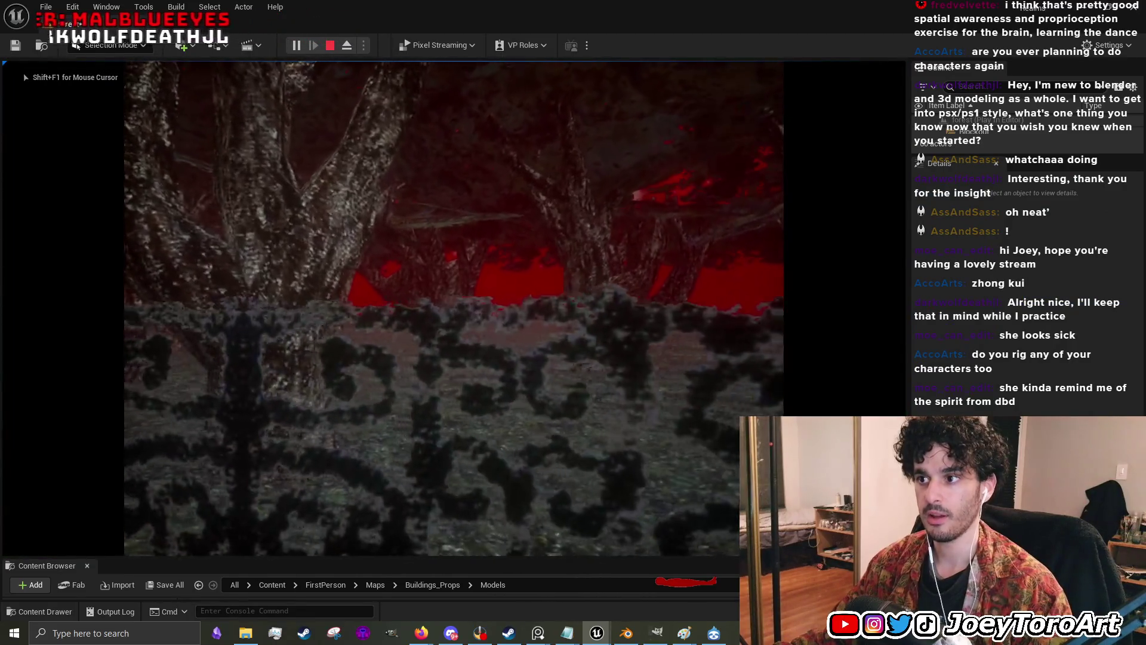
key(s)
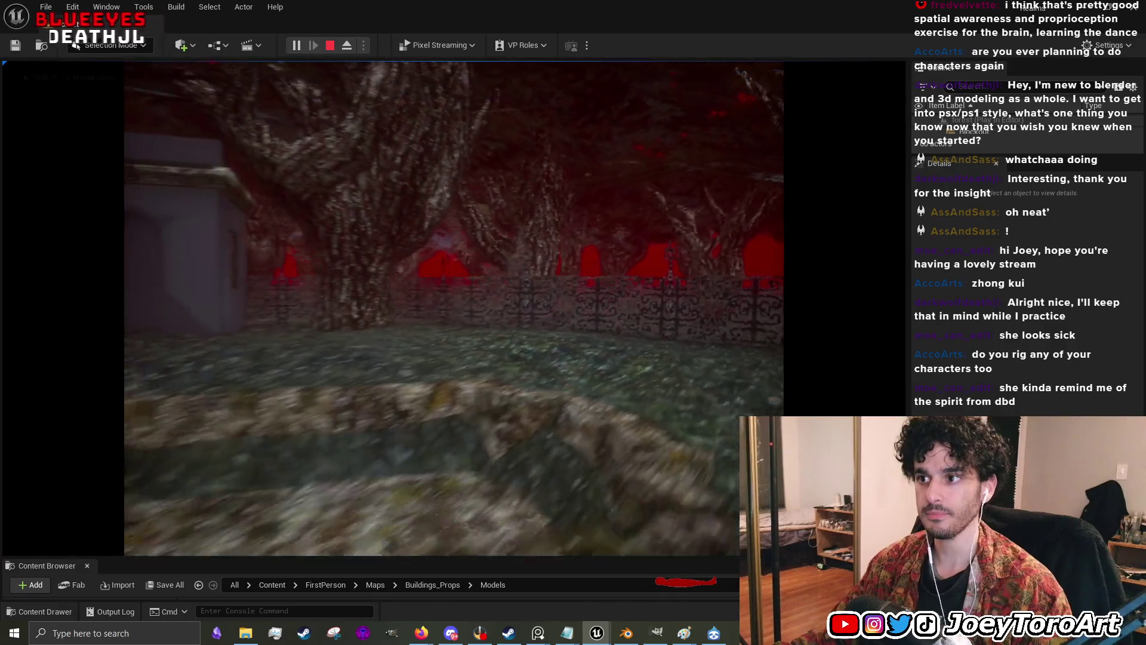
key(Escape)
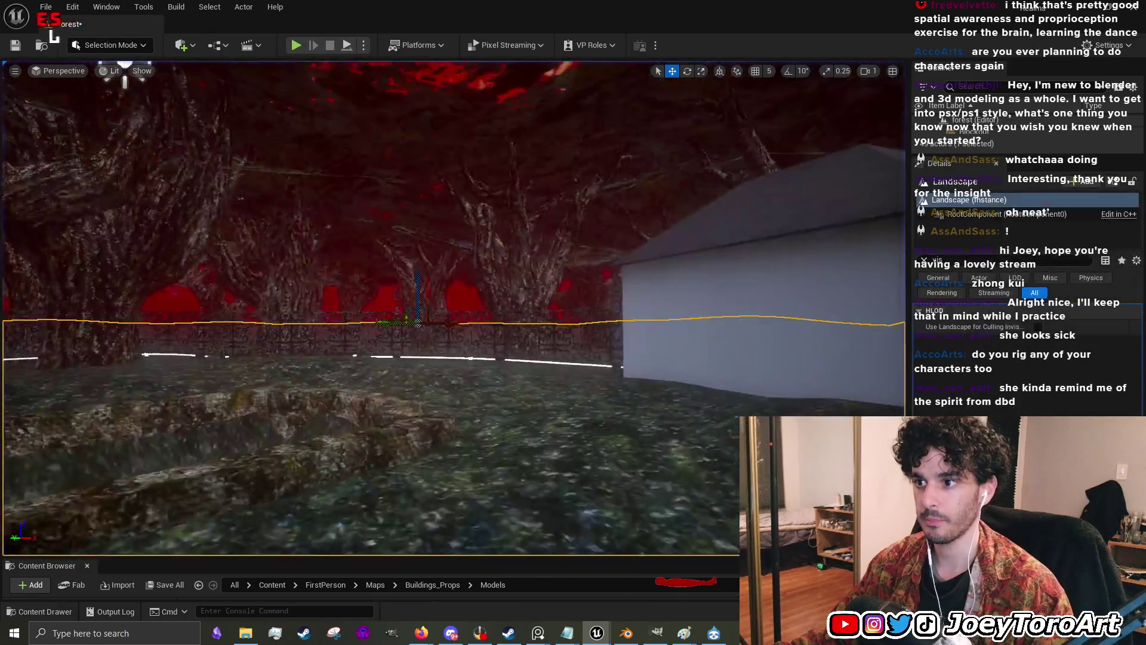
drag(476, 347, 476, 337)
- Frame the fence in the viewport and view it obliquely from its end
right_click(531, 347)
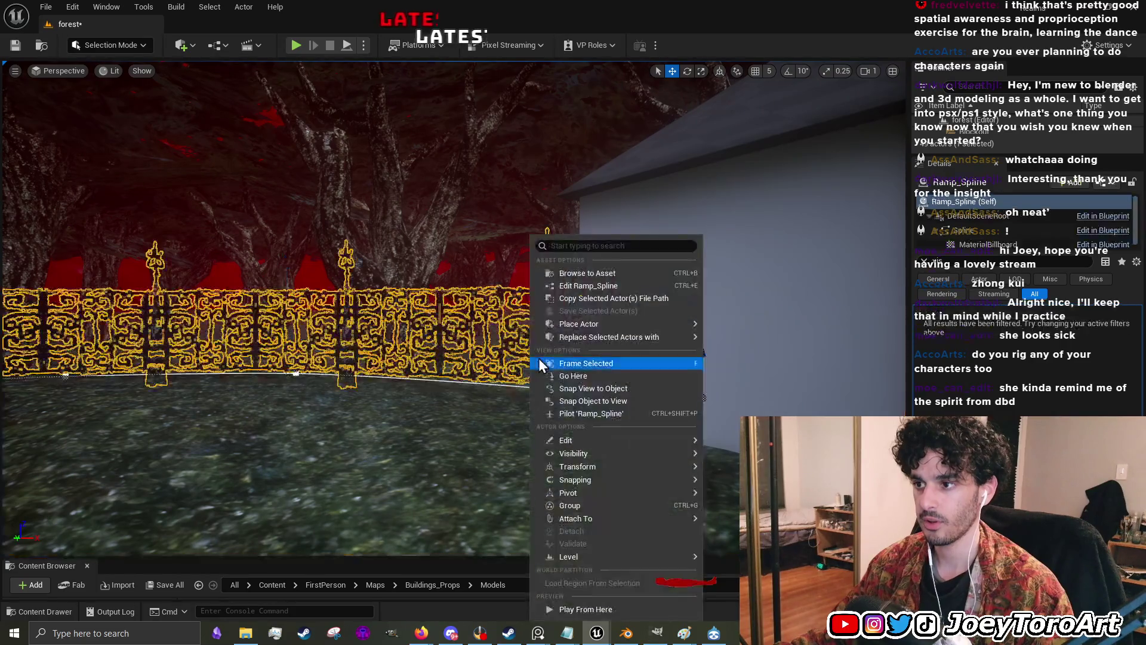
click(538, 358)
mouse_move(551, 350)
mouse_down()
mouse_move(531, 341)
mouse_move(562, 348)
mouse_up()
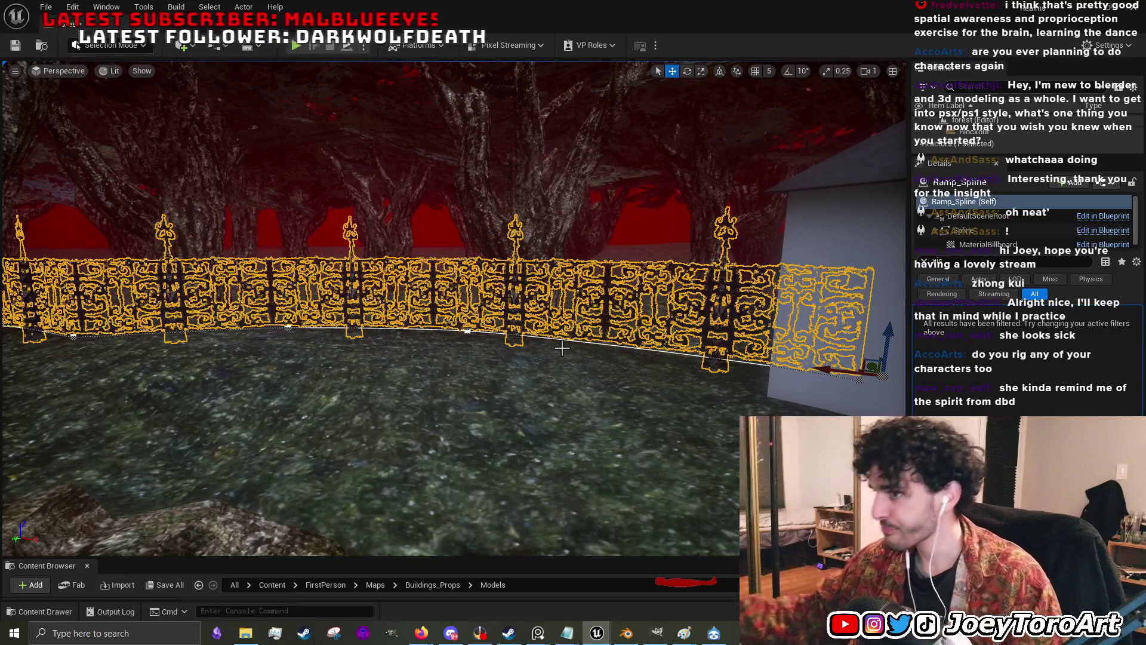
scroll(562, 348, up, 3)
drag(555, 348, 659, 392)
click(596, 505)
drag(596, 505, 518, 489)
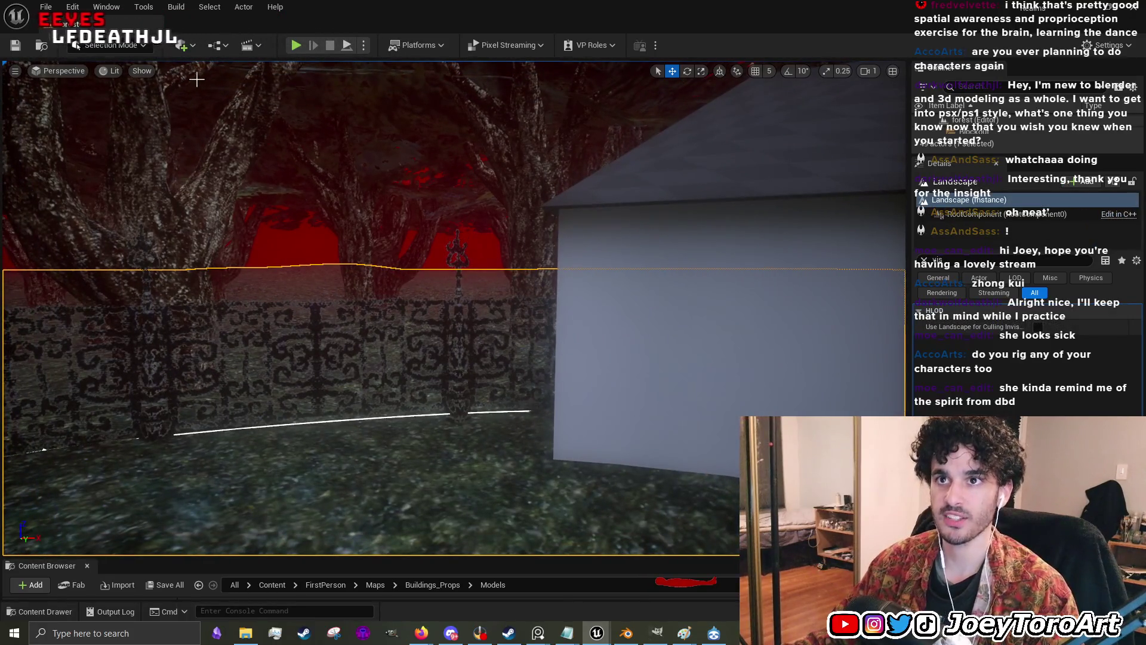
- Switch to Landscape mode's Sculpt tool and enlarge the brush size
click(135, 49)
click(152, 86)
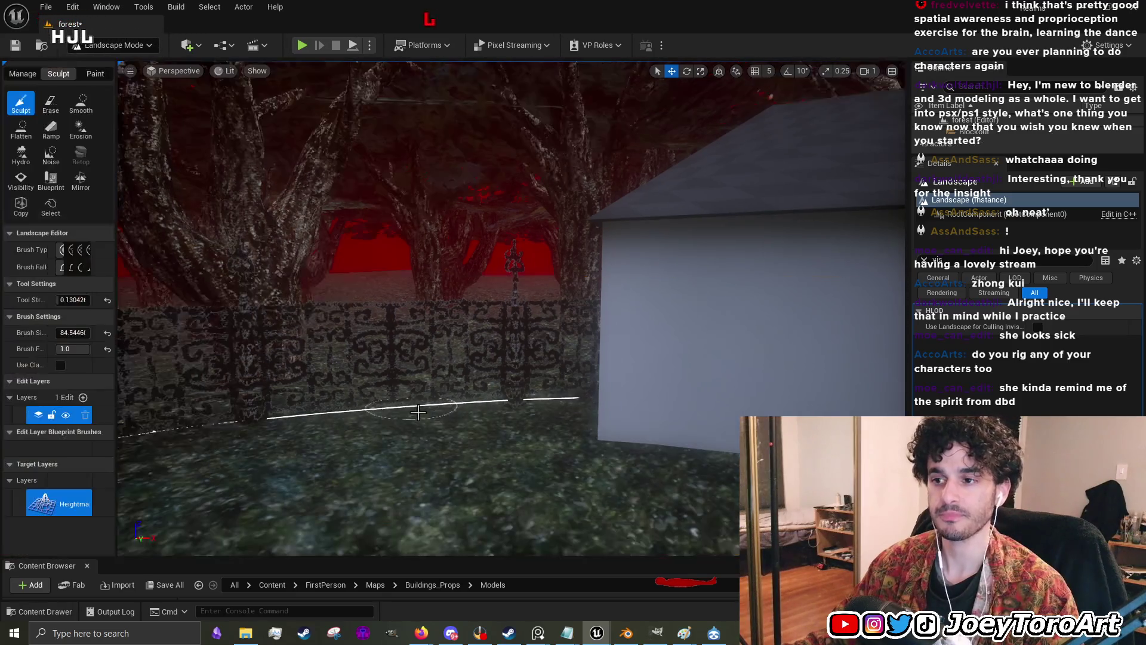
scroll(418, 412, up, 5)
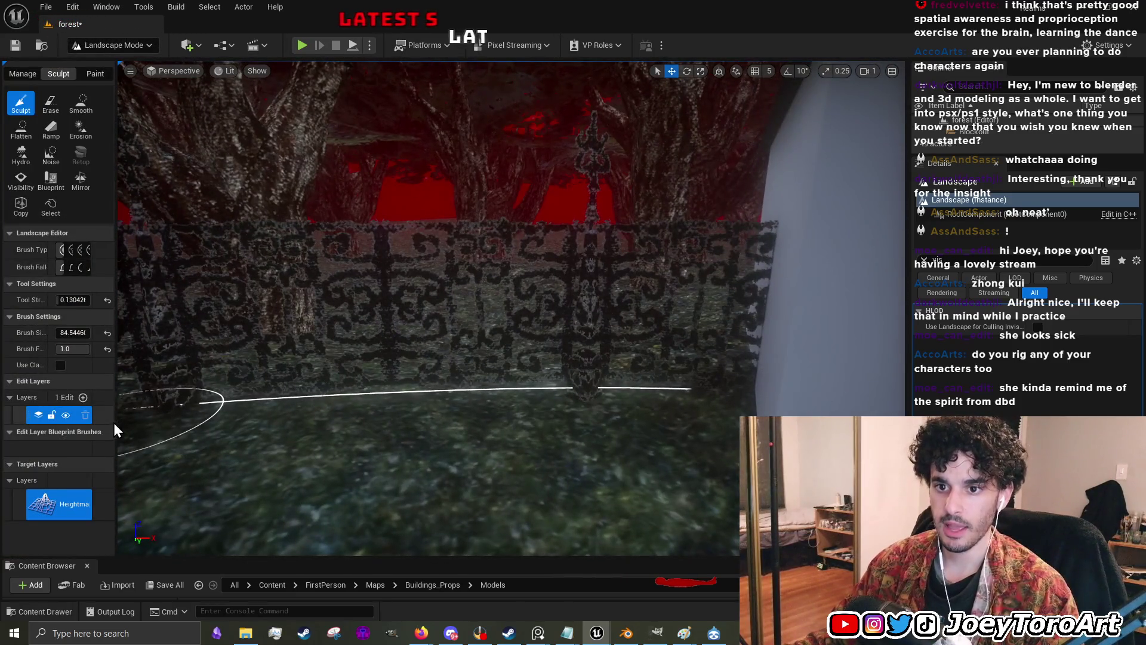
drag(116, 421, 89, 421)
scroll(334, 359, up, 3)
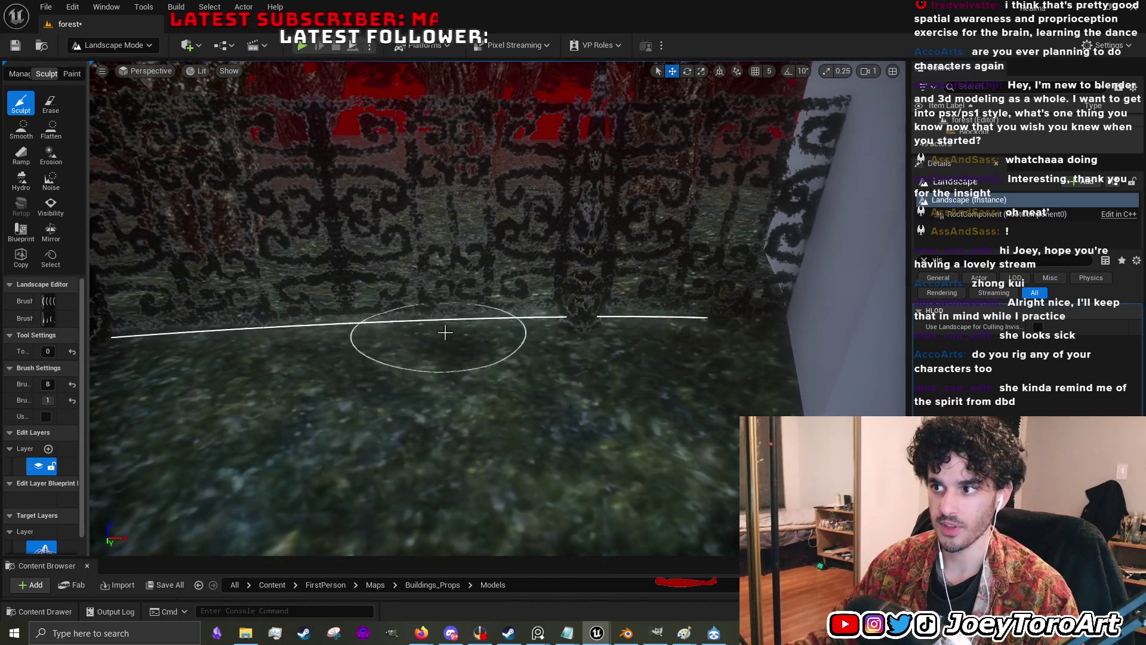
scroll(517, 355, up, 3)
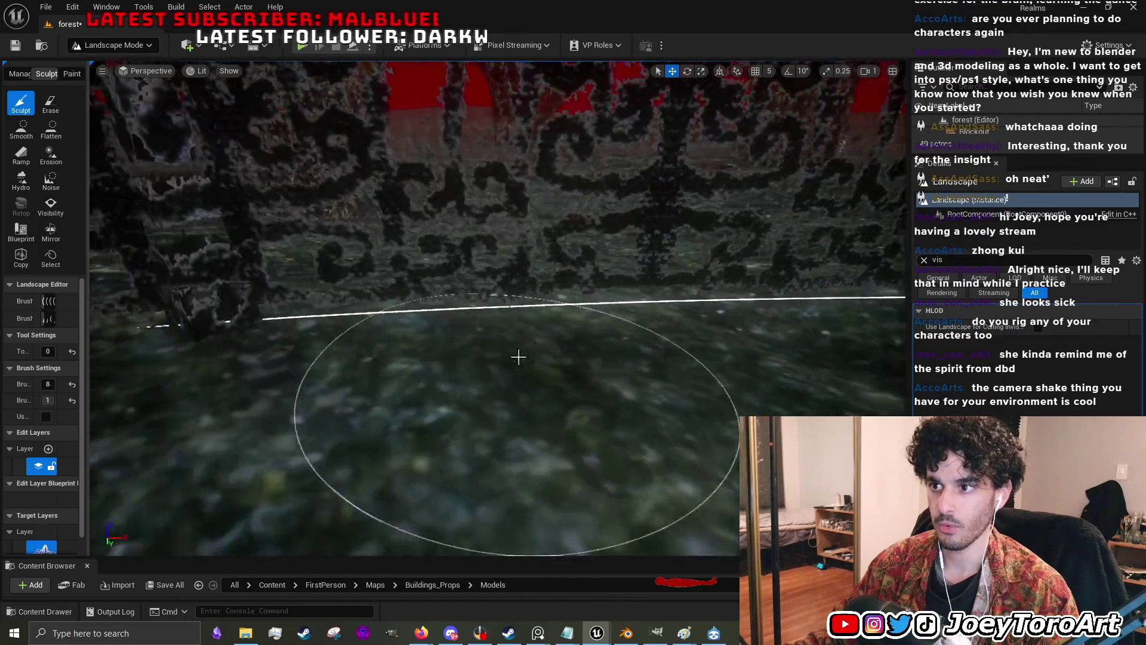
scroll(541, 352, down, 4)
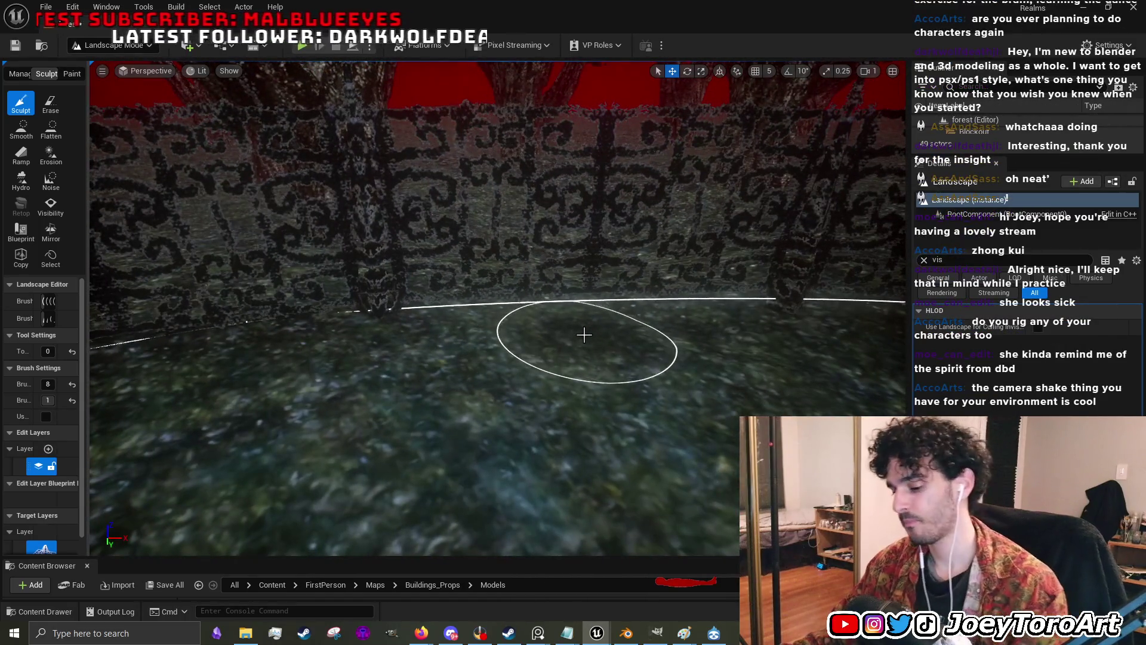
key(bracketright)
key(bracketright)
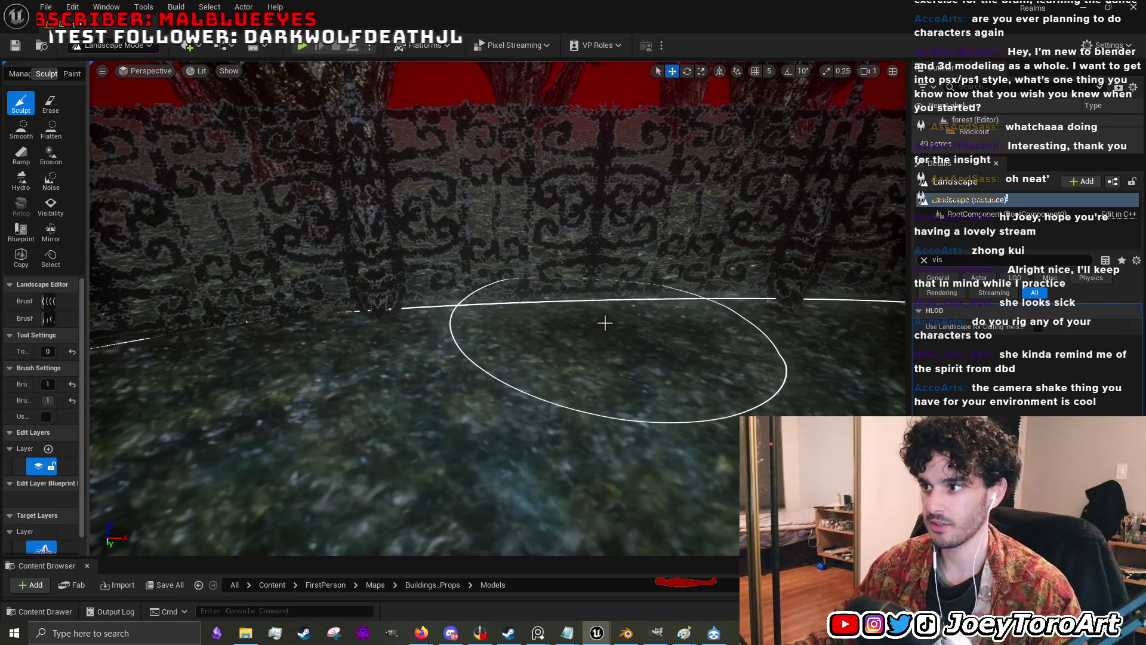
- Turn the view along the fence and start a play-test of the level
drag(593, 370, 440, 318)
scroll(431, 323, up, 5)
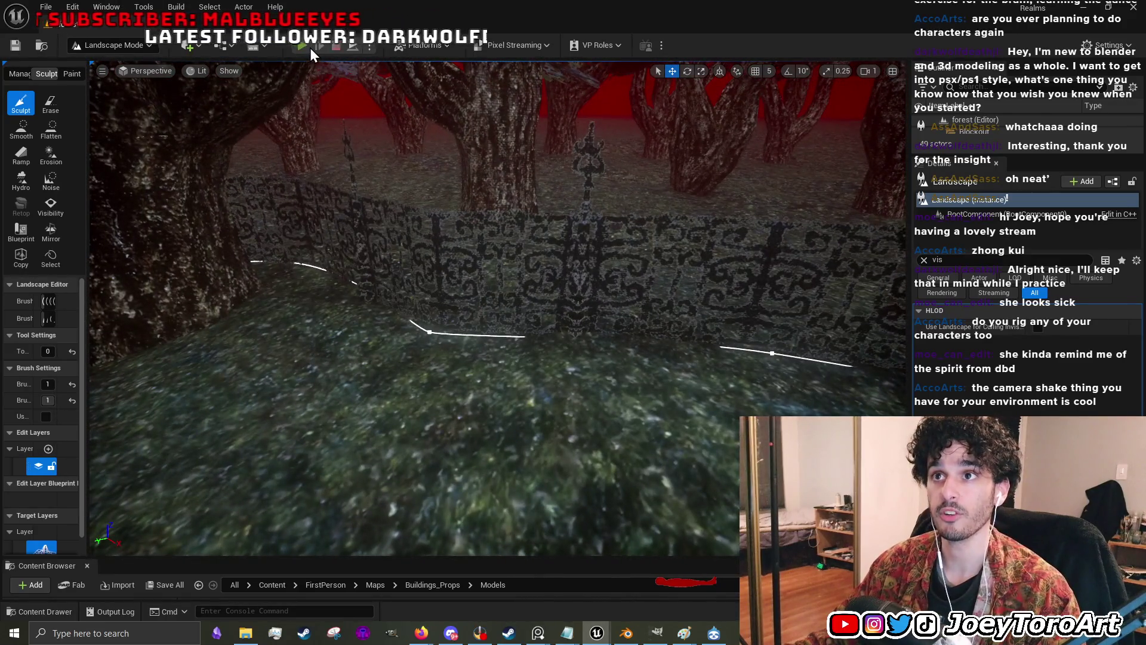
click(311, 51)
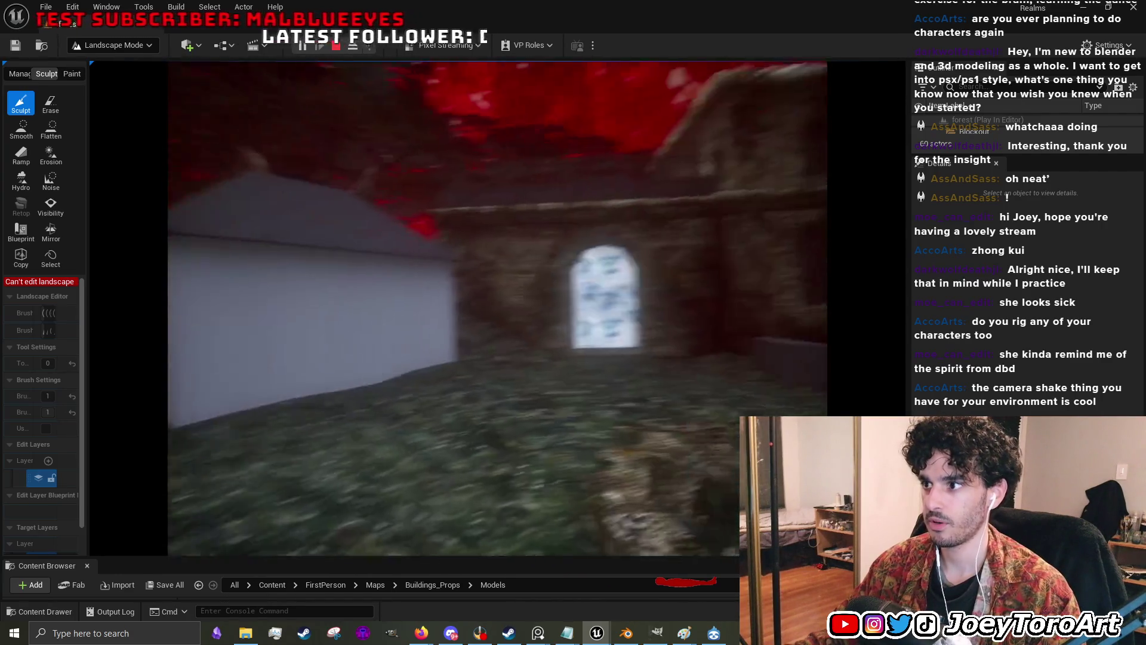
- Stop the play-test and fly the view along the patterned fence
key(Escape)
key(w)
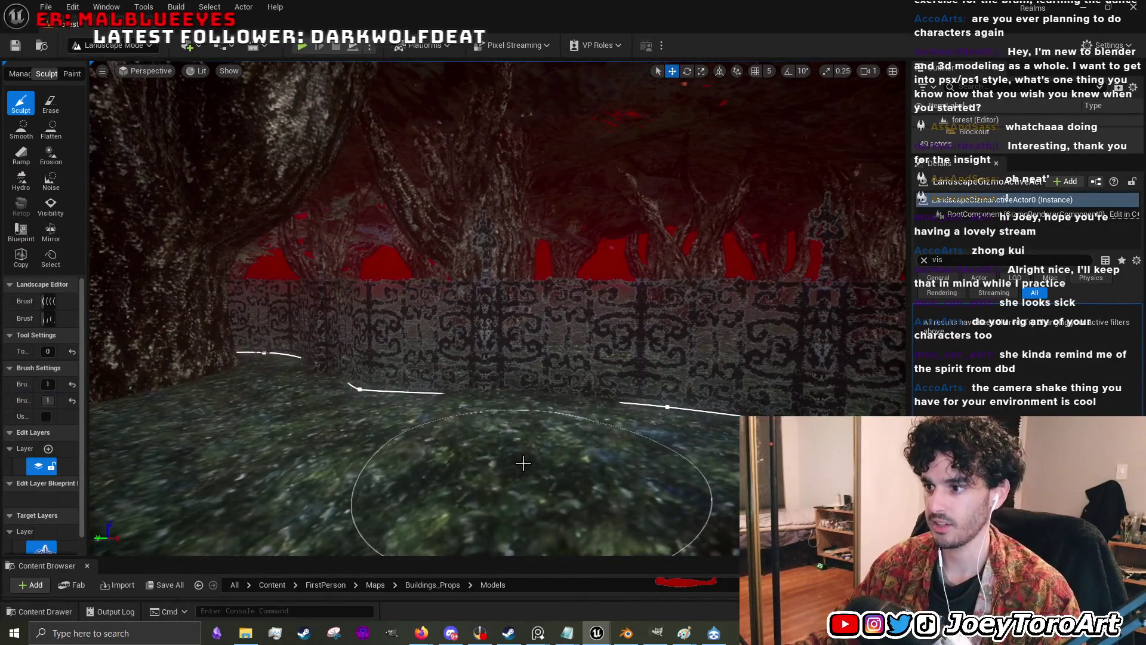
key(w)
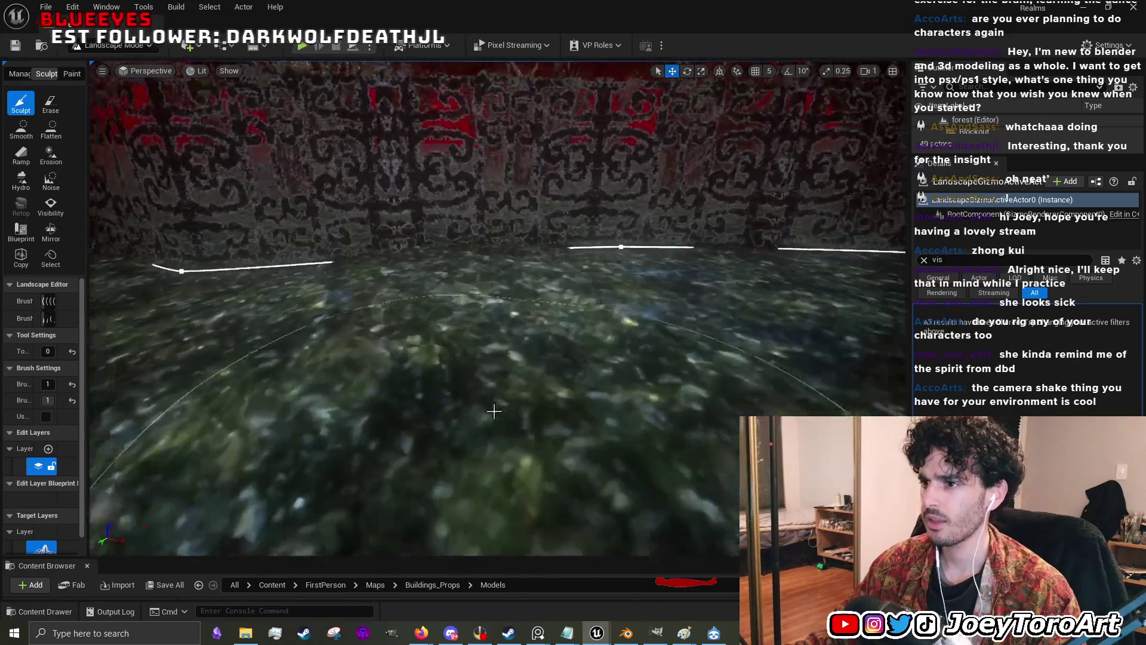
key(w)
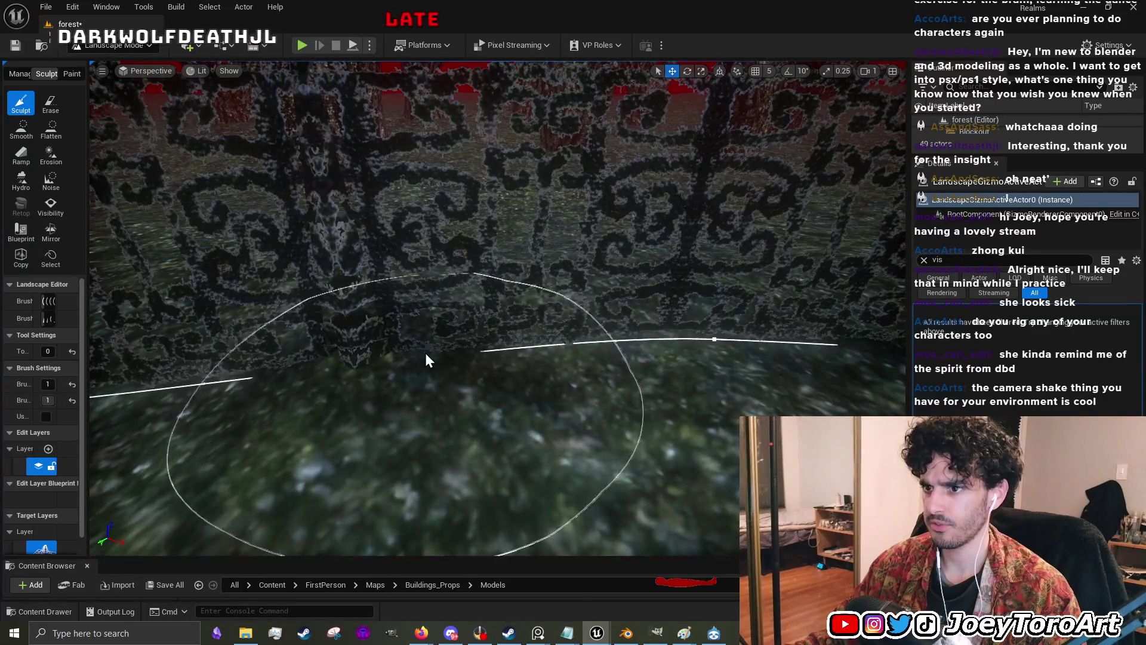
key(w)
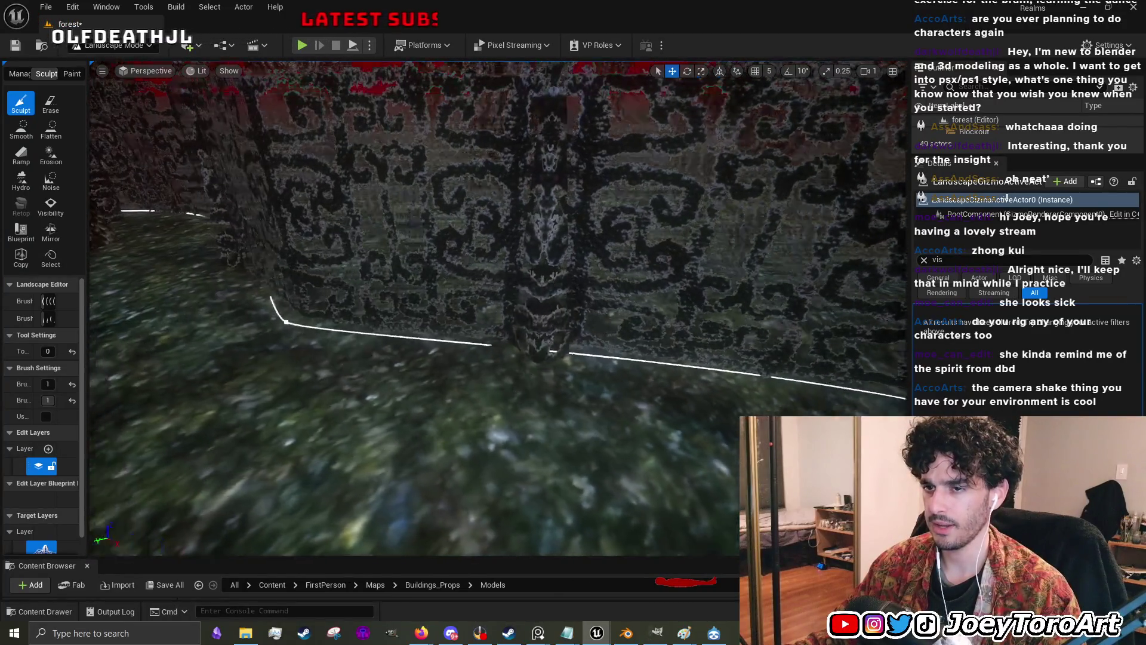
key(w)
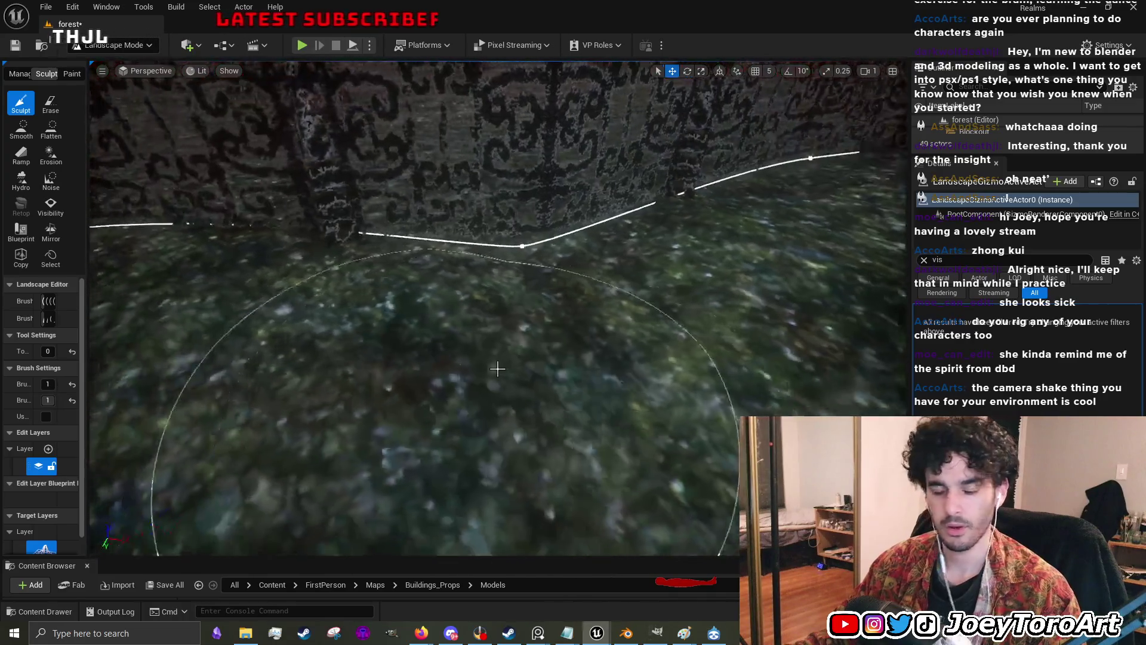
- Fly to the large tree, look up at its canopy, then face the stone building
key(w)
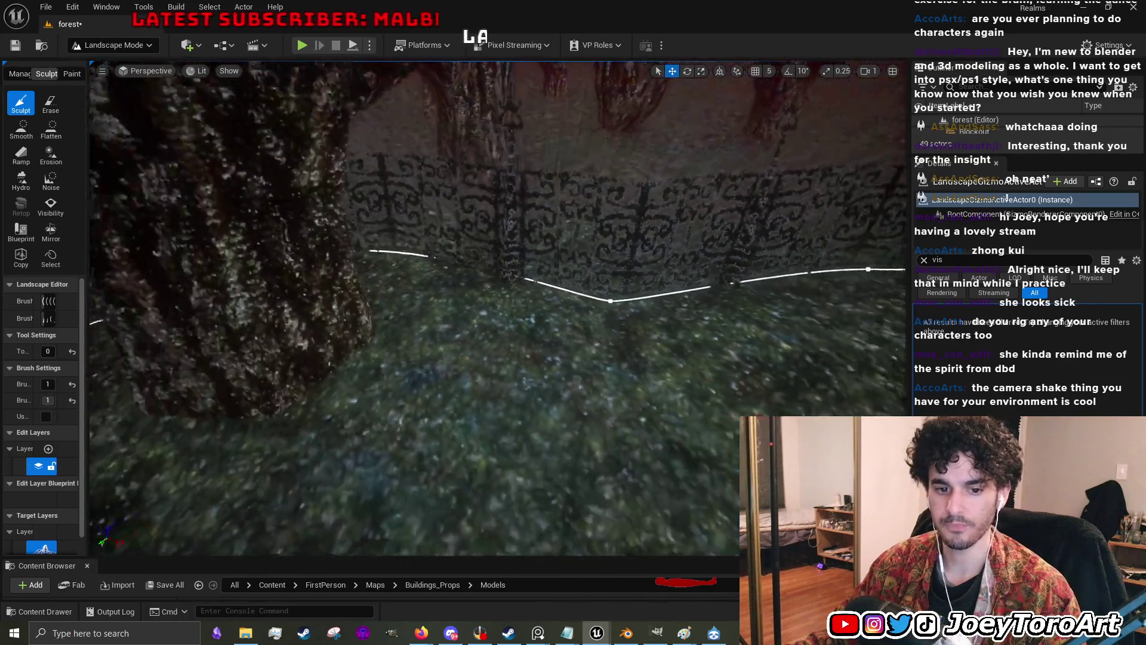
key(w)
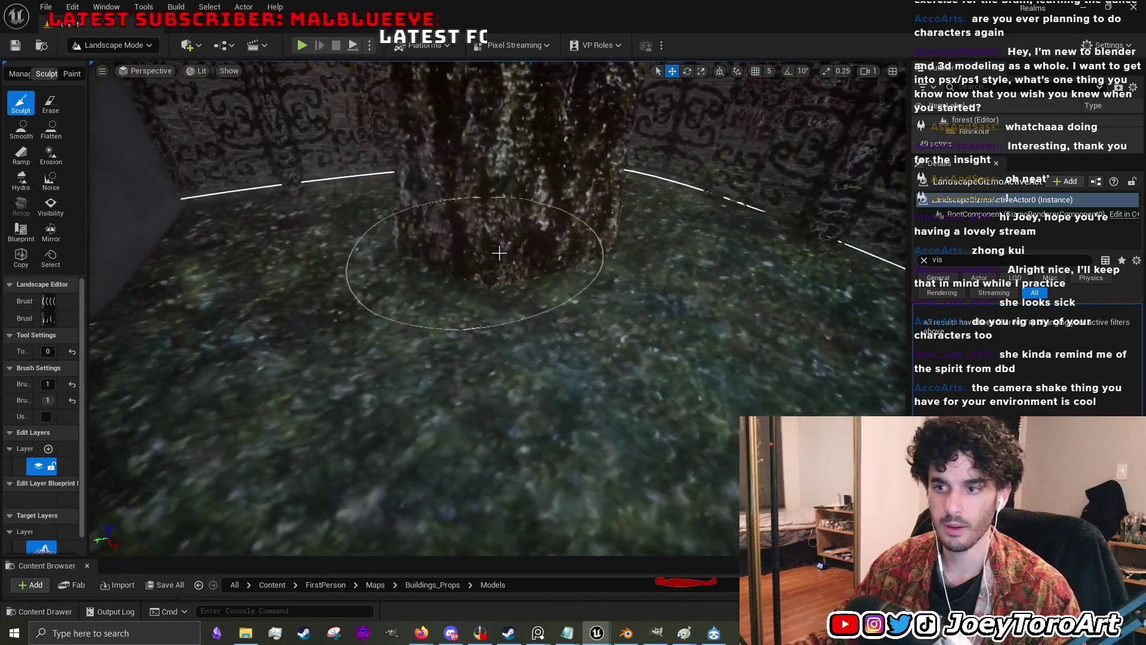
key(w)
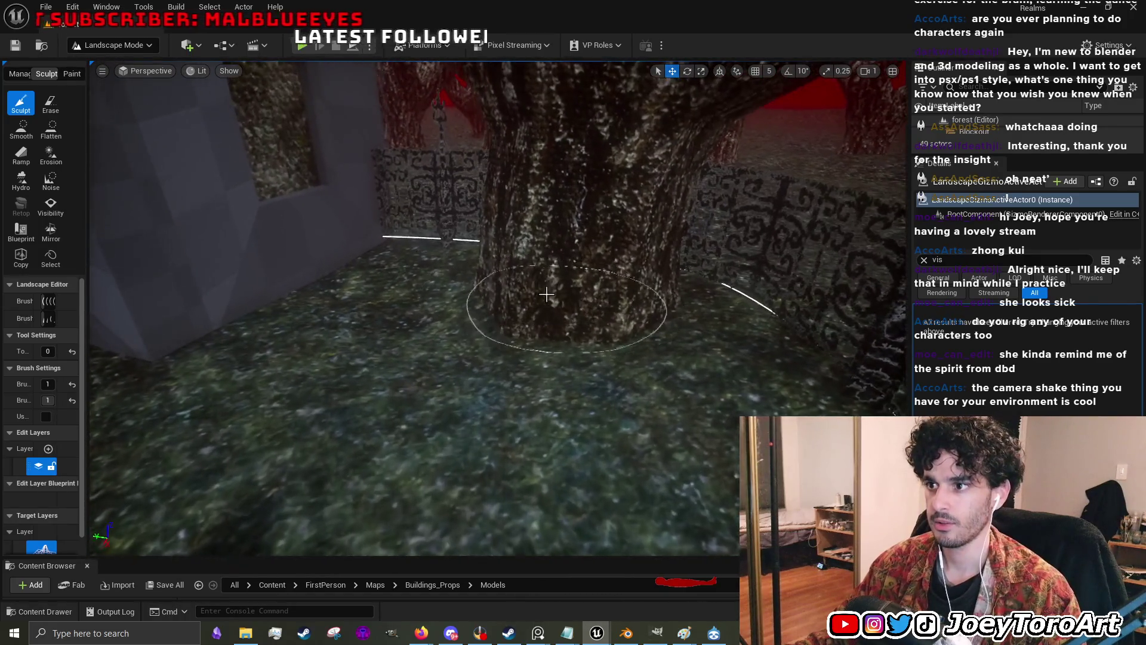
key(s)
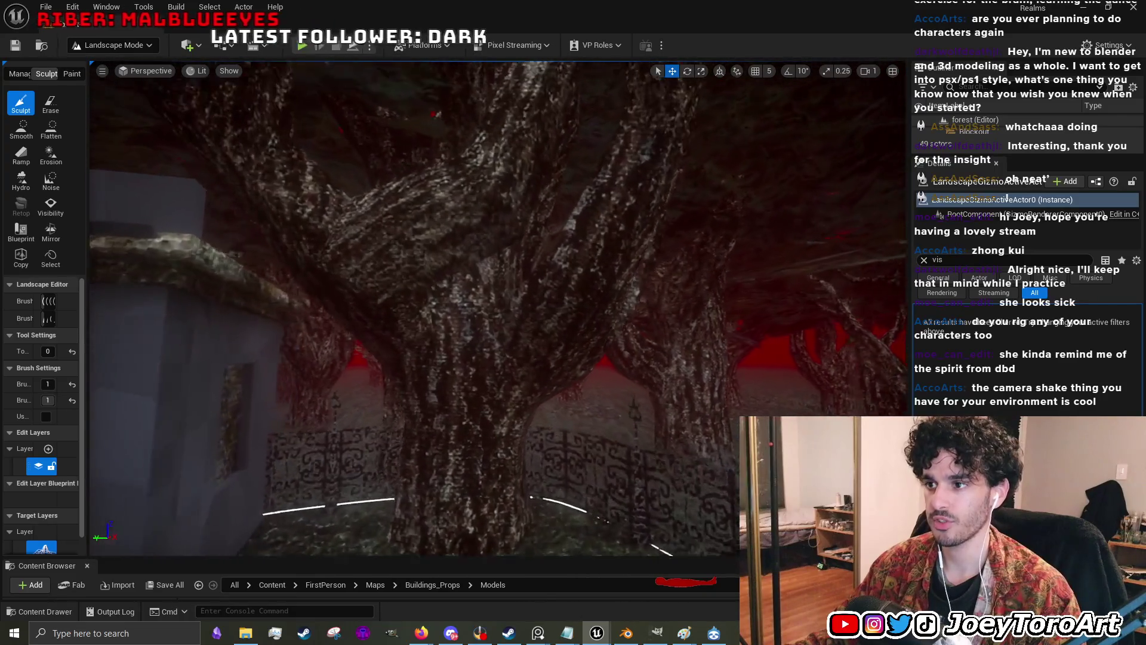
key(a)
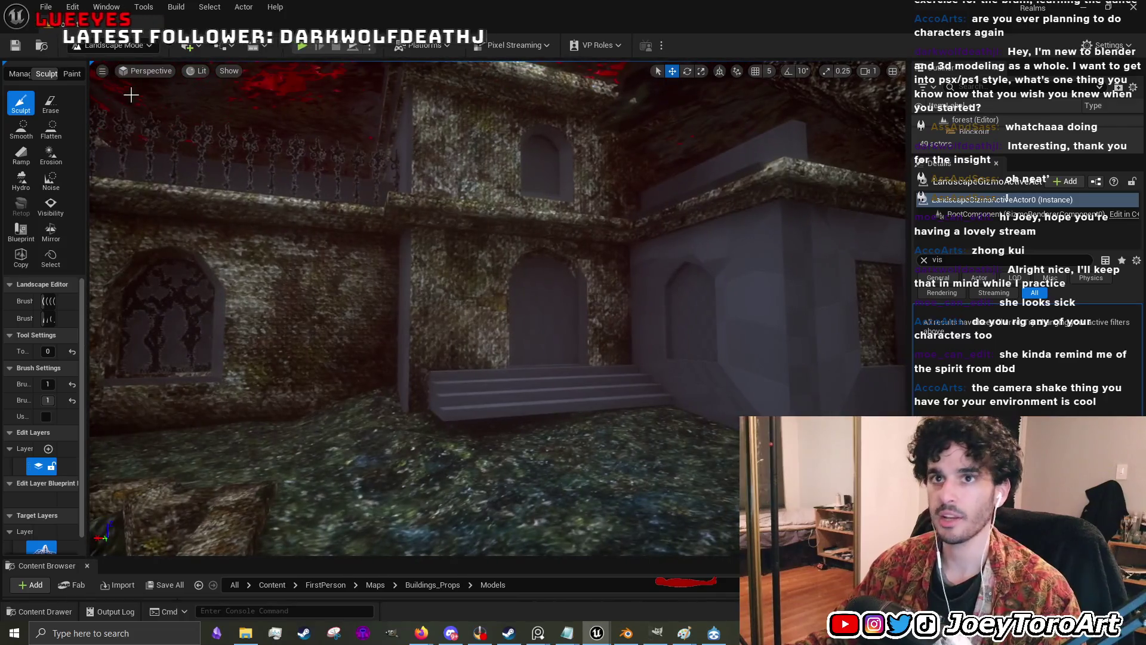
click(110, 48)
- In Selection mode, select Box through Cube13 in the Outliner and frame them
click(110, 62)
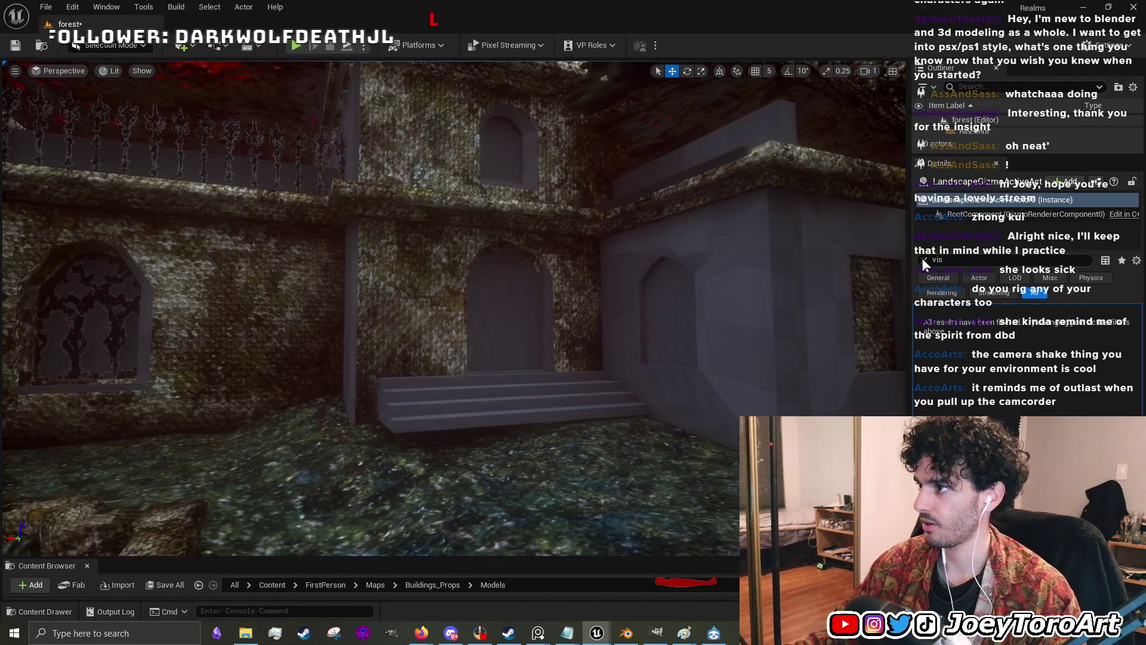
click(923, 261)
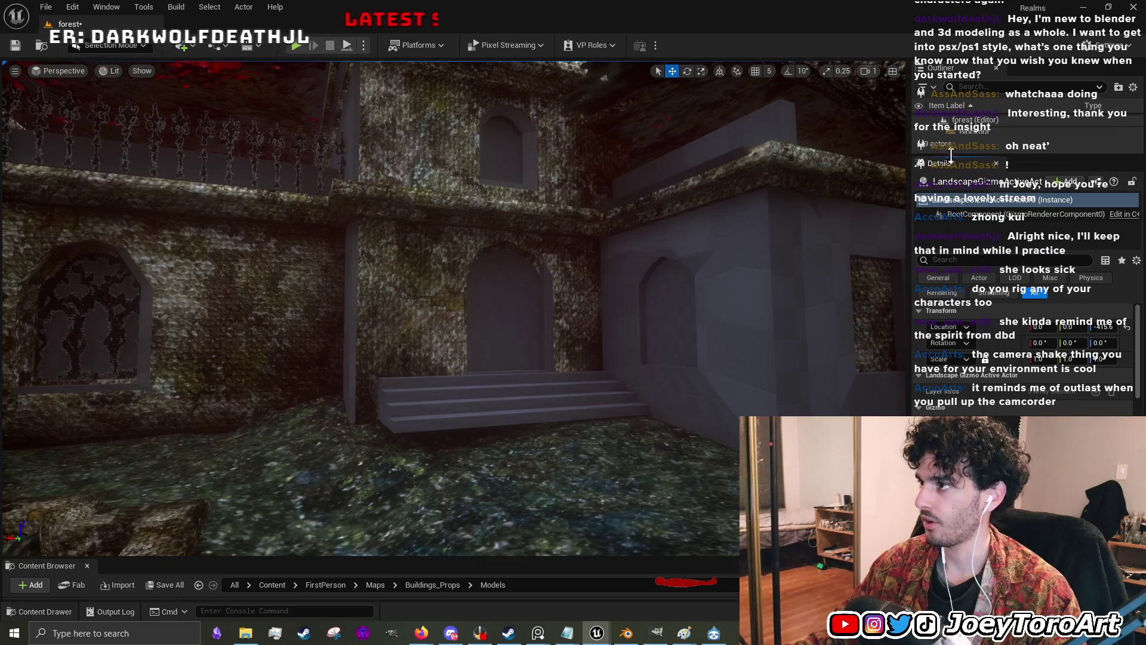
drag(950, 158, 956, 395)
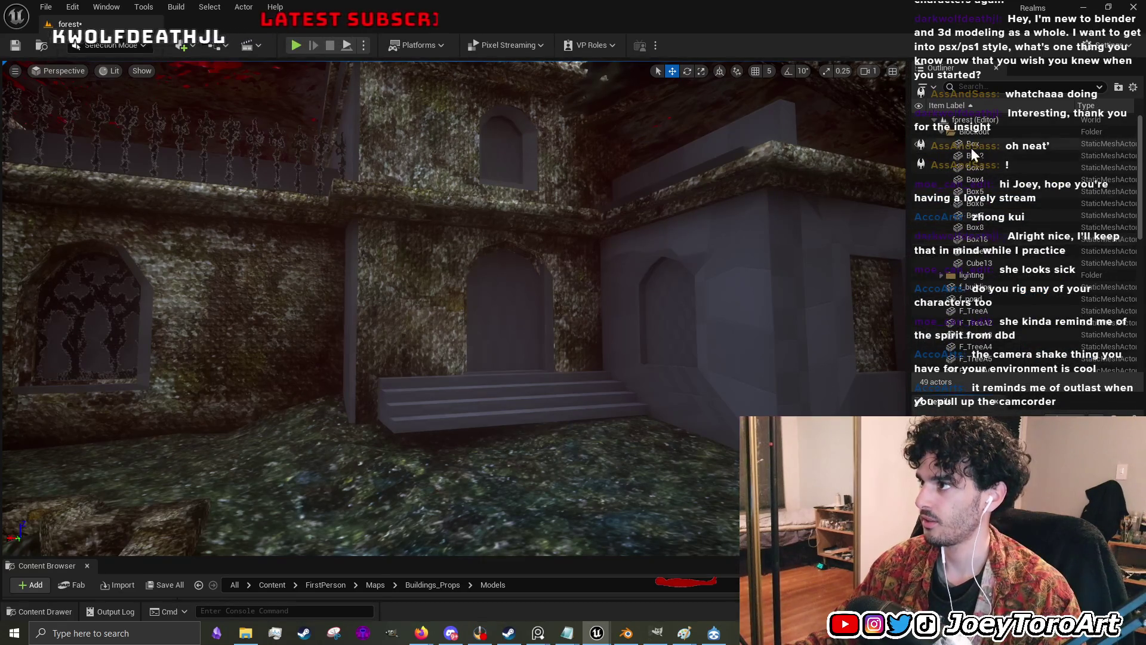
click(972, 145)
shift+click(981, 263)
key(f)
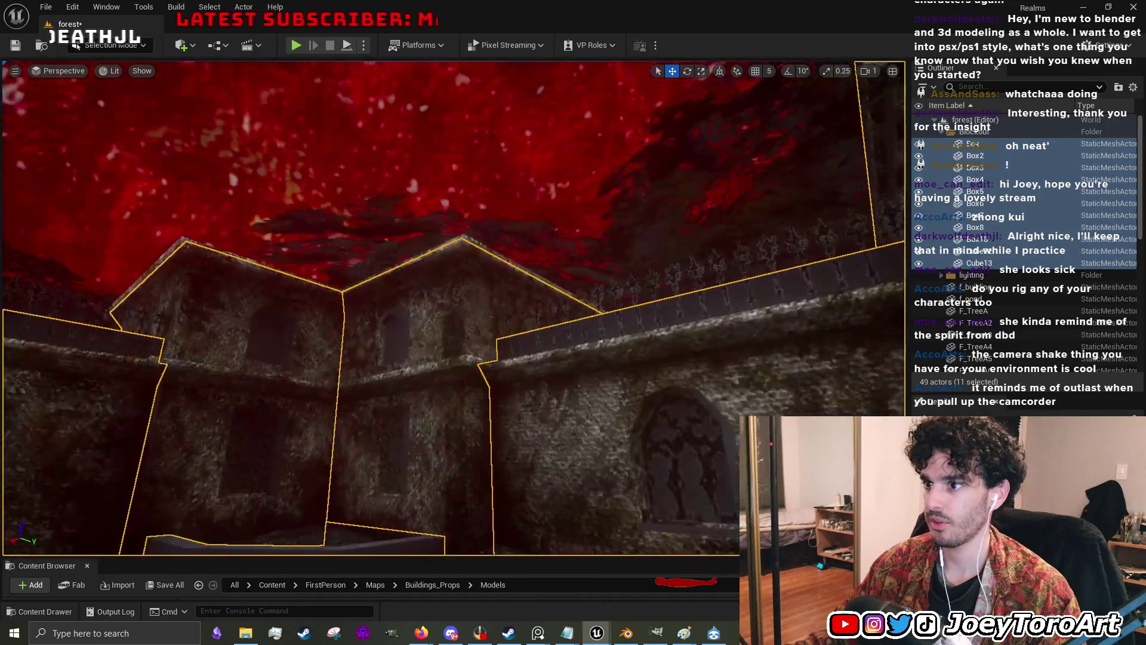
scroll(463, 275, up, 10)
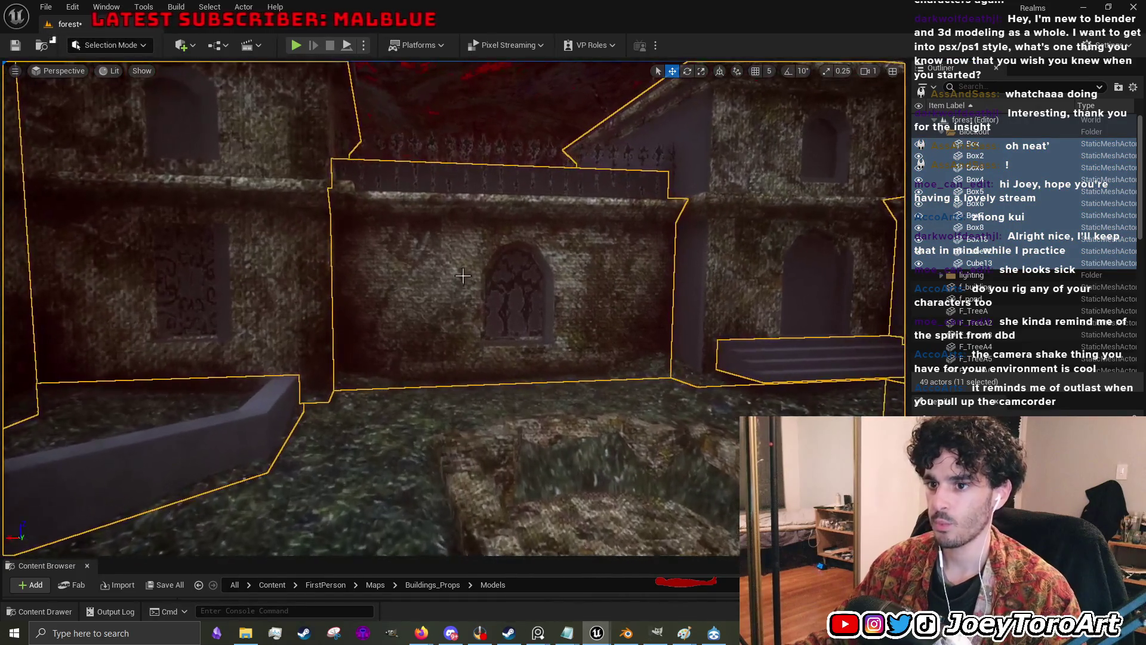
mouse_move(463, 276)
mouse_down()
mouse_move(508, 298)
mouse_move(556, 276)
mouse_up()
mouse_move(511, 358)
mouse_down()
mouse_move(512, 382)
mouse_move(472, 358)
mouse_up()
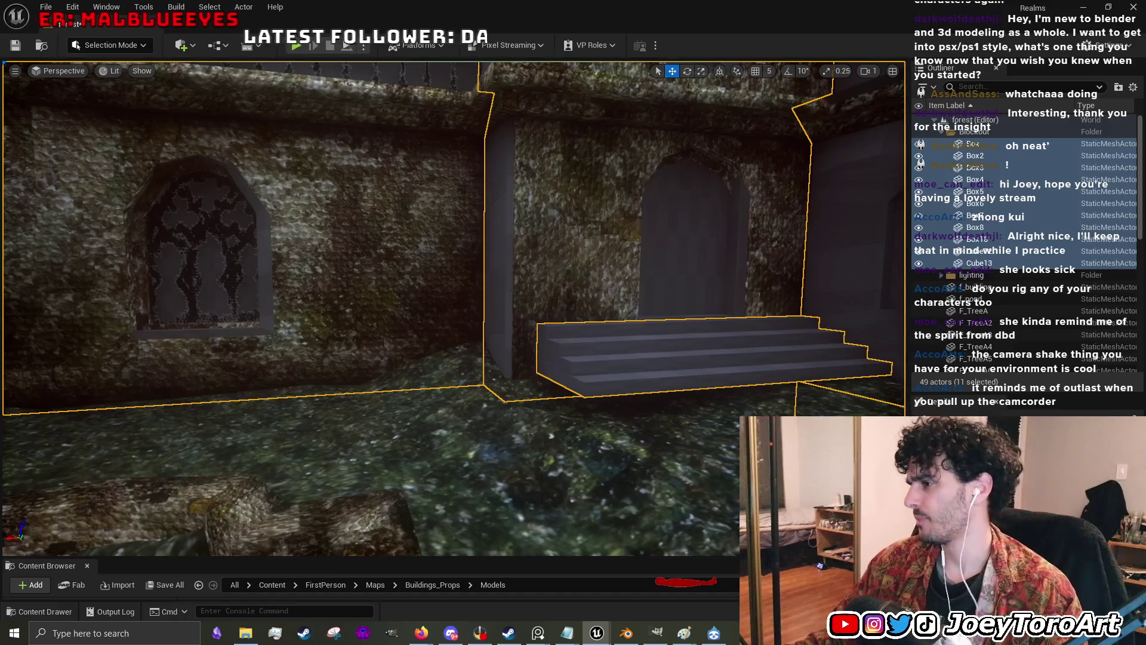
- Untick Visible in the Details panel to hide the eleven blockout boxes
drag(971, 391, 960, 230)
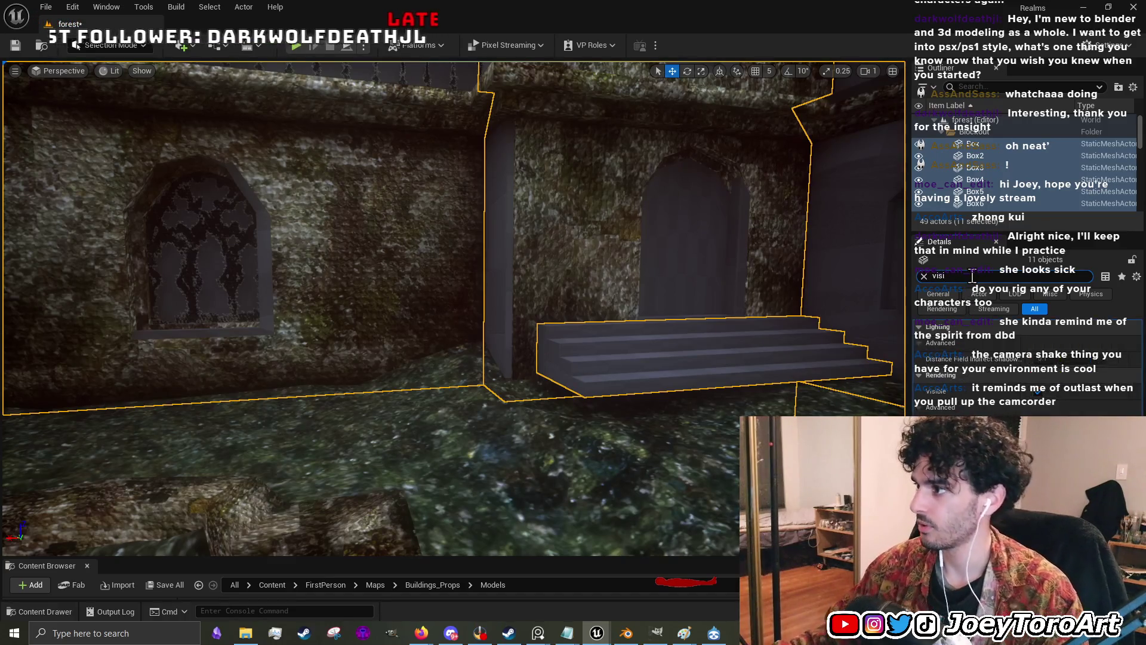
click(1040, 393)
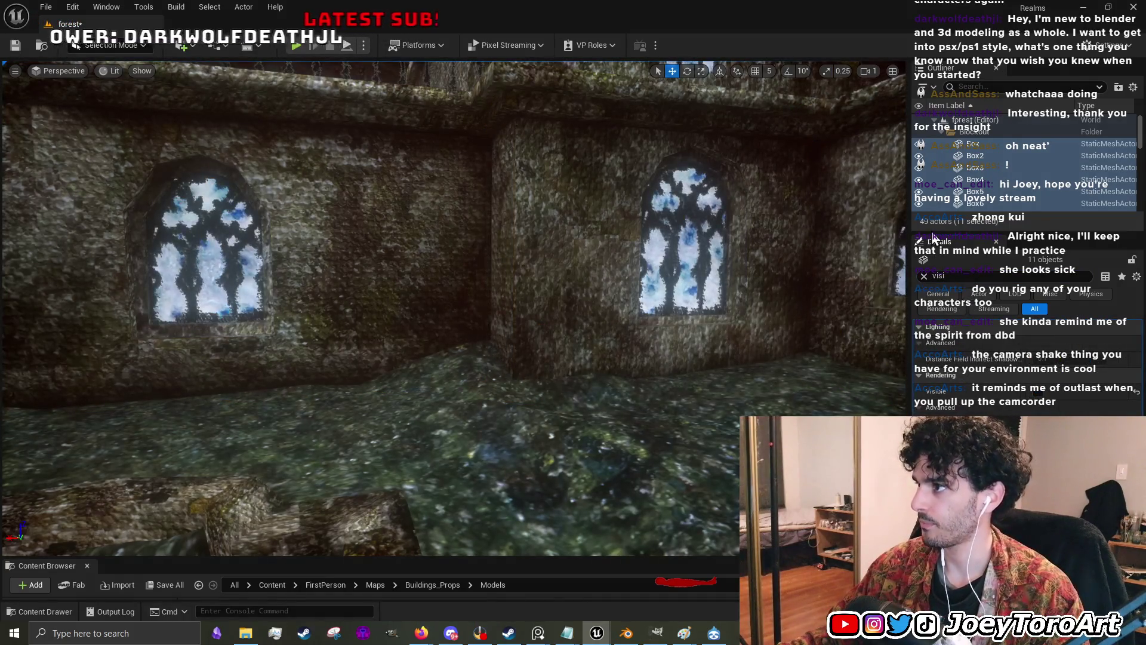
mouse_move(936, 230)
mouse_down()
mouse_move(926, 412)
mouse_move(909, 425)
mouse_up()
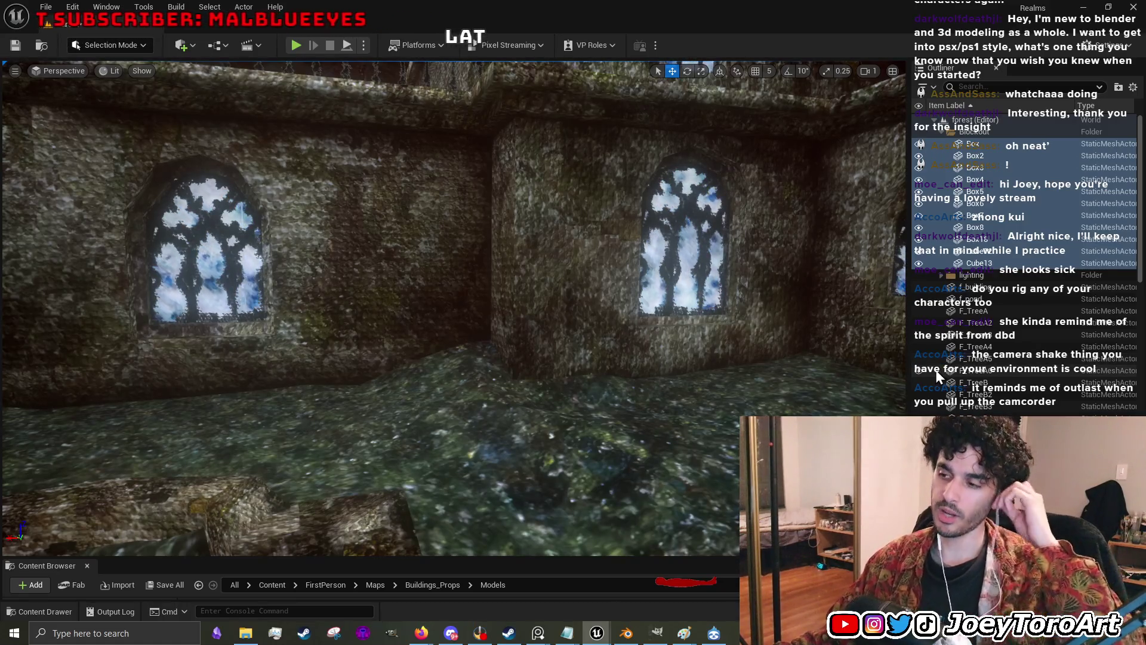
- Fly toward the left arched window, checking the Landscape and f_building mesh
click(606, 411)
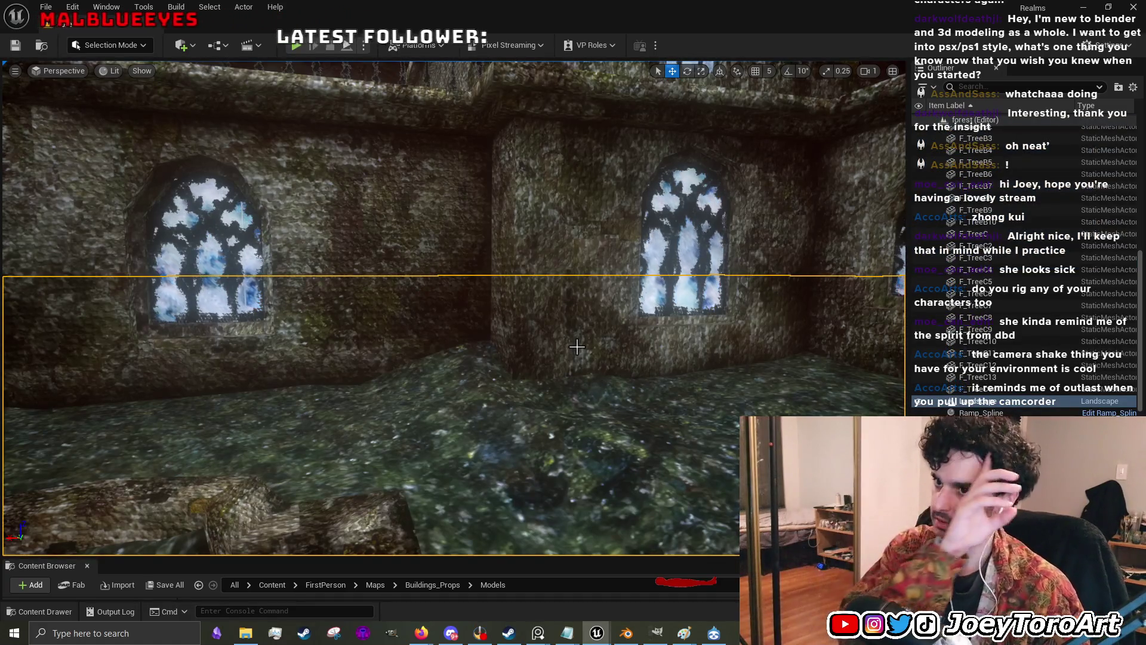
mouse_move(441, 339)
mouse_down()
mouse_move(409, 269)
mouse_move(472, 269)
mouse_move(441, 281)
mouse_move(510, 315)
mouse_move(430, 277)
mouse_move(435, 327)
mouse_up()
click(476, 292)
click(436, 327)
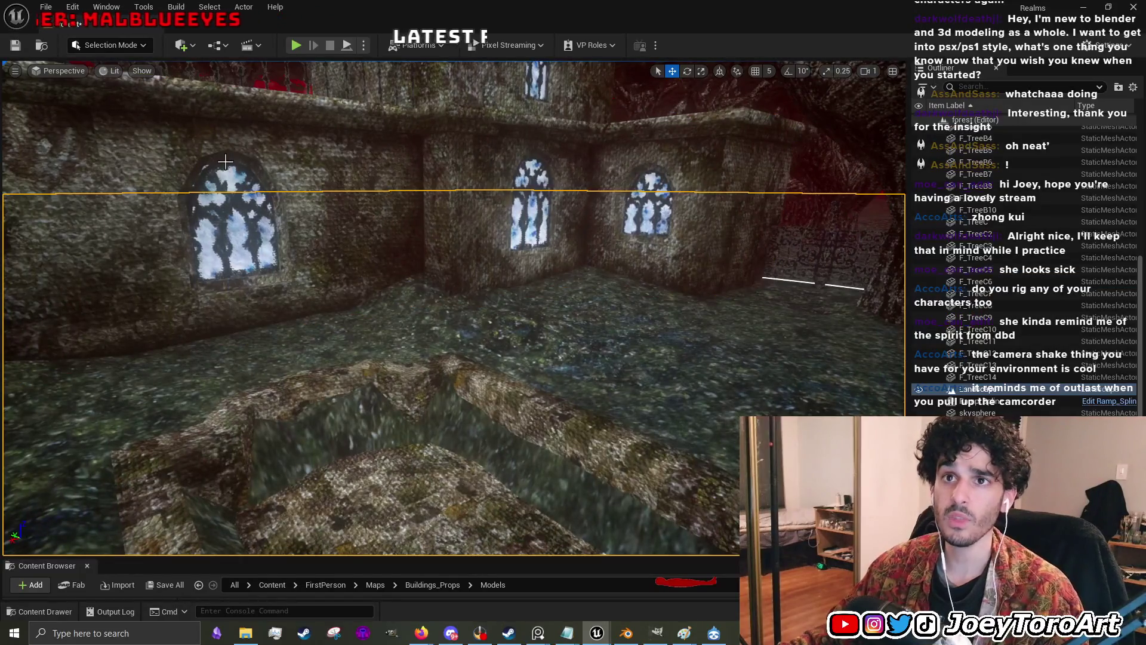
click(113, 45)
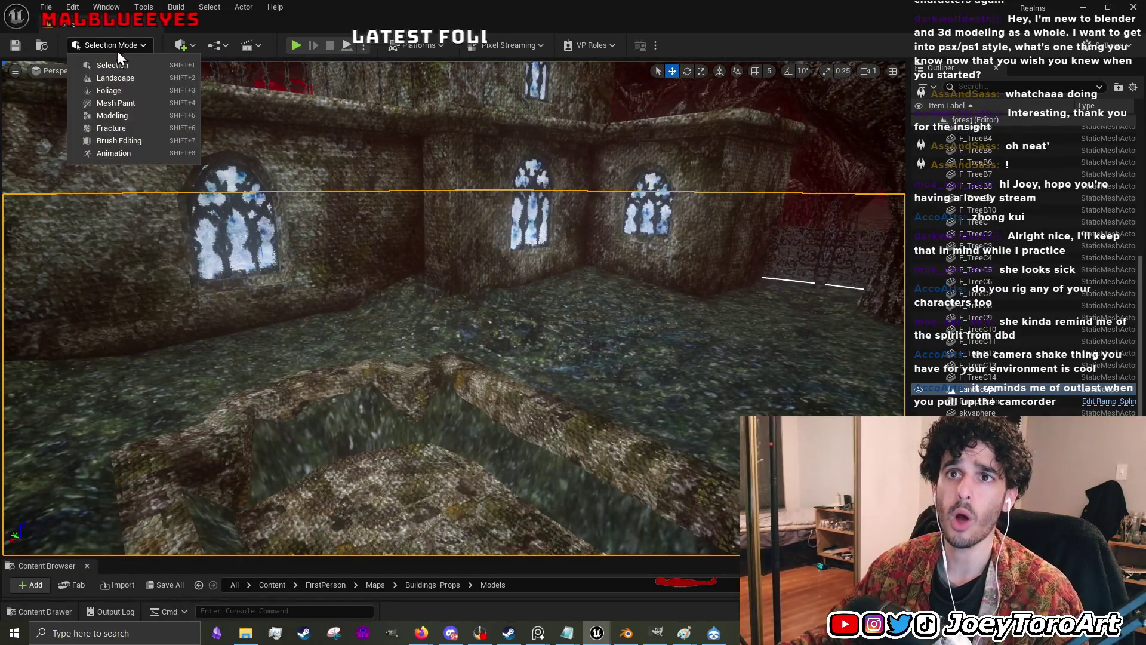
- Choose Landscape from the mode list to reopen the Sculpt tools in the courtyard
click(164, 80)
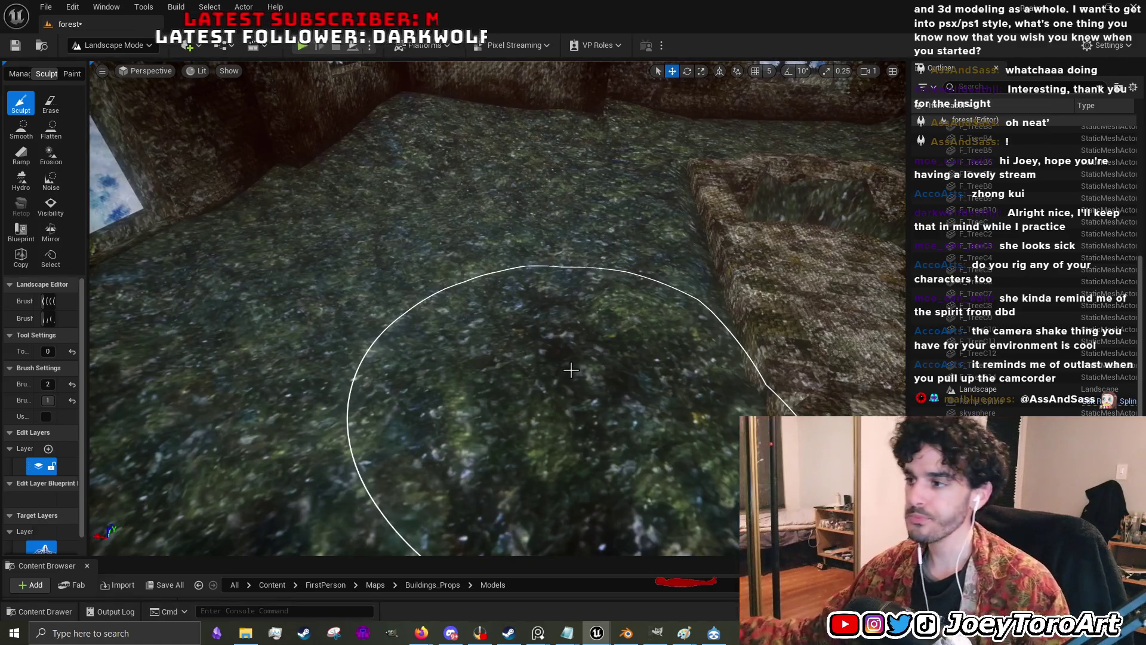
scroll(571, 370, down, 5)
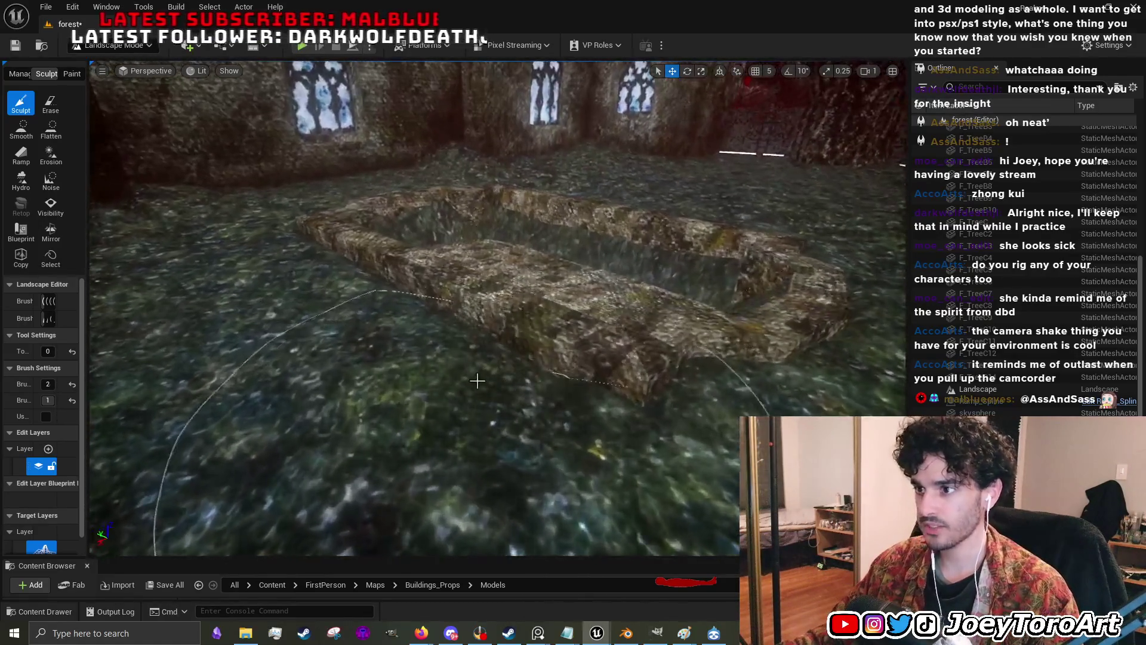
- Shrink the sculpt brush and sculpt the ground along the stone pond's rim
key(bracketleft)
key(bracketleft)
key(bracketleft)
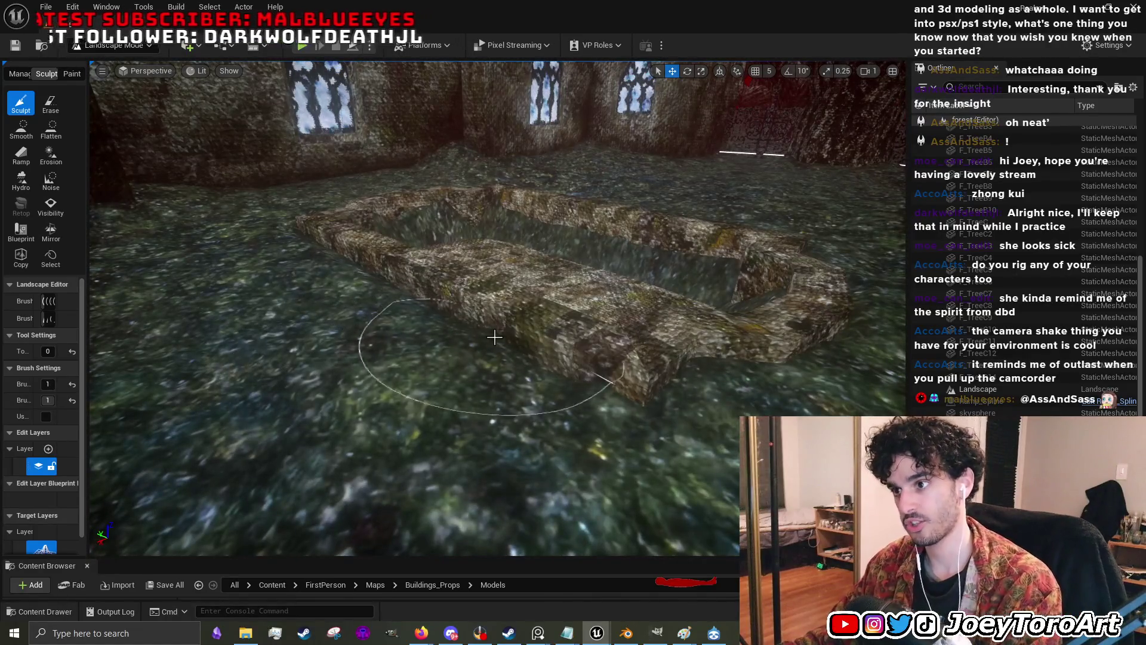
mouse_move(503, 416)
mouse_down()
mouse_move(460, 413)
mouse_move(503, 416)
mouse_move(466, 418)
mouse_move(495, 430)
mouse_move(600, 352)
mouse_move(475, 365)
mouse_up()
mouse_move(425, 397)
mouse_down()
mouse_move(412, 412)
mouse_move(458, 398)
mouse_move(428, 268)
mouse_up()
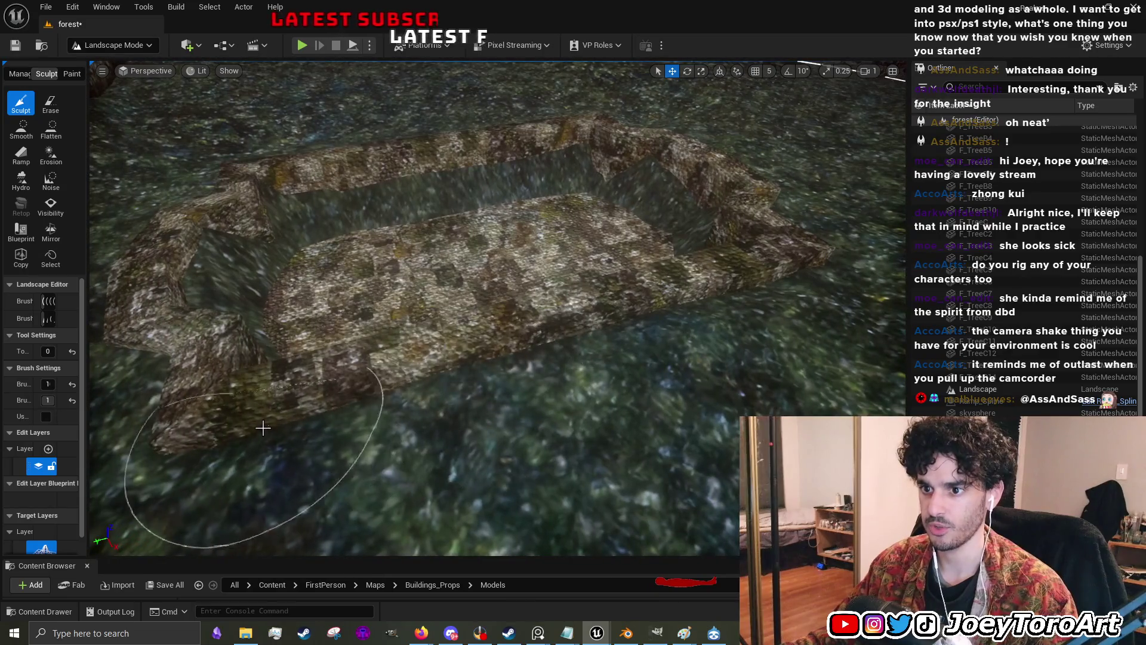
key(w)
key(w)
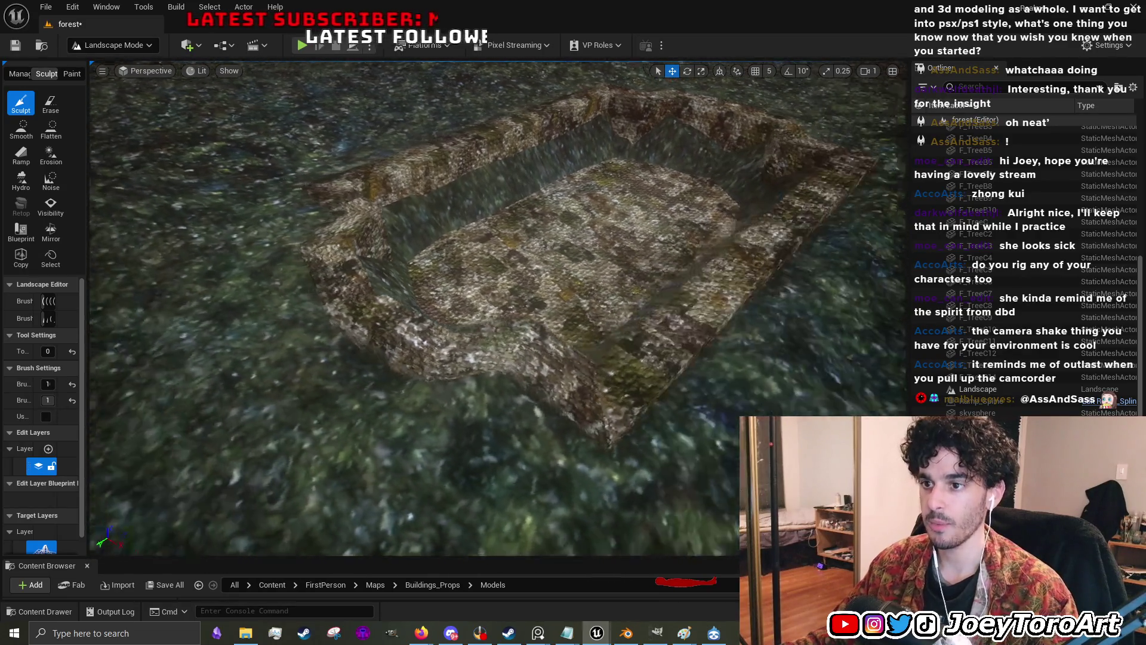
key(w)
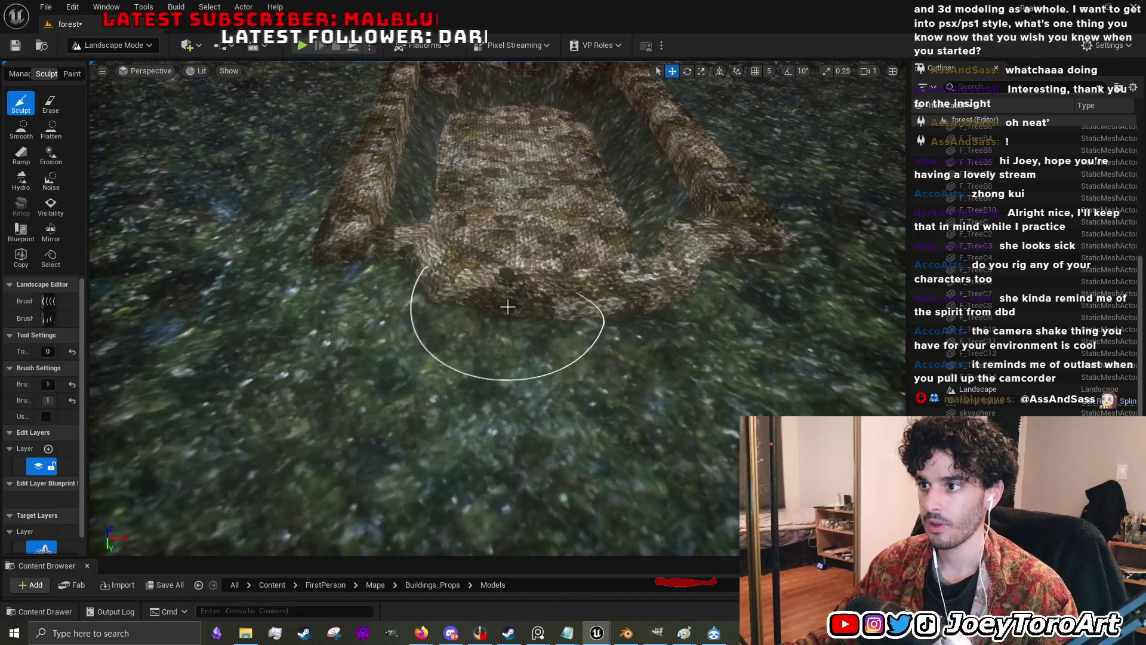
key(w)
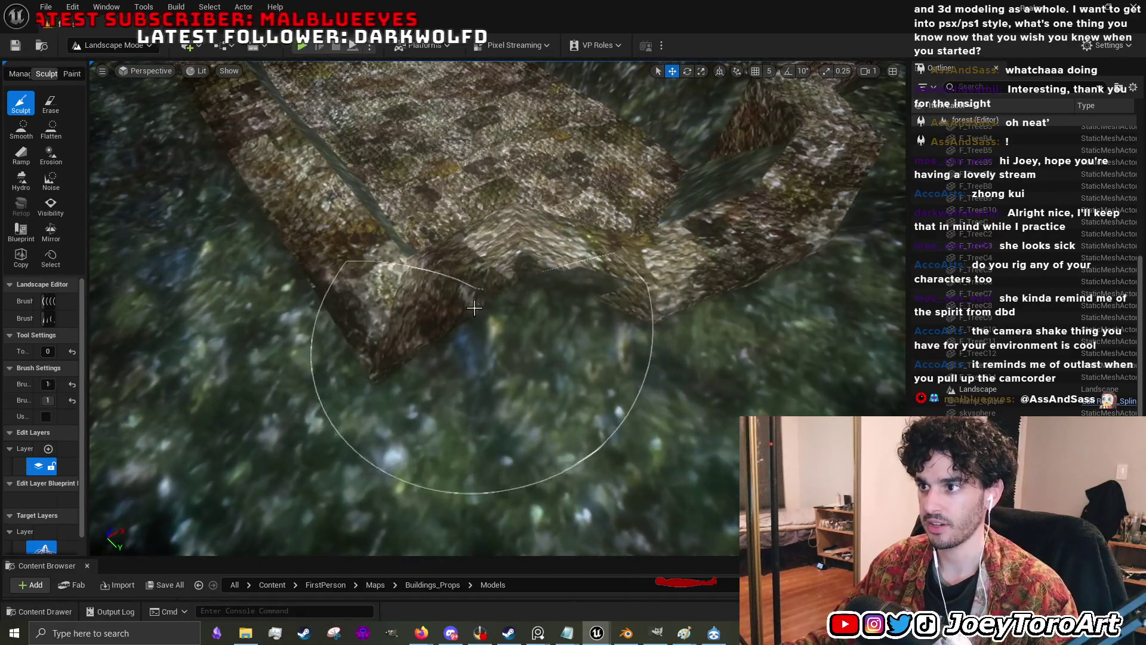
key(w)
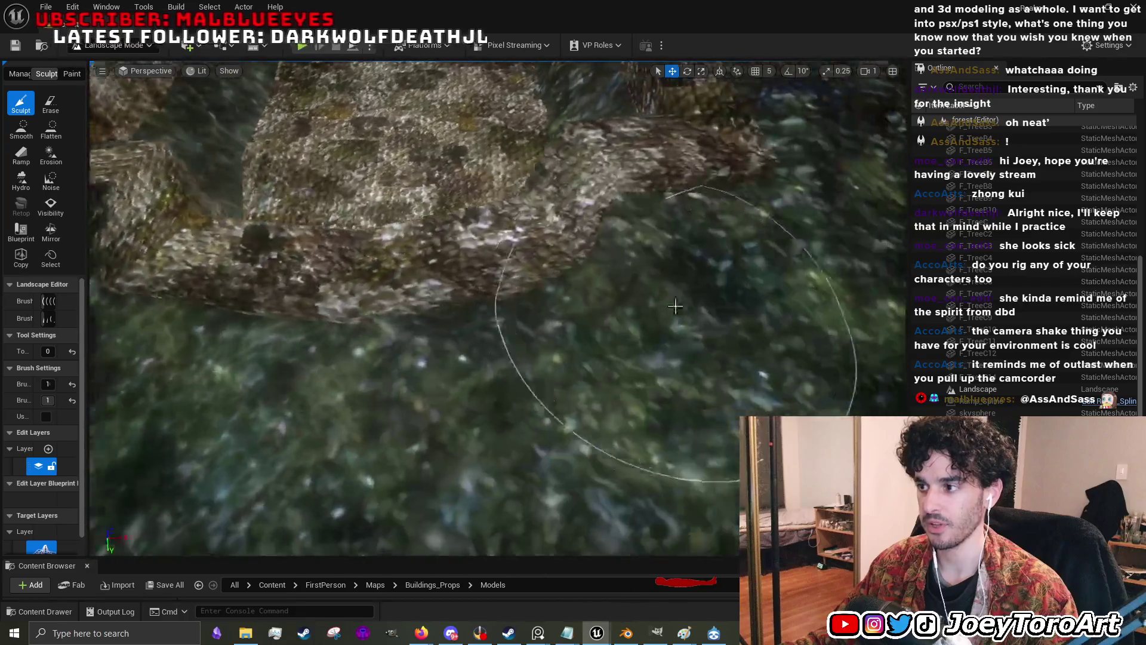
scroll(675, 307, down, 3)
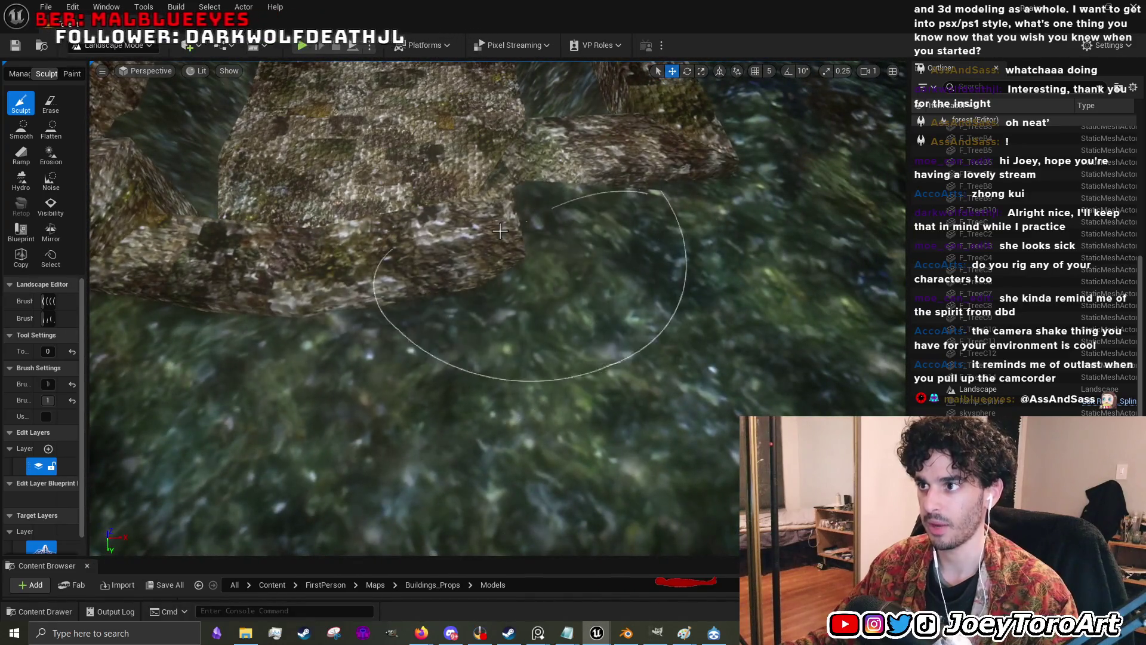
scroll(526, 235, up, 3)
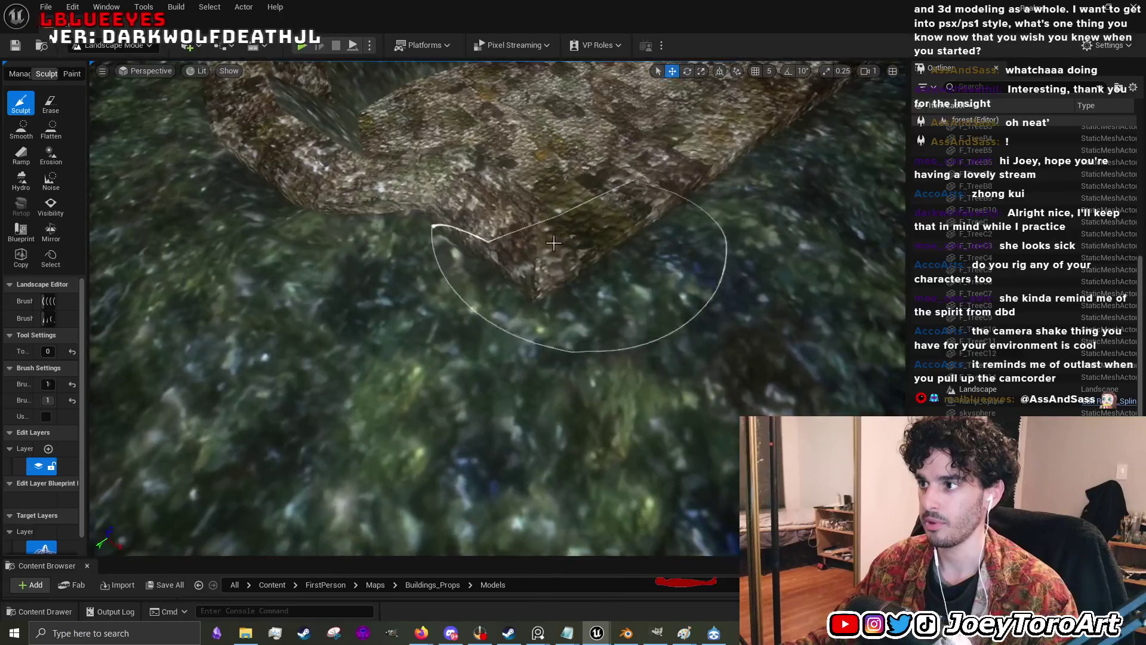
scroll(554, 242, down, 3)
scroll(546, 227, down, 3)
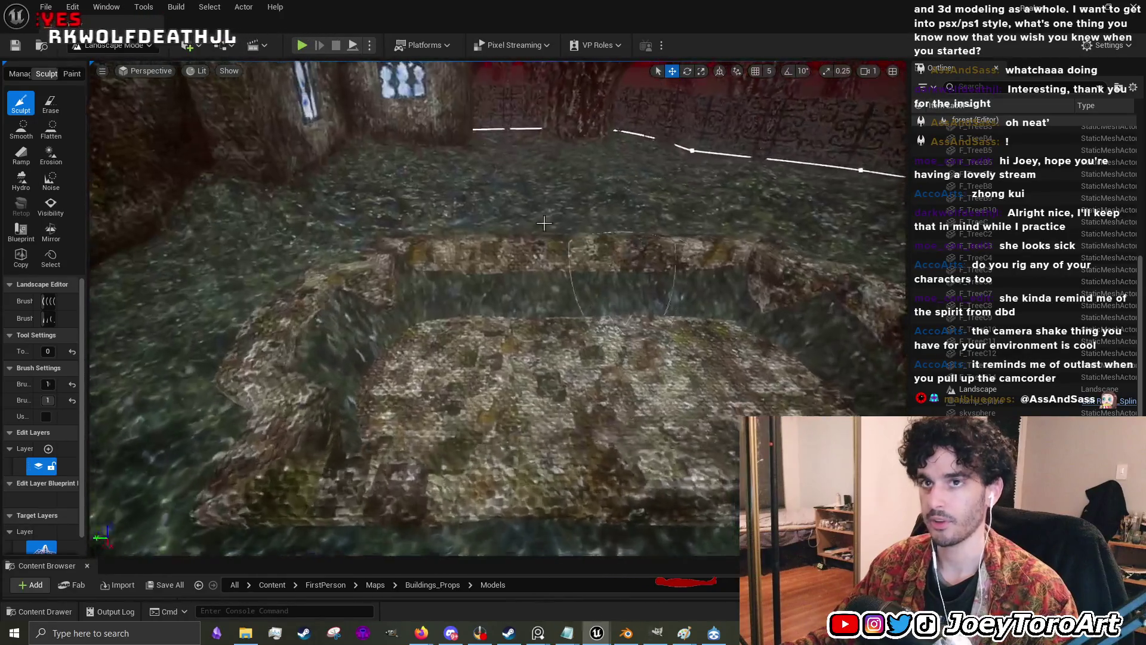
click(144, 45)
- Select the stone pond and drag a Plane from Quick Add > Shapes into its basin
click(90, 65)
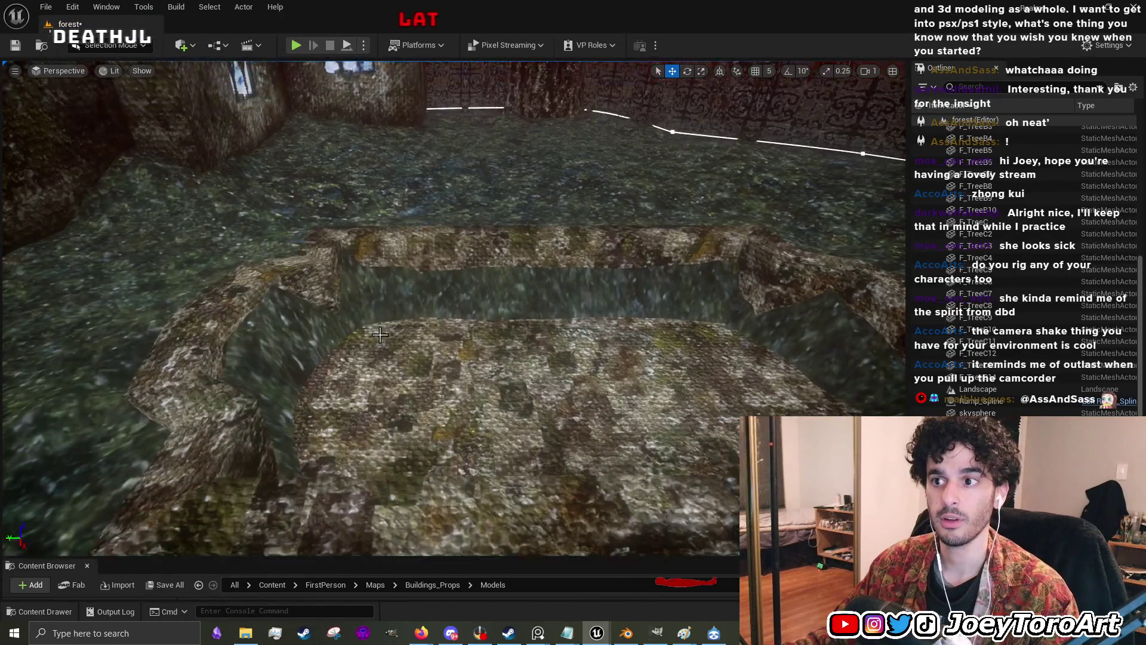
click(380, 334)
scroll(400, 419, up, 2)
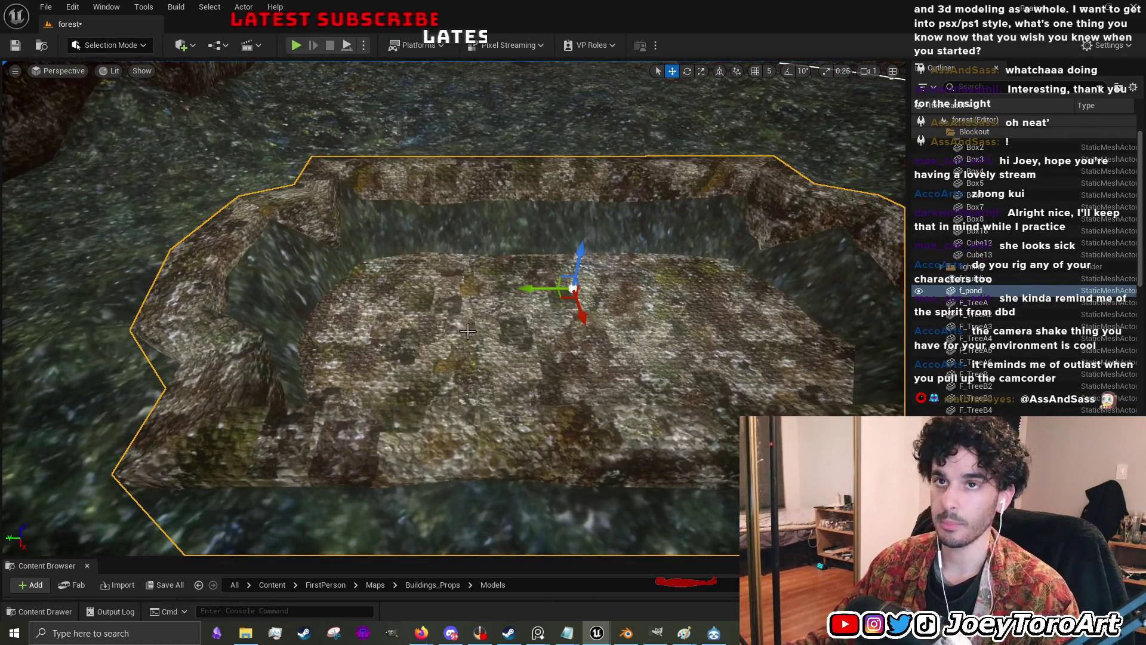
click(181, 45)
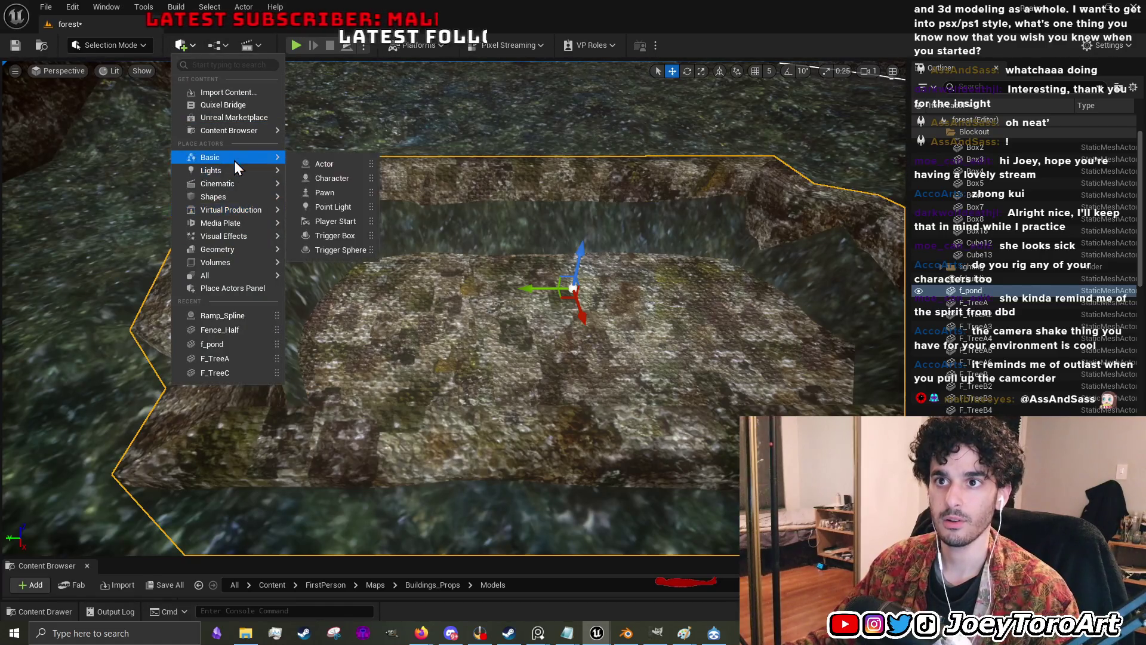
mouse_move(224, 198)
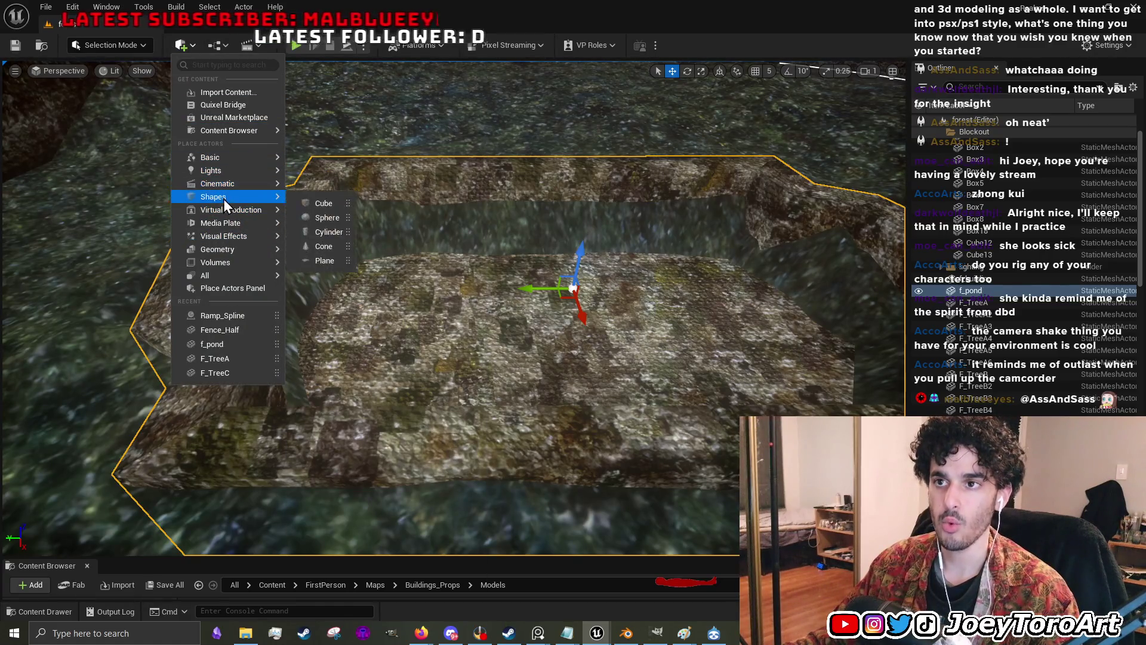
drag(315, 258, 594, 428)
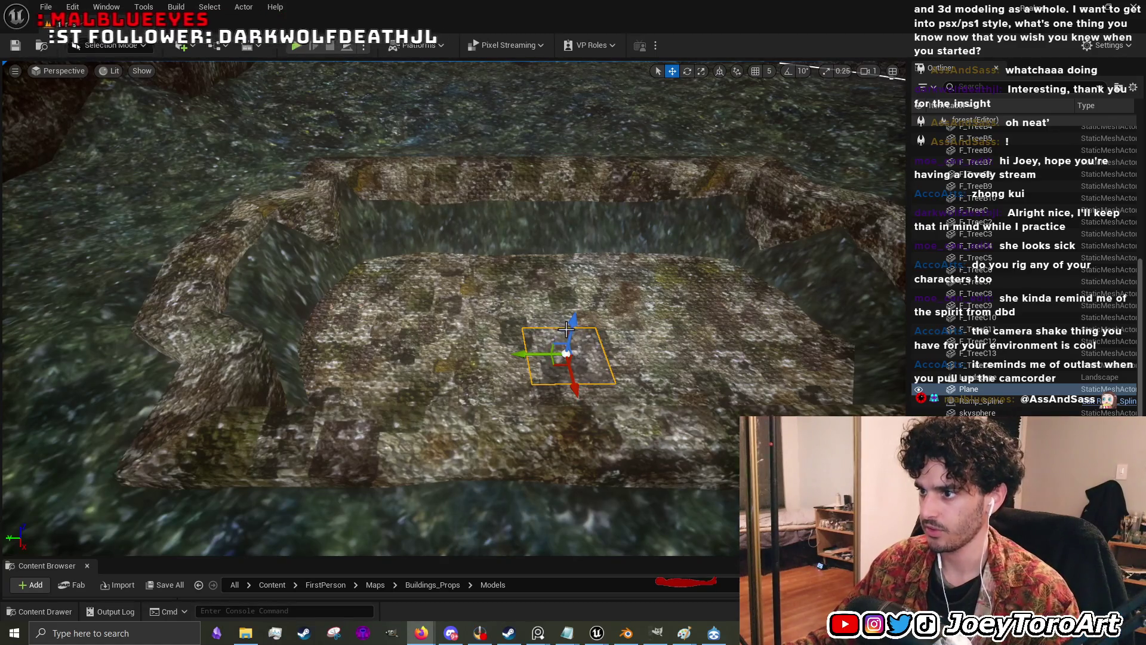
- Scale the plane to fill the pond basin, then switch back to the move tool
mouse_move(570, 330)
mouse_down()
mouse_move(570, 311)
mouse_move(588, 323)
mouse_move(657, 298)
mouse_up()
key(r)
key(w)
scroll(561, 299, up, 5)
drag(568, 273, 567, 273)
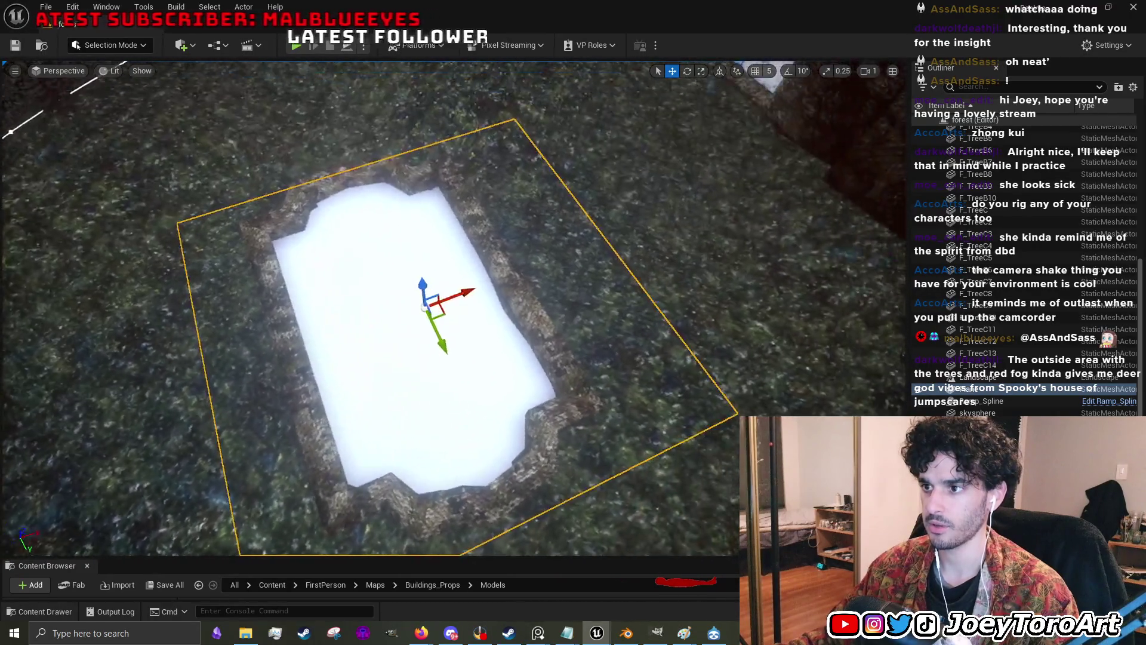
scroll(463, 282, up, 3)
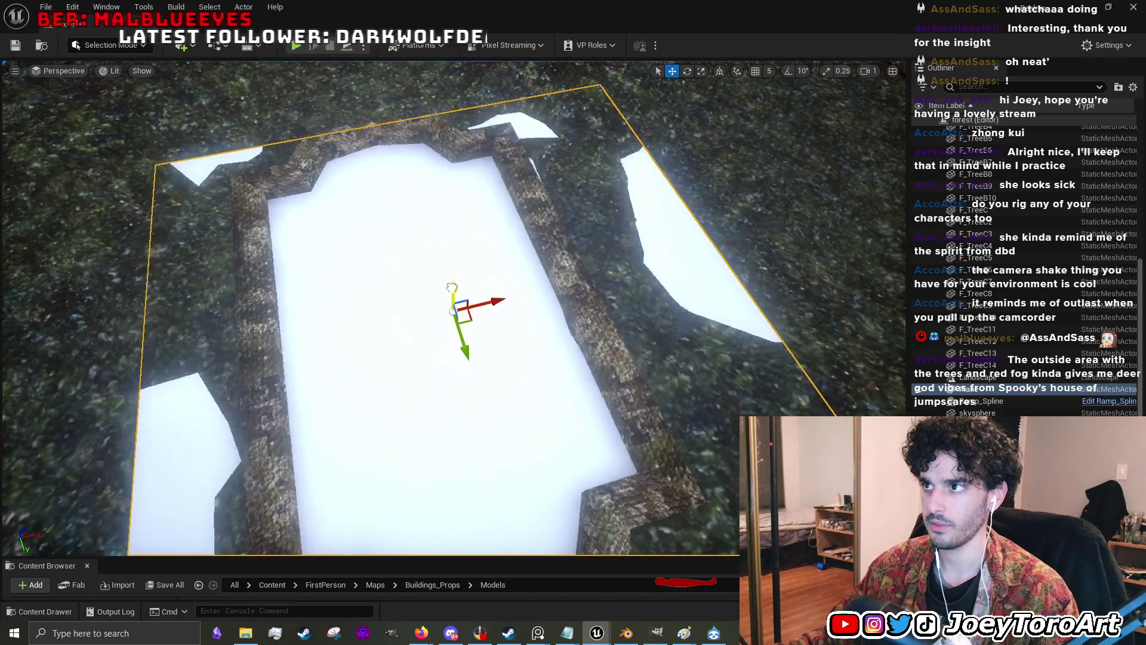
drag(450, 294, 539, 375)
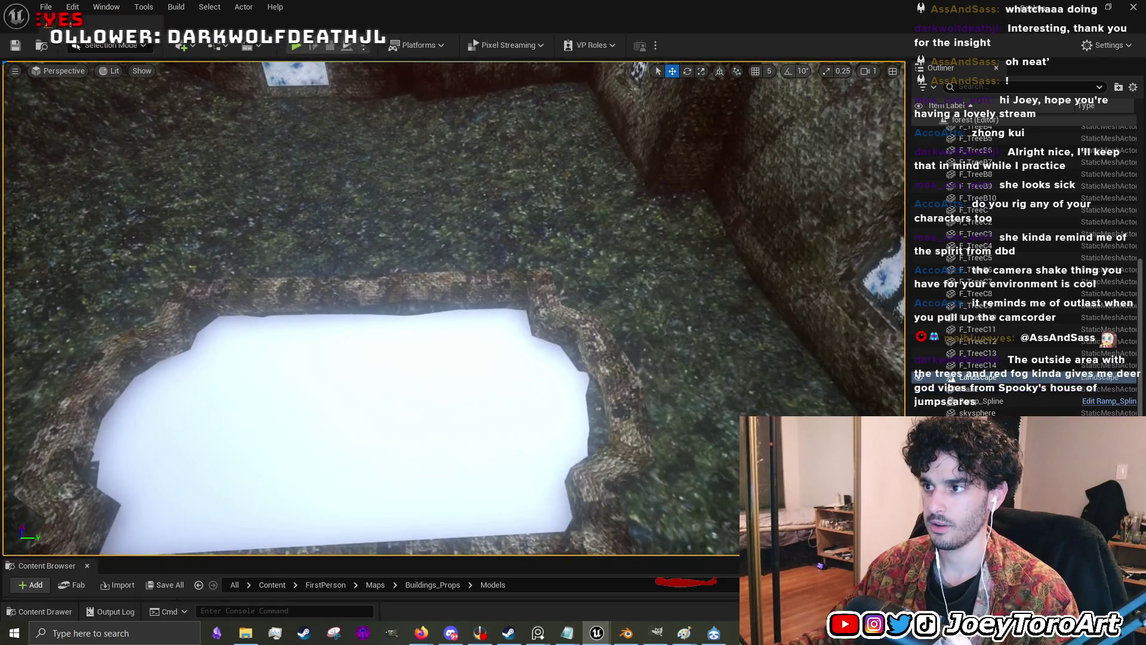
- Lower the pond slightly, then switch back to Landscape sculpting
click(410, 334)
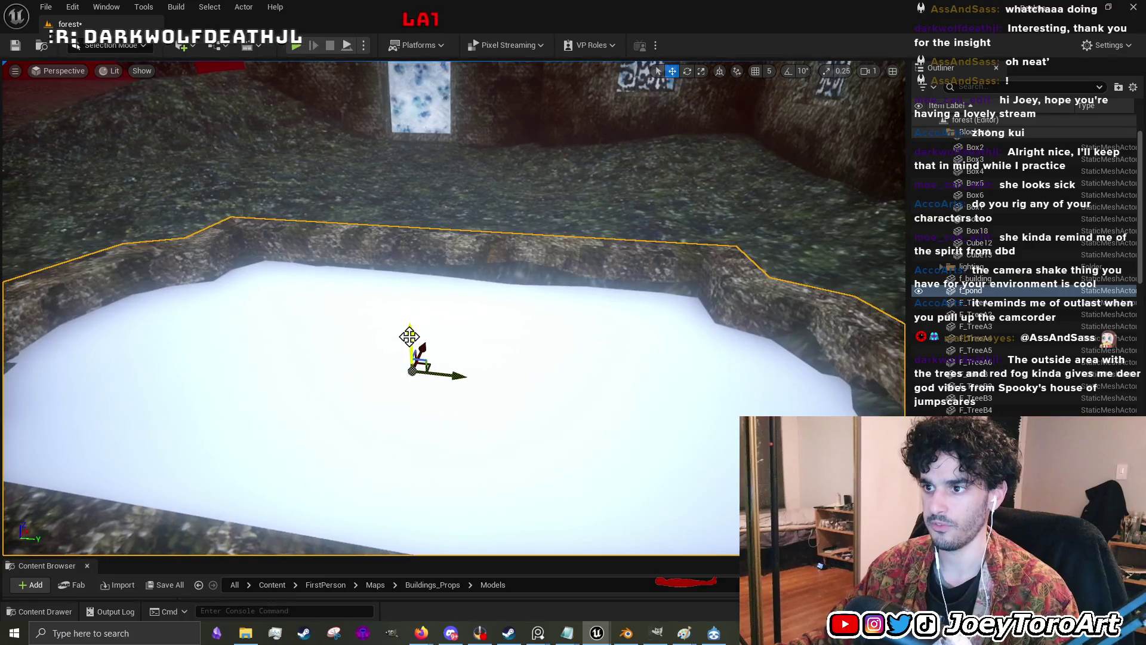
drag(410, 337, 400, 350)
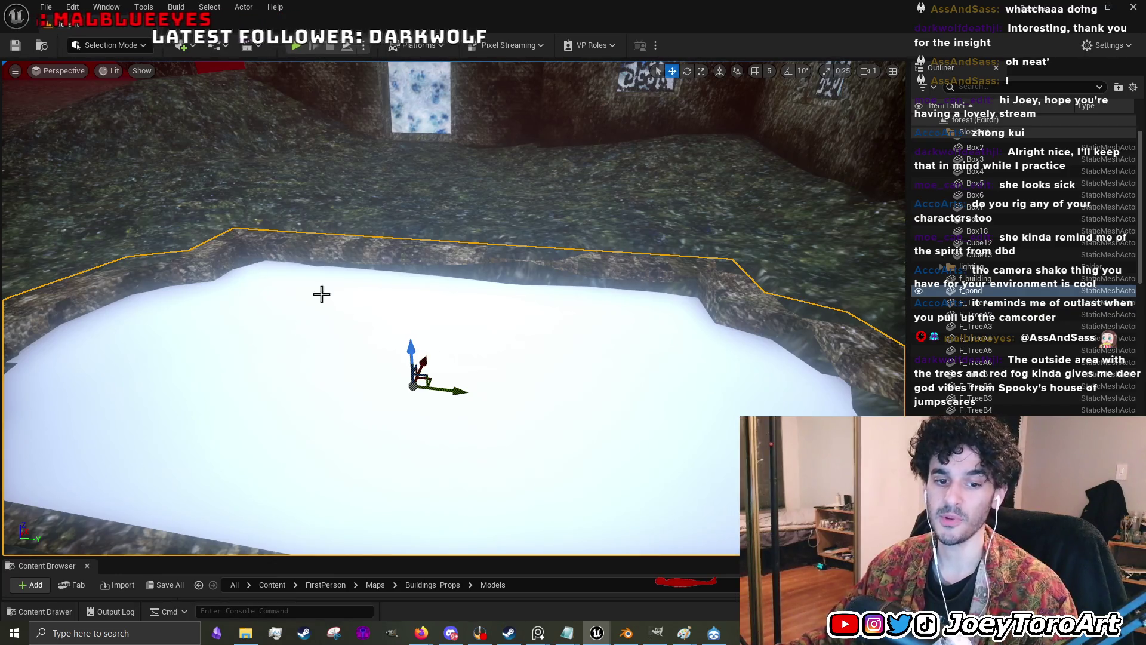
drag(472, 325, 514, 298)
click(136, 51)
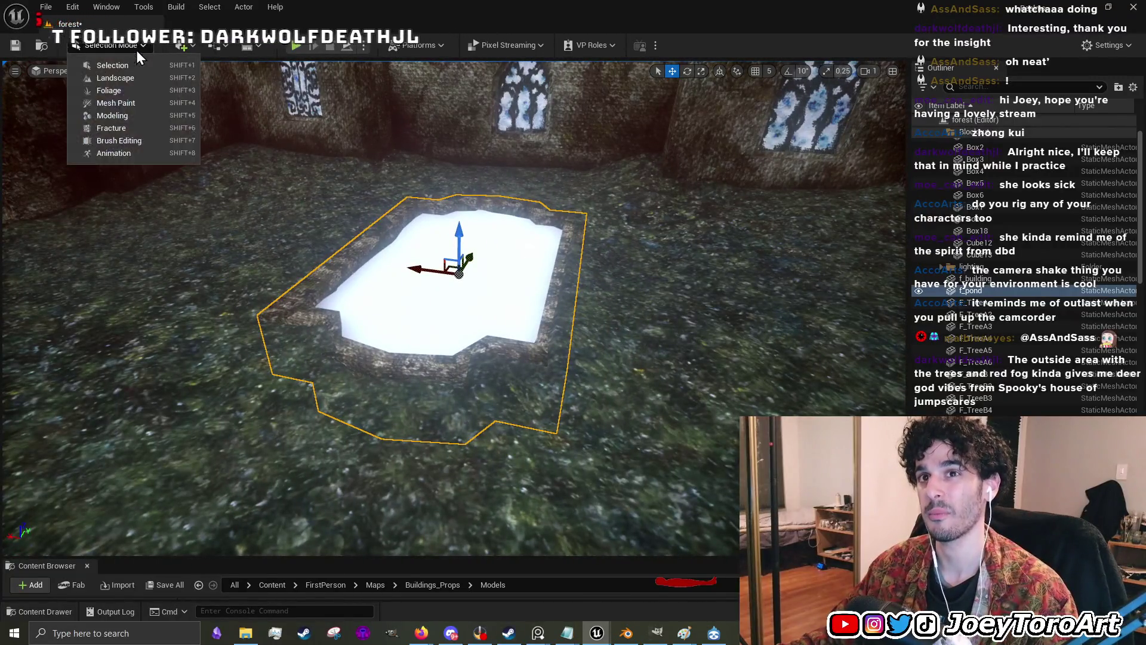
click(139, 77)
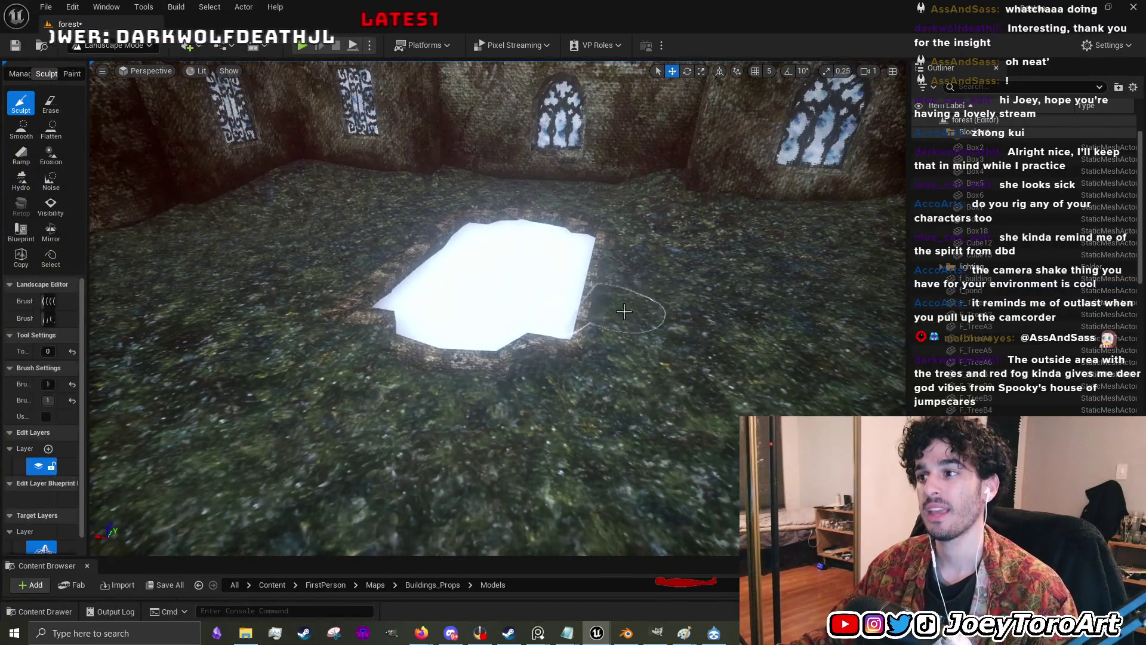
- Zoom in and out over the pond in Landscape mode to check the rim
scroll(615, 298, up, 3)
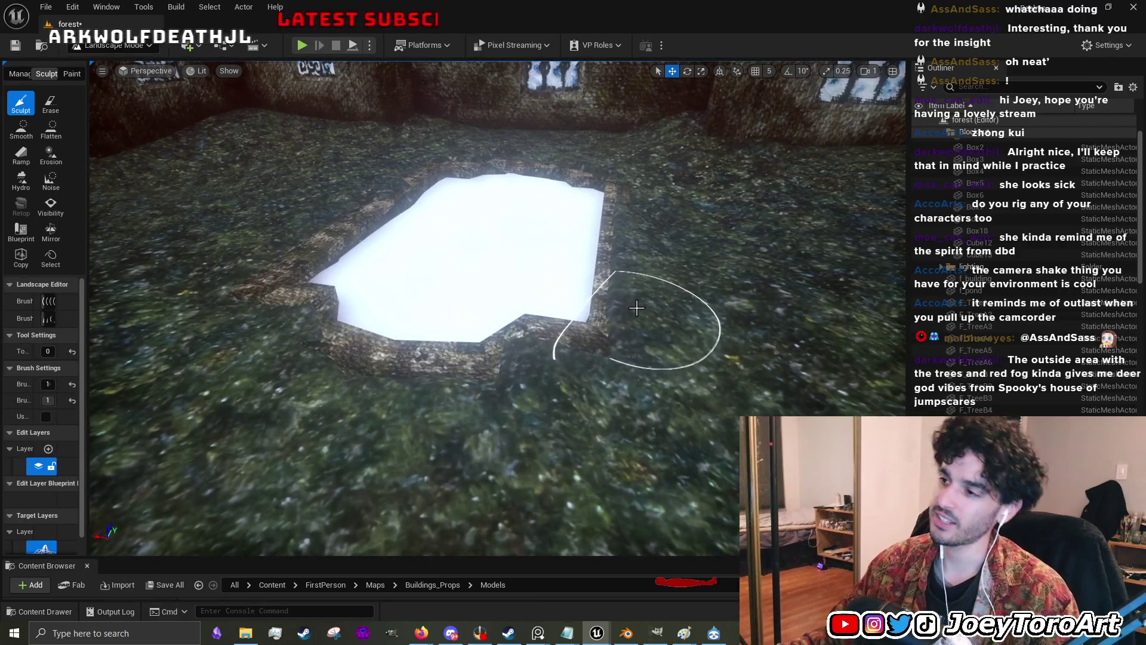
scroll(631, 311, up, 5)
scroll(597, 280, down, 3)
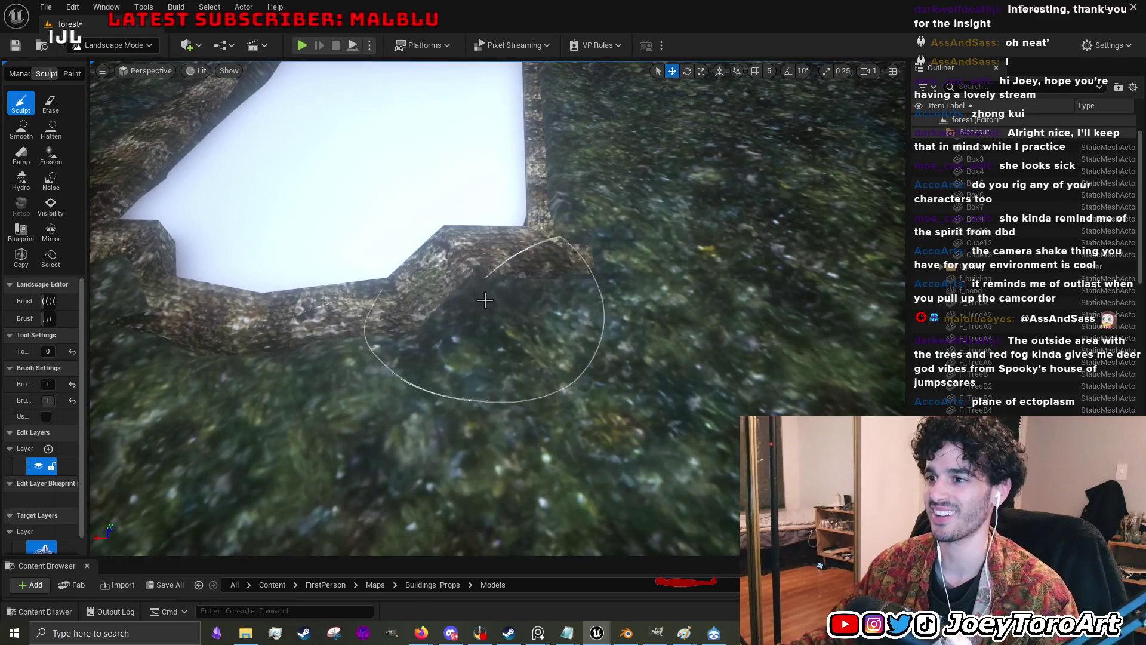
scroll(429, 366, down, 3)
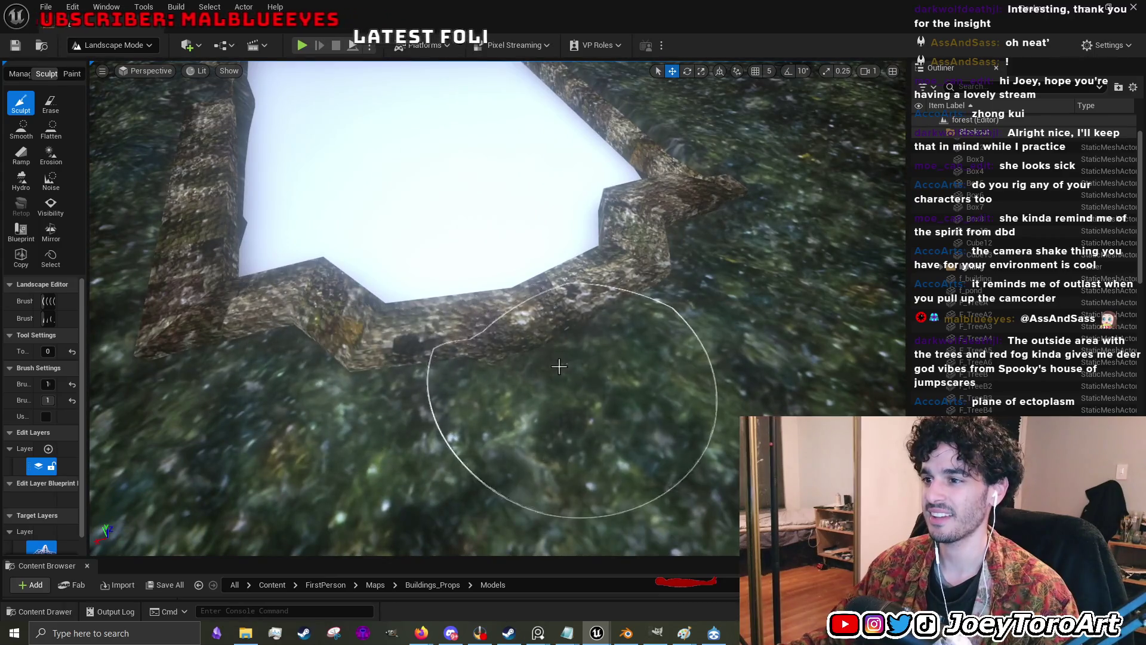
scroll(448, 388, down, 3)
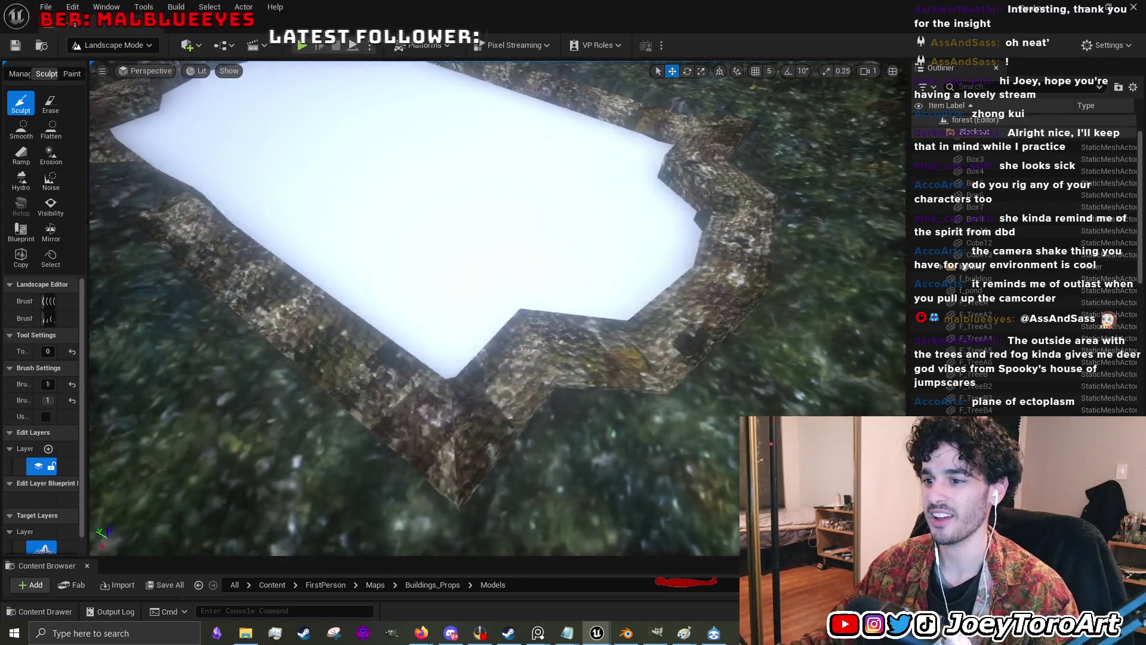
scroll(452, 405, up, 3)
scroll(518, 369, down, 2)
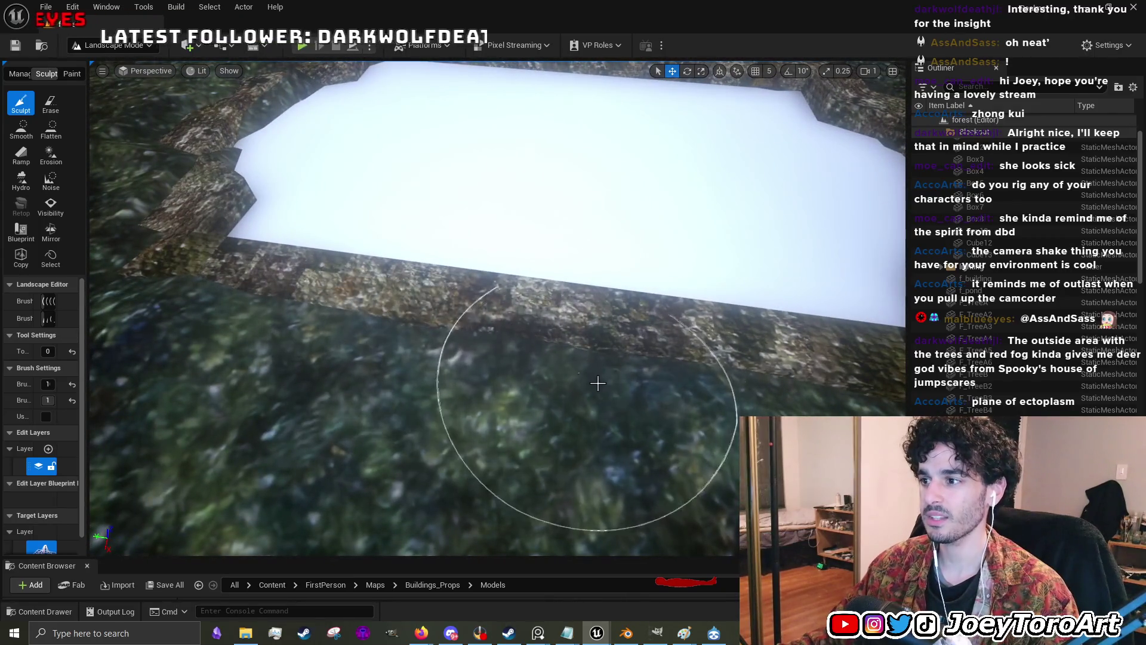
scroll(432, 299, up, 2)
scroll(433, 298, up, 2)
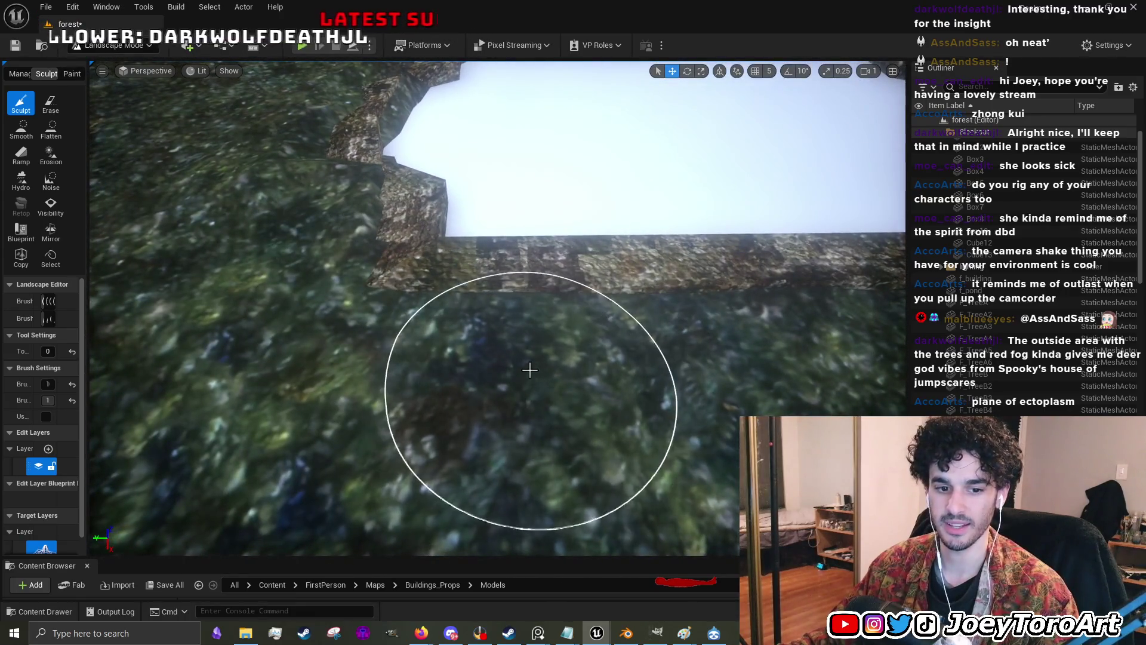
scroll(549, 343, down, 4)
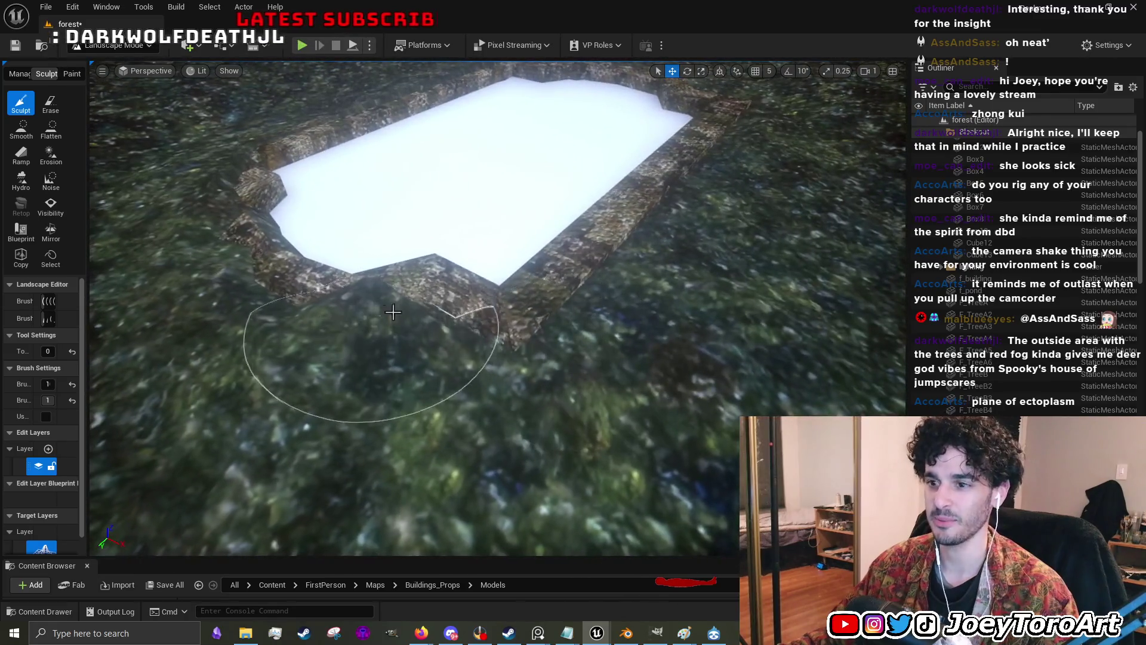
scroll(511, 388, down, 3)
- Orbit close to the pond's rim, then switch back to Selection mode
mouse_move(511, 388)
mouse_down()
mouse_move(454, 338)
mouse_move(436, 412)
mouse_up()
mouse_move(583, 430)
mouse_down()
mouse_move(396, 409)
mouse_move(206, 364)
mouse_move(435, 410)
mouse_move(392, 357)
mouse_up()
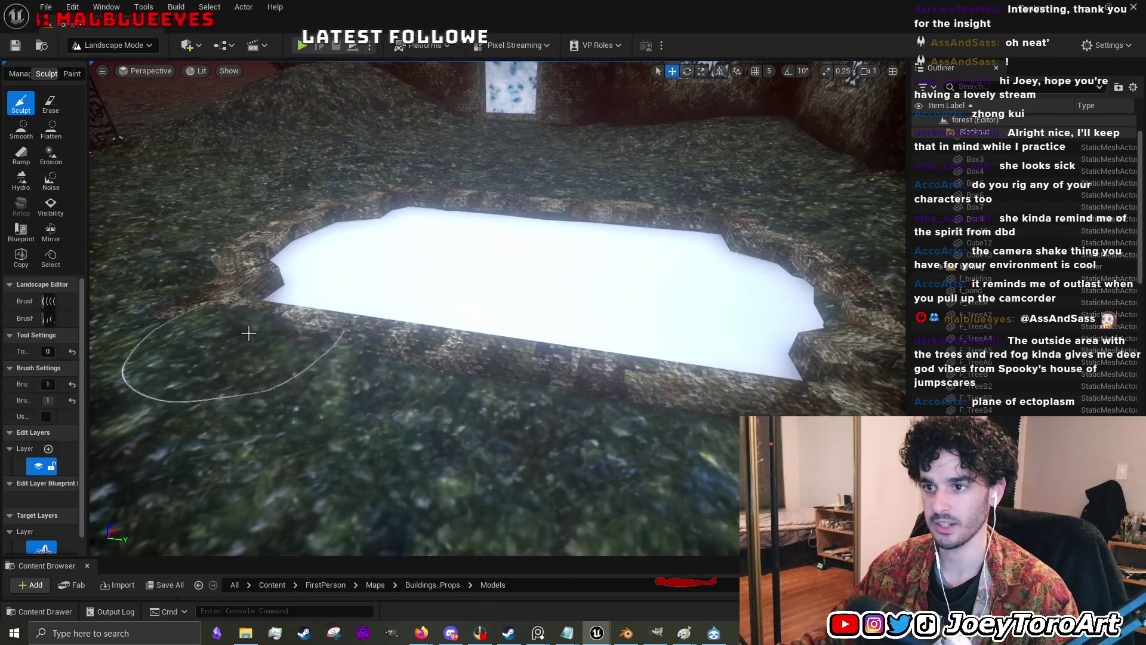
drag(603, 425, 601, 349)
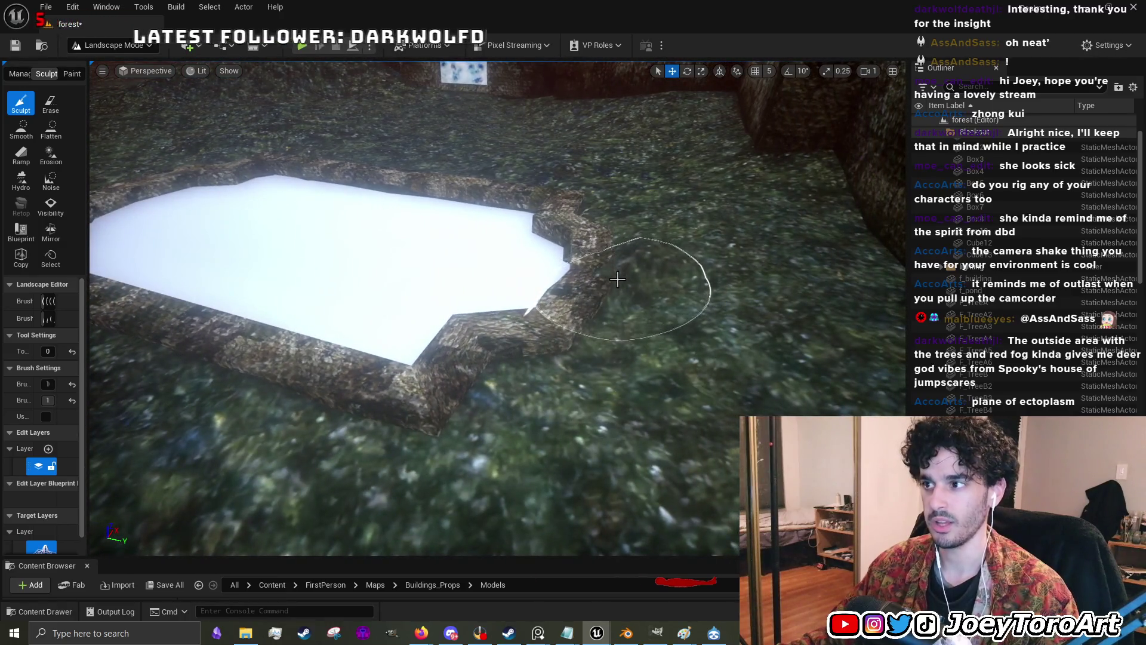
click(114, 43)
click(113, 69)
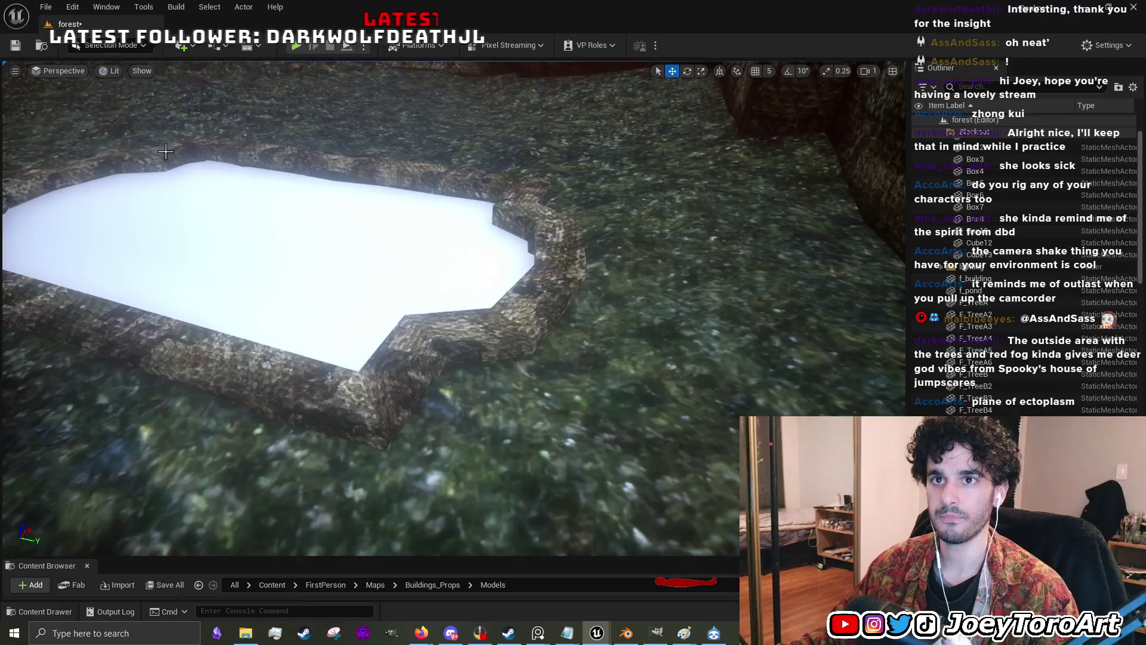
- Browse the Buildings_Props and Ground_Wall_Materials folders for their Textures and Materials
drag(438, 557, 438, 242)
click(79, 399)
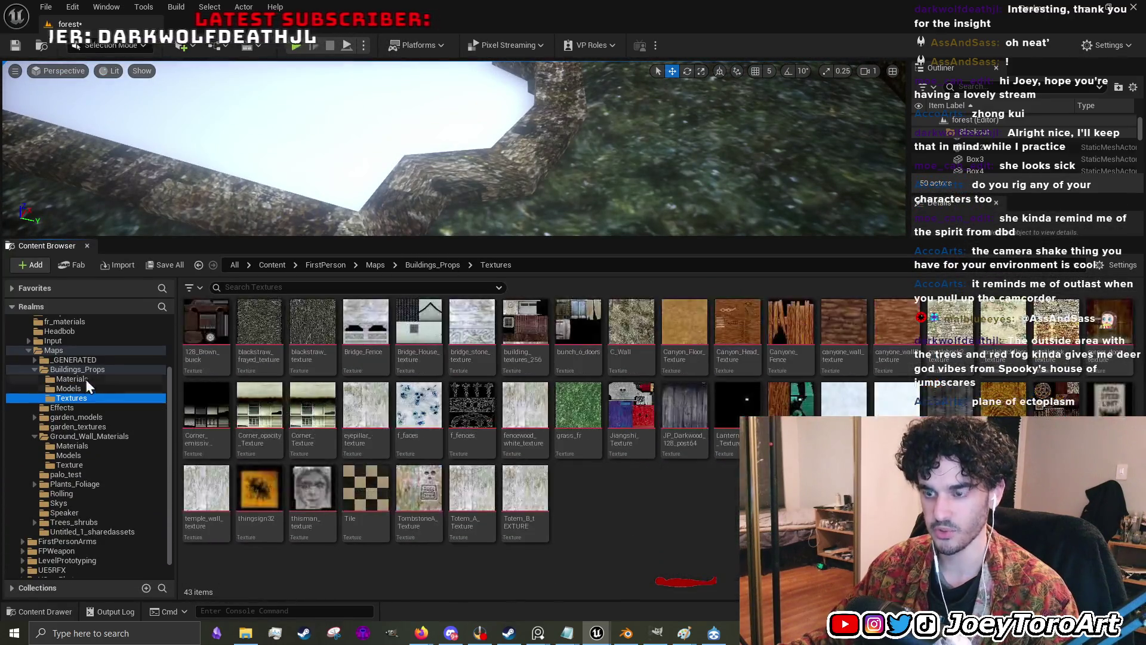
click(86, 378)
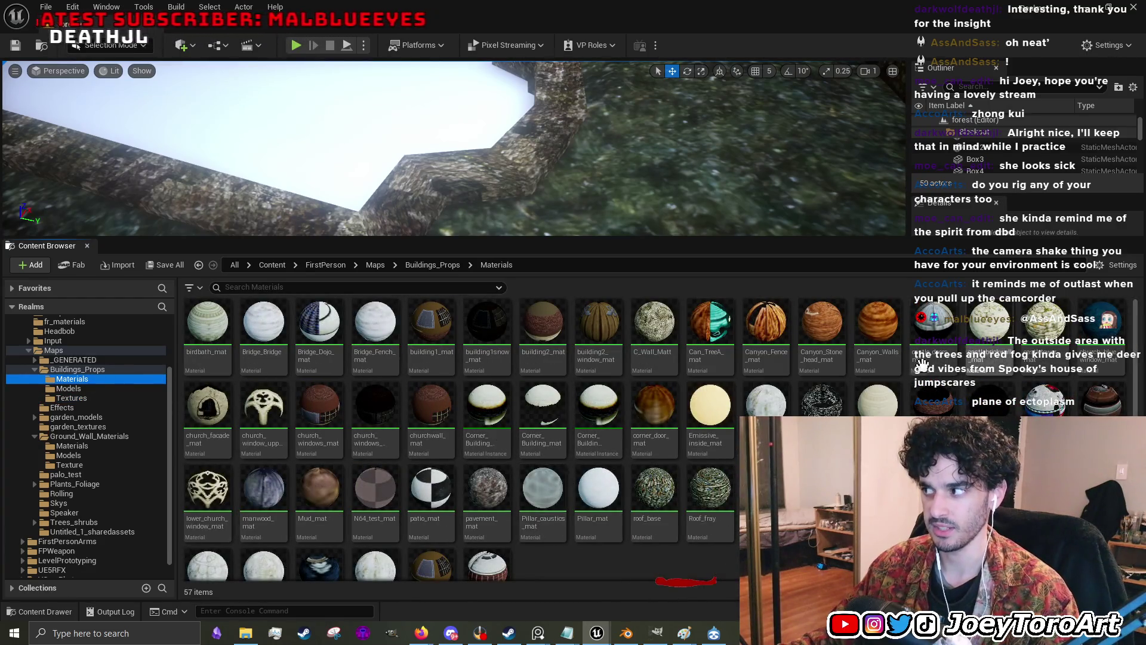
click(78, 448)
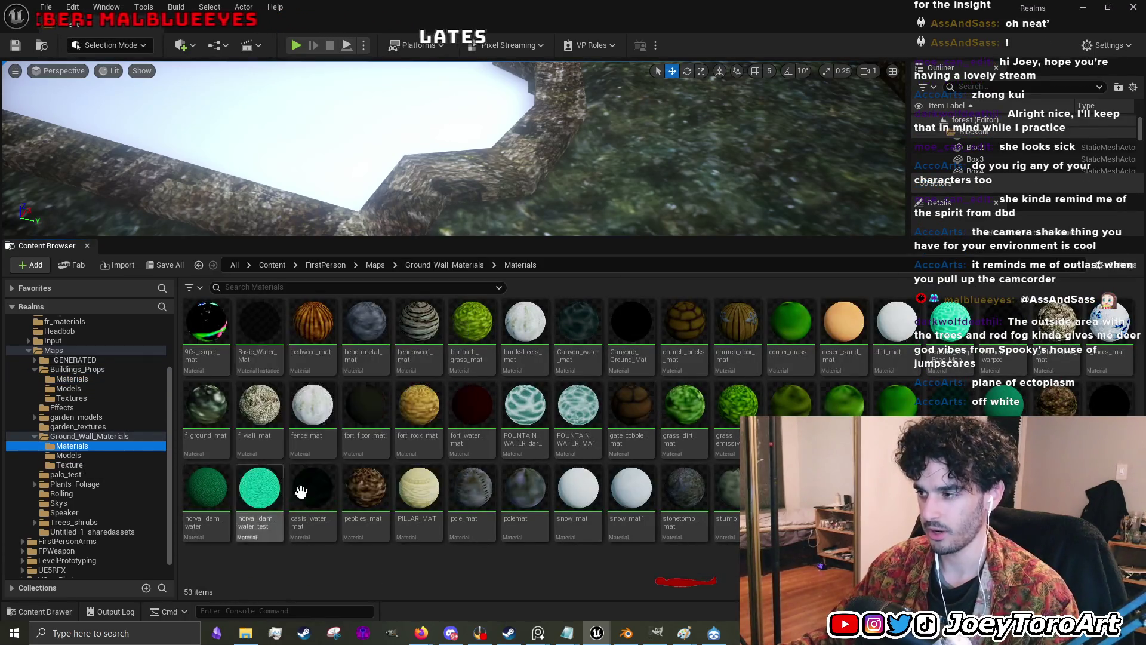
- Assign Basic_Water_Mat to the pond's Plane actor so water shows inside the rim
click(960, 232)
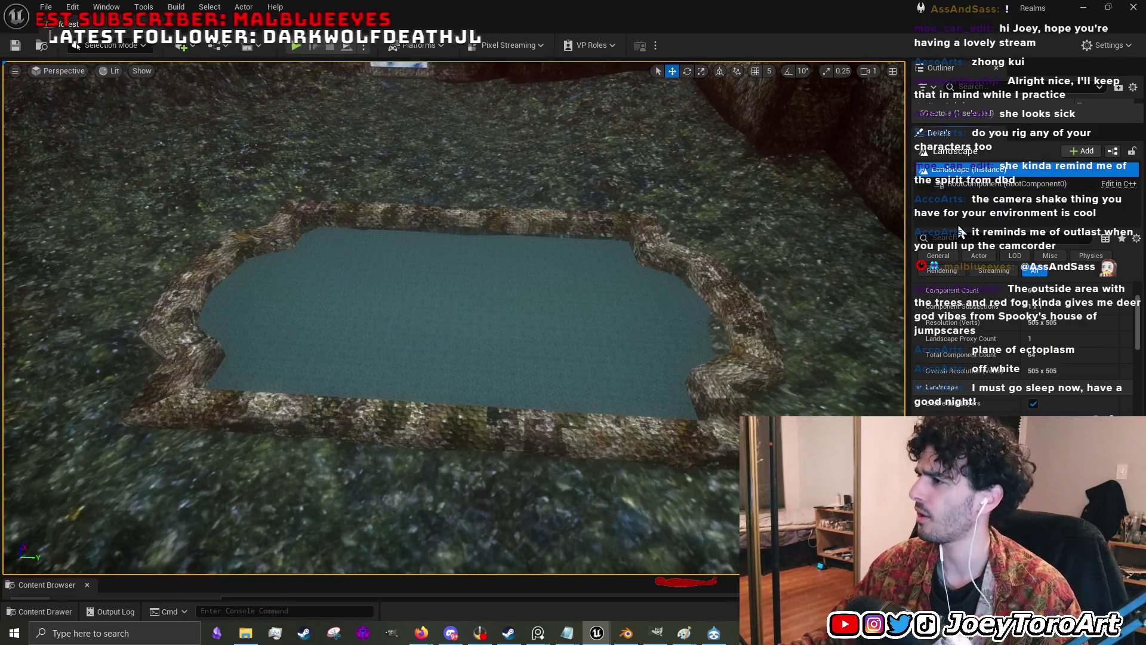
drag(965, 123, 957, 406)
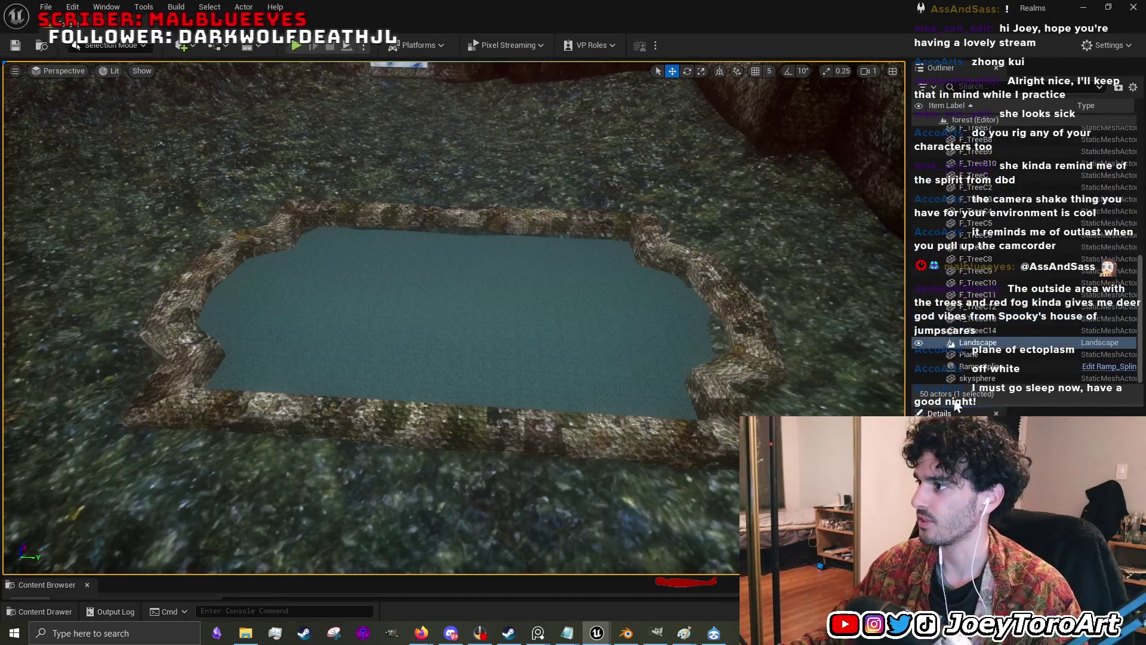
click(968, 355)
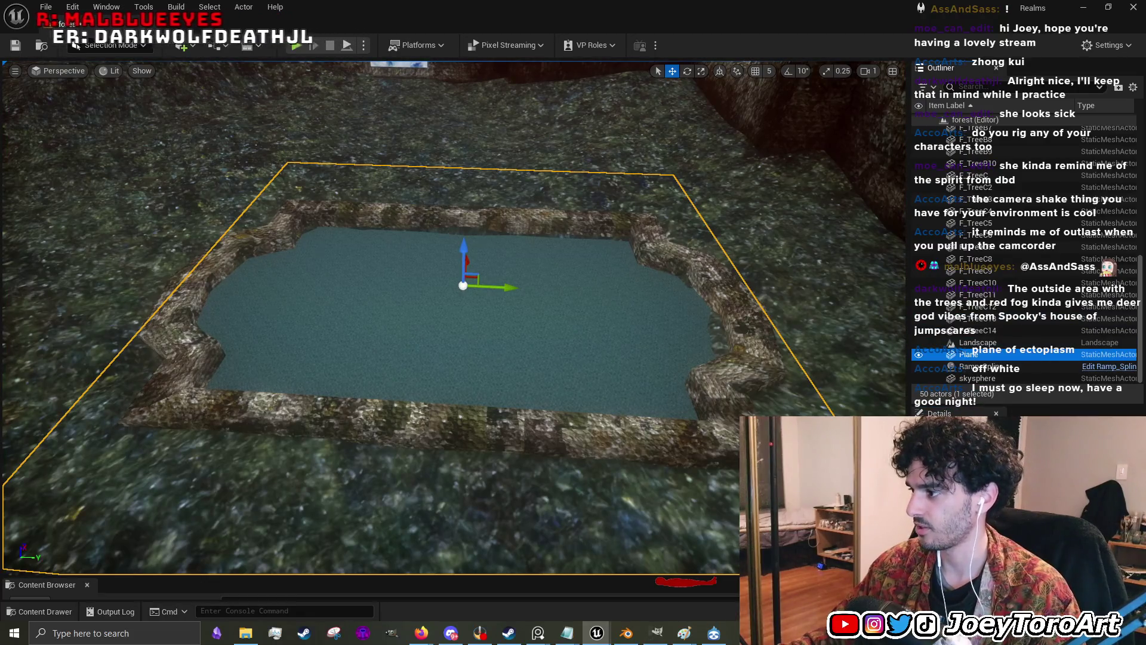
click(1051, 454)
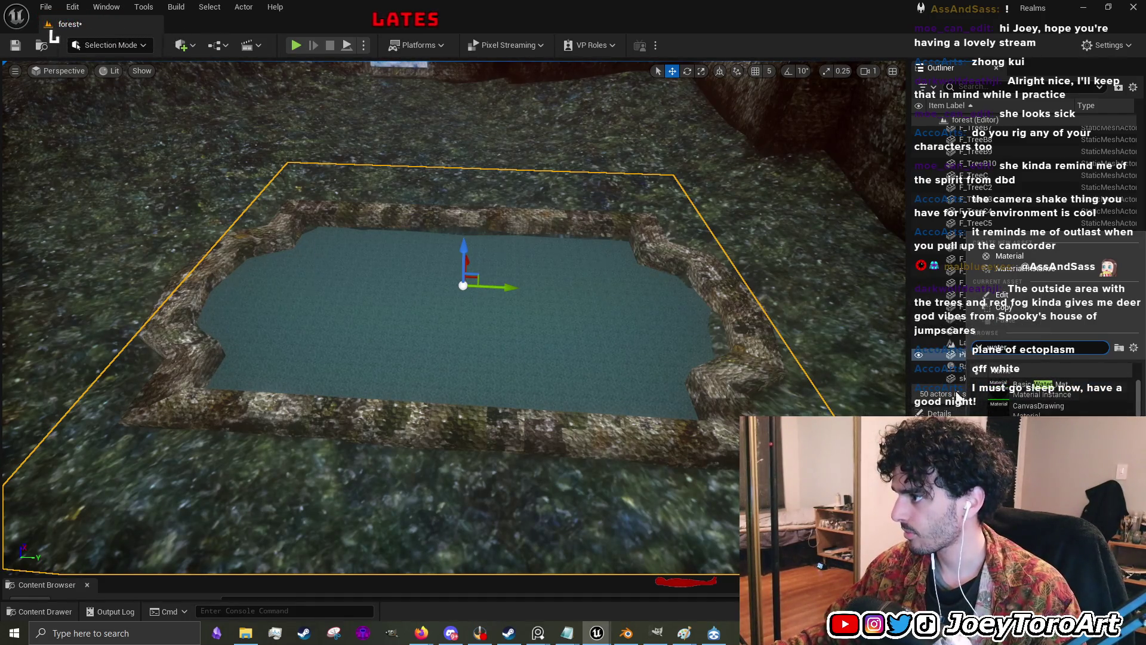
click(1042, 388)
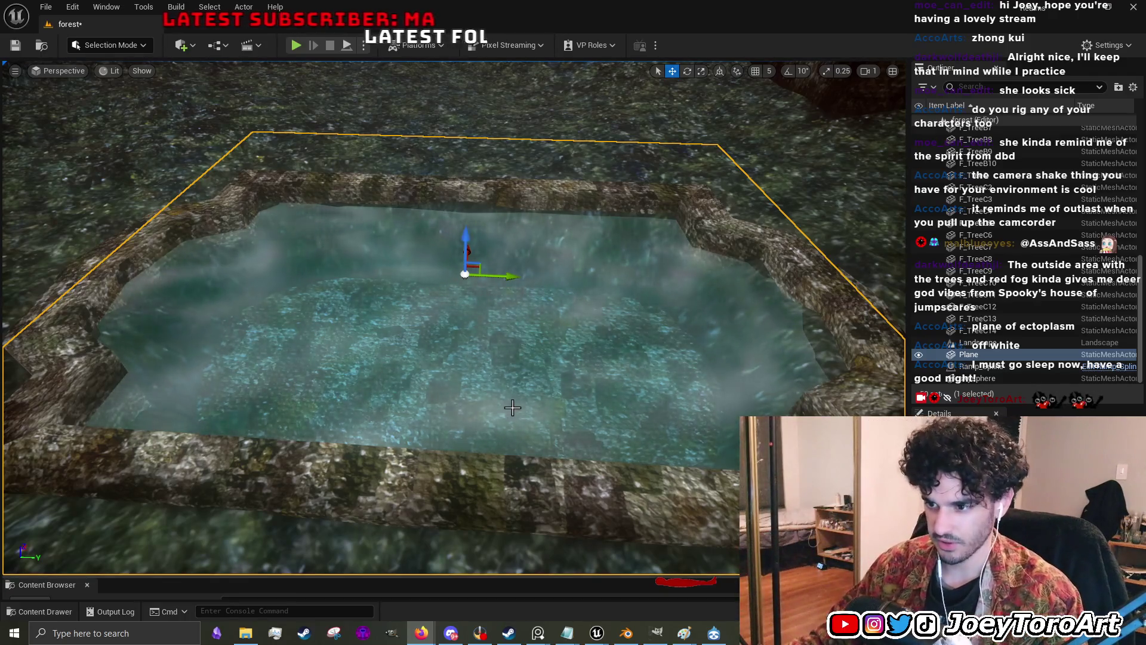
drag(397, 577, 423, 277)
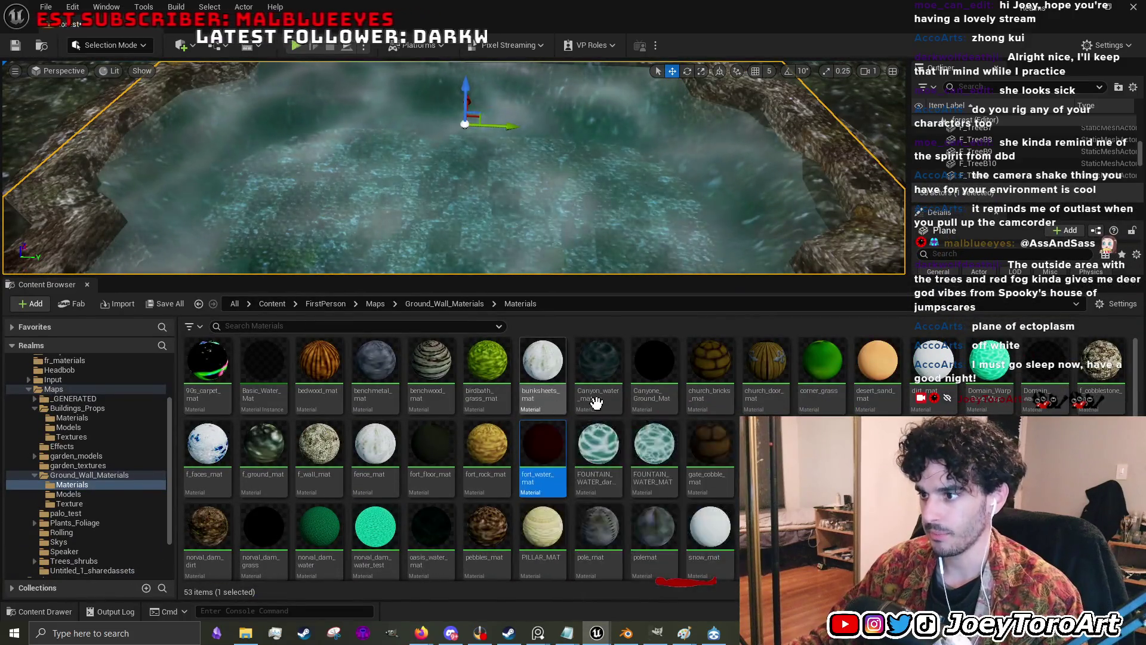
- Duplicate Canyon_water_mat and rename the copy to Forest_water_mat
click(597, 400)
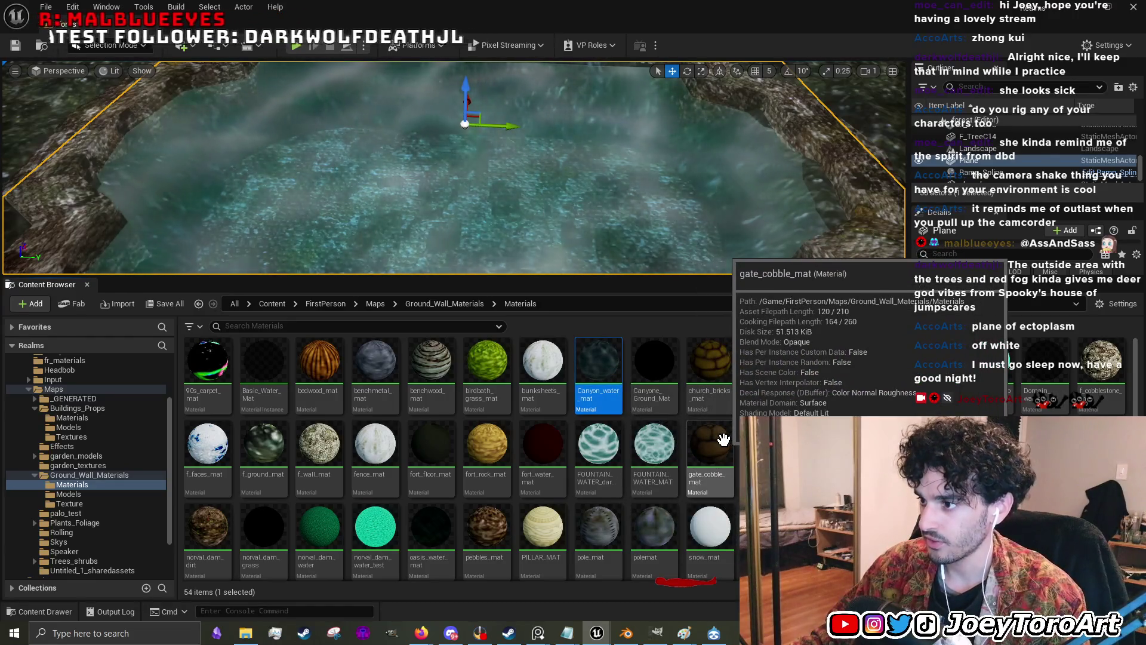
scroll(724, 440, down, 2)
click(313, 555)
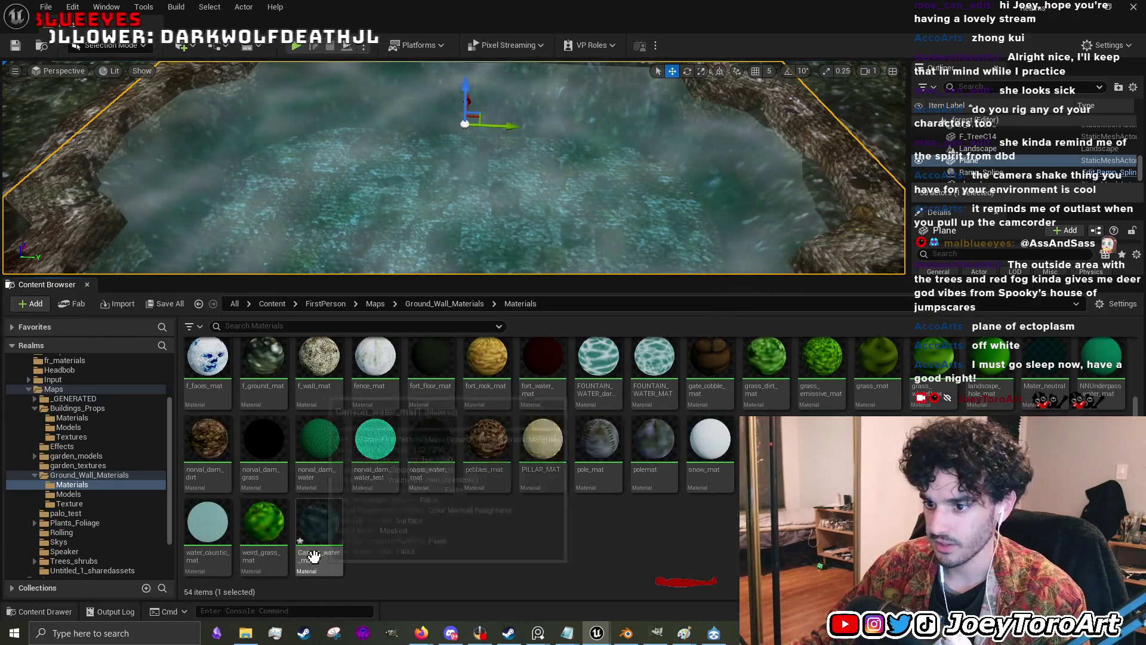
click(313, 555)
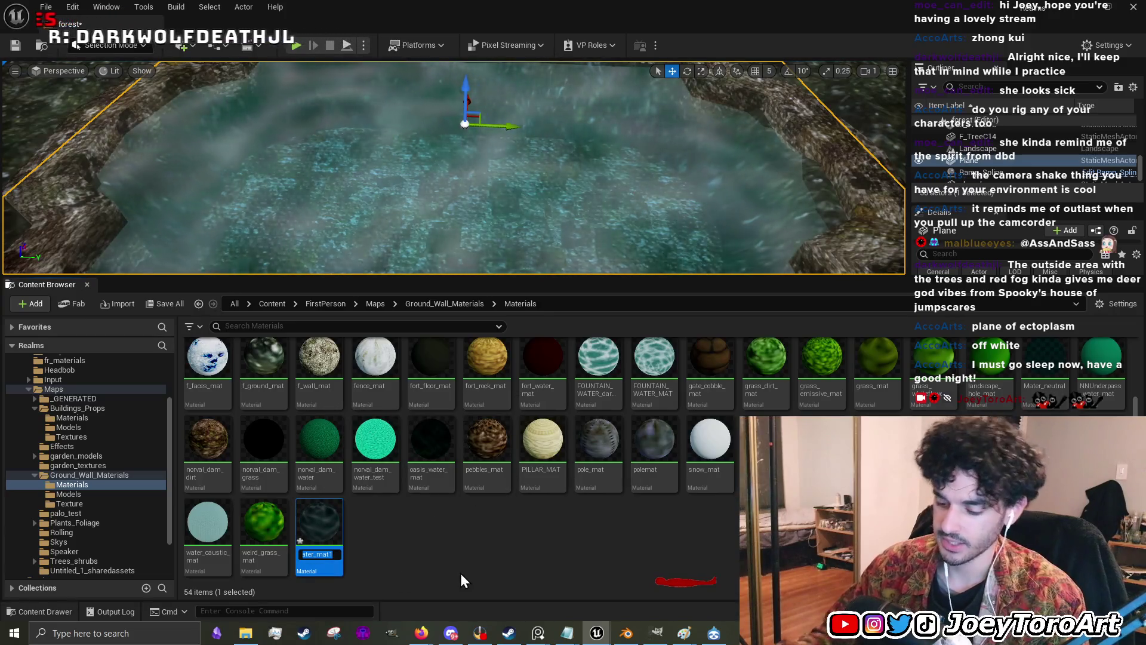
text(Fo)
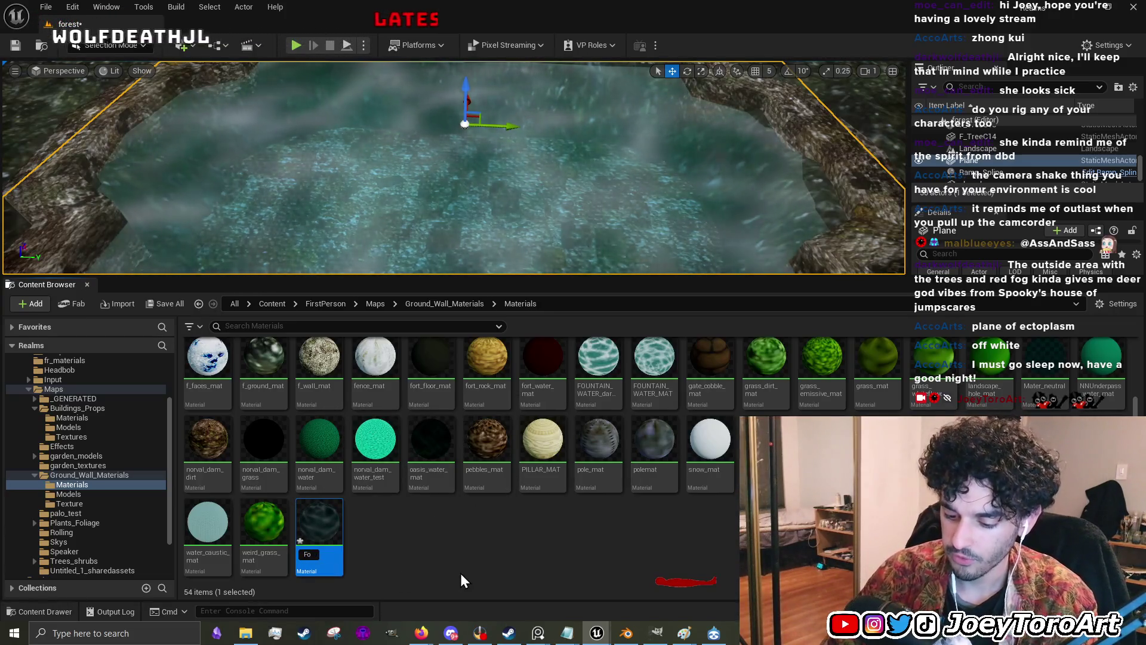
text(rest_w)
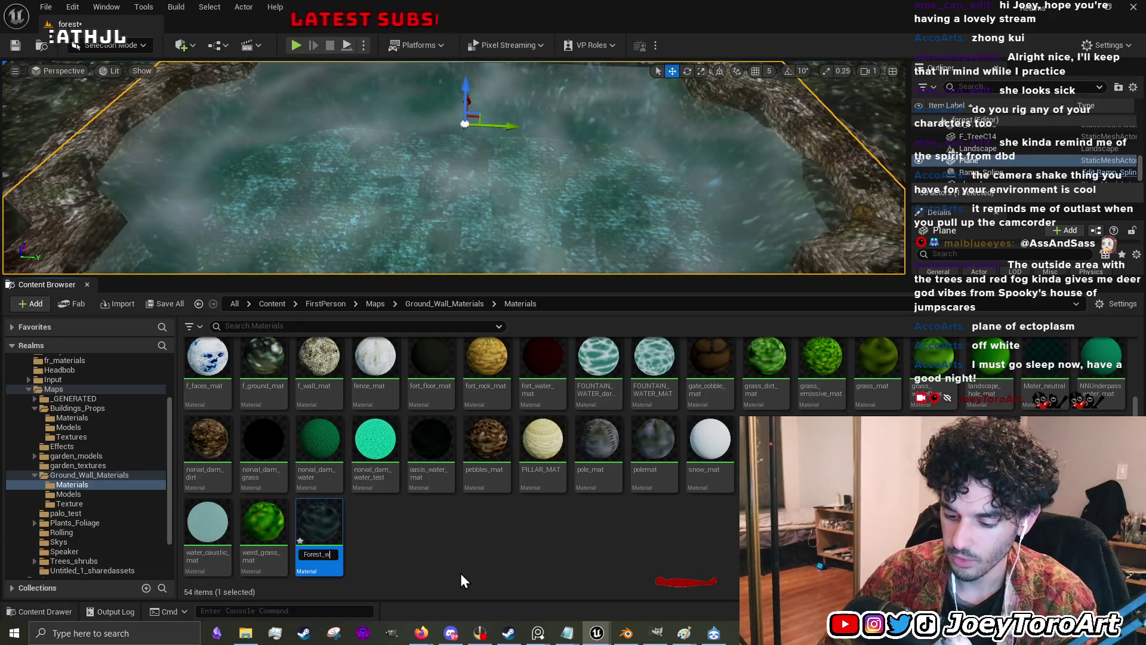
text(ater_mat)
key(Return)
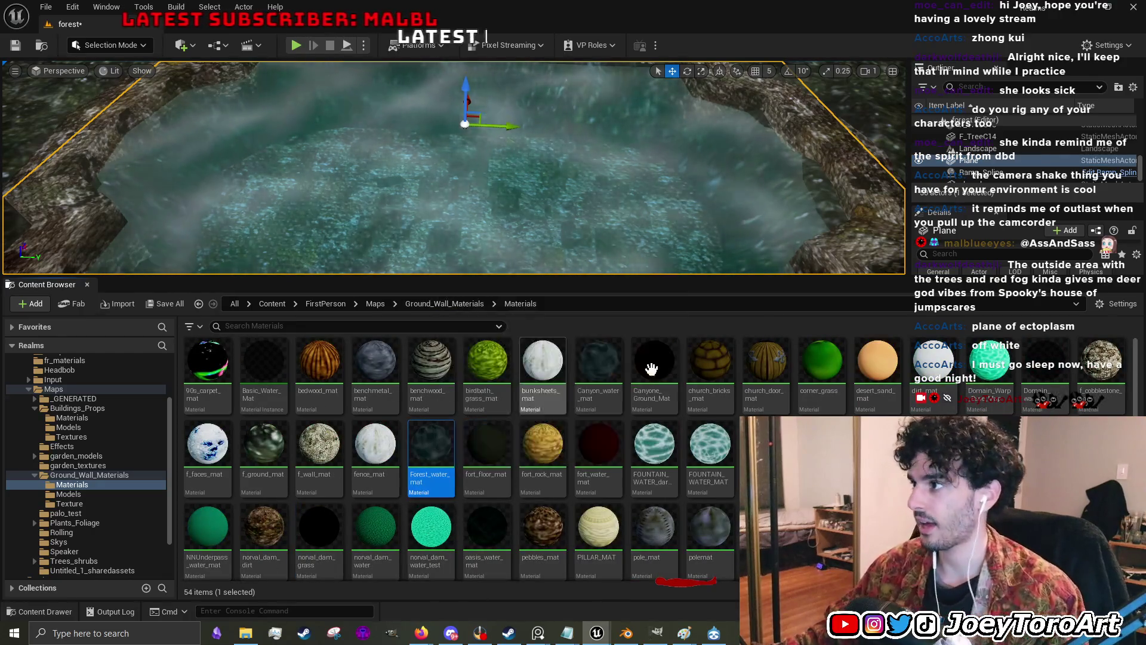
- Set the pond plane's material slot to Forest_water_mat, found by searching 'forest'
mouse_move(861, 276)
mouse_down()
mouse_move(861, 522)
mouse_move(861, 489)
mouse_up()
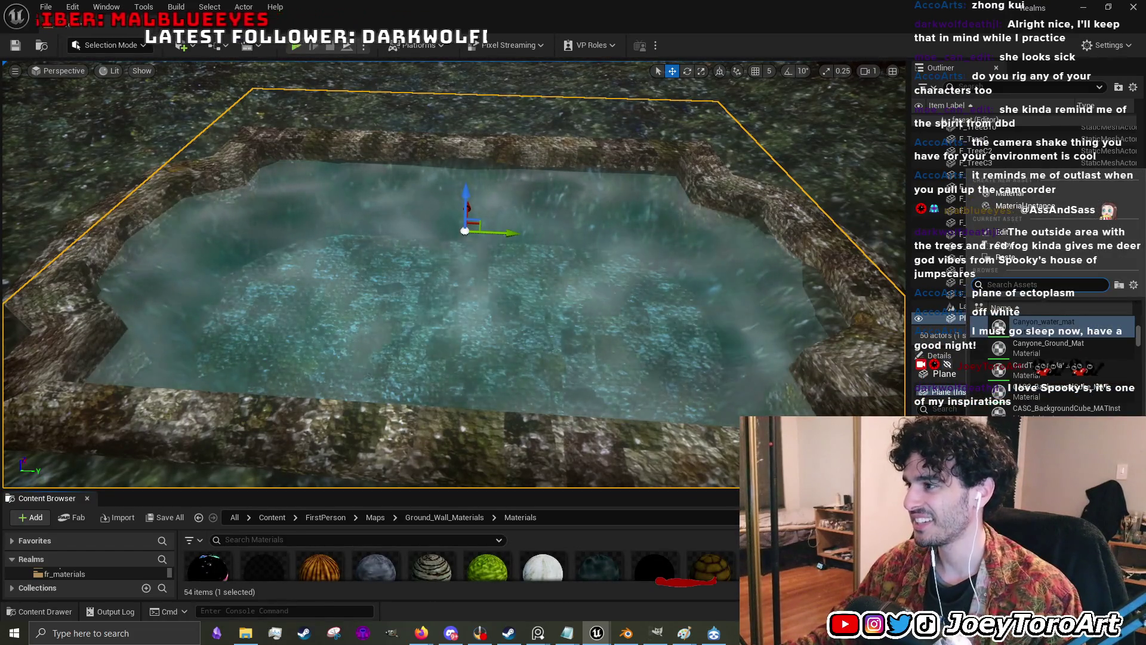
click(1044, 326)
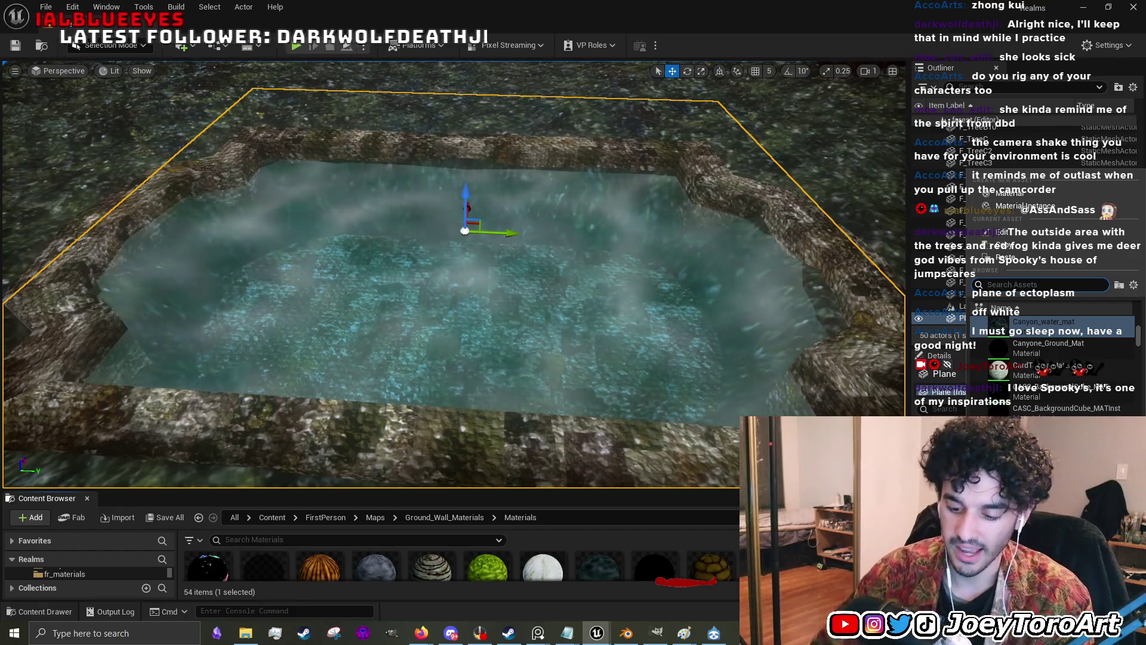
text(forest)
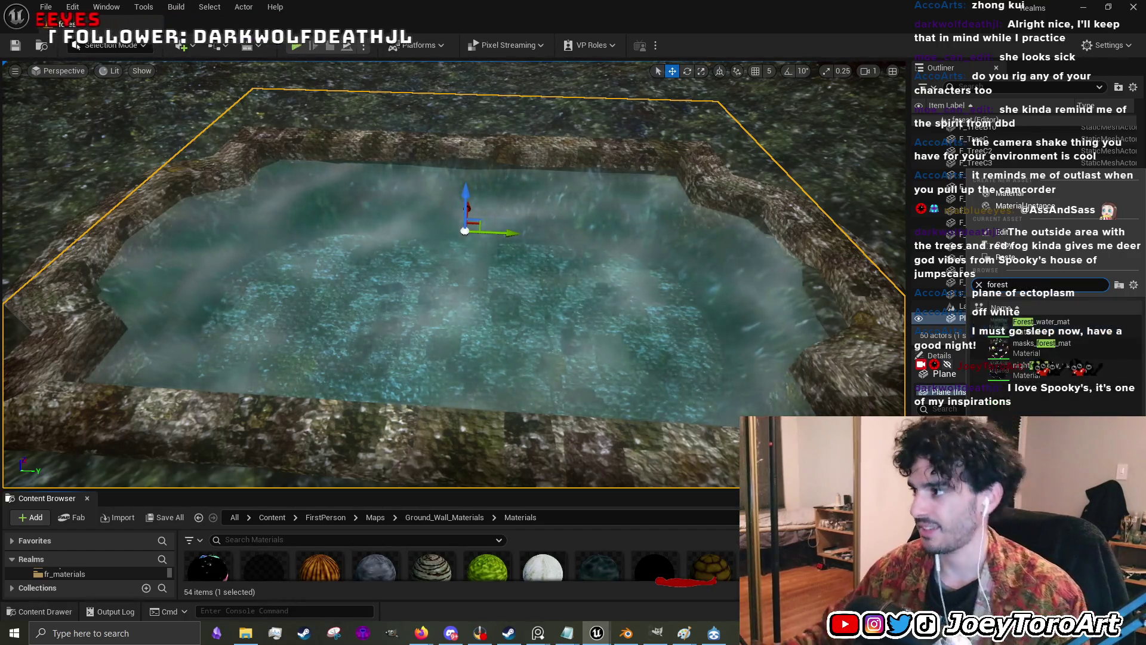
click(1071, 325)
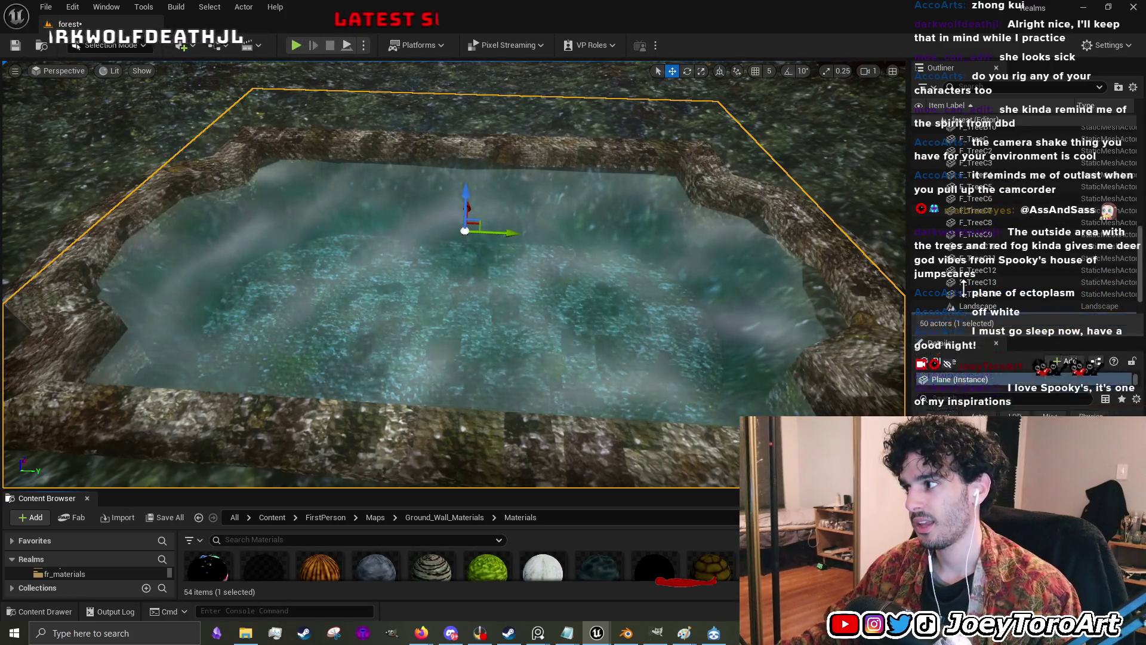
drag(959, 351, 958, 218)
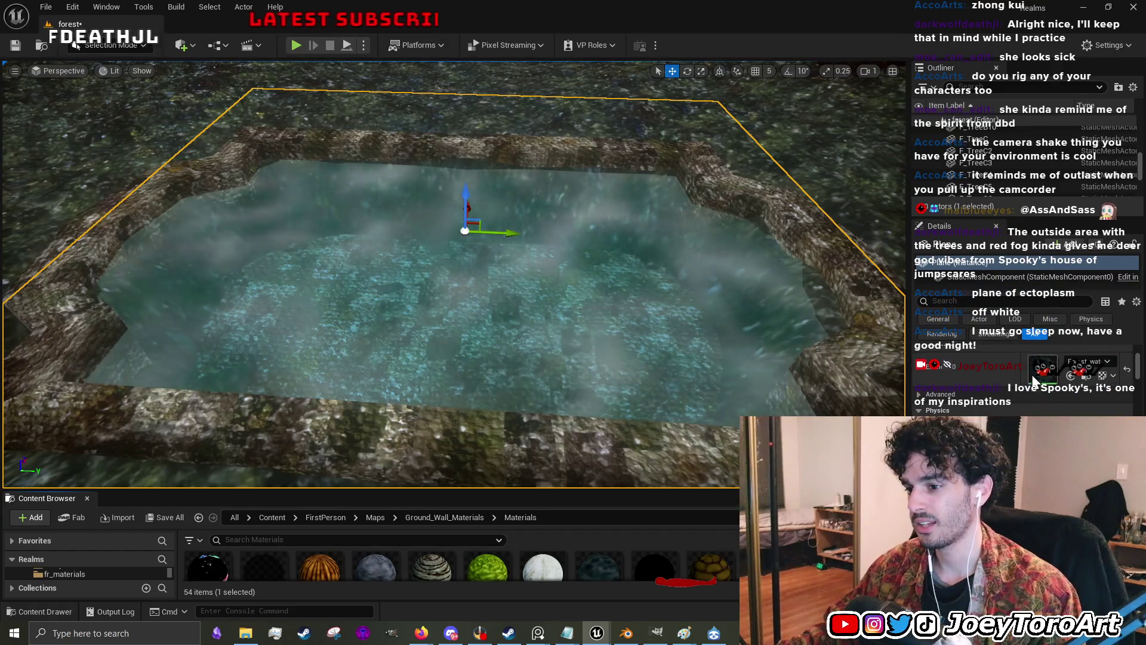
mouse_move(633, 490)
mouse_down()
mouse_move(696, 275)
mouse_move(661, 185)
mouse_up()
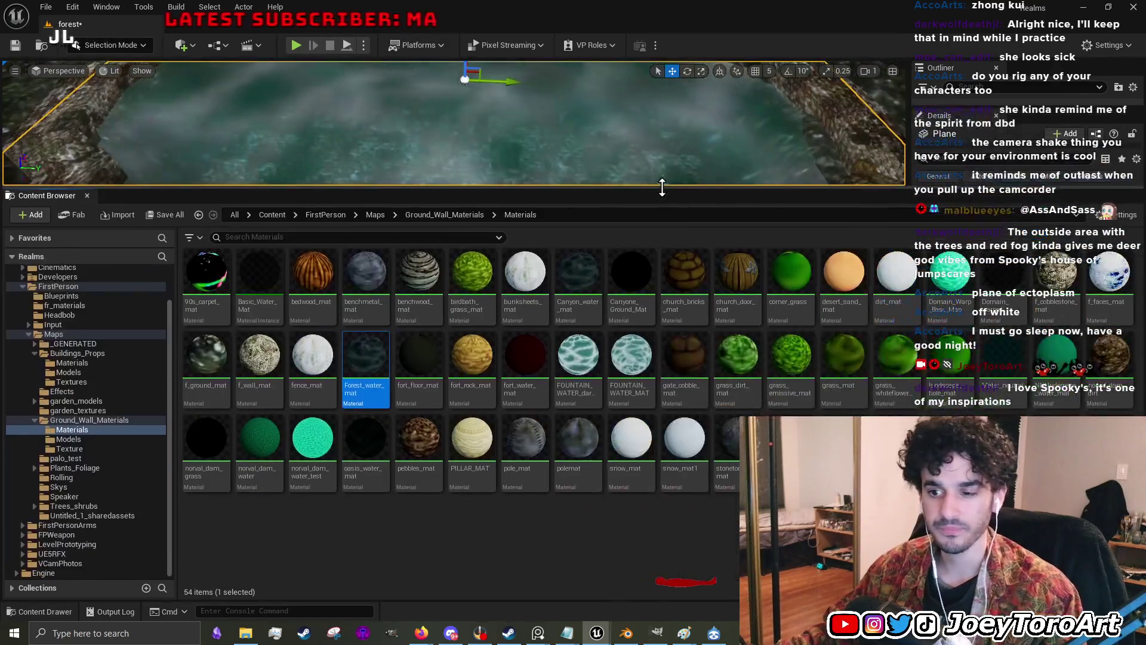
- Open Forest_water_mat in the Material Editor and inspect its Divide, Mask, Lerp, Panner and Time nodes
double_click(371, 367)
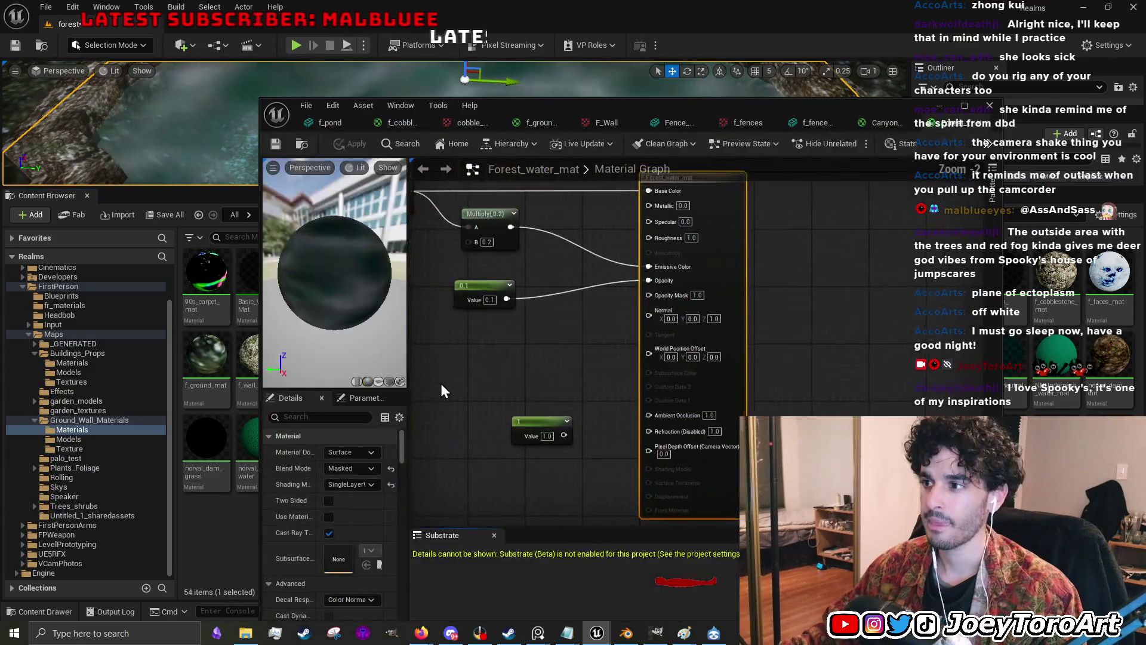
scroll(597, 388, down, 4)
scroll(579, 375, up, 5)
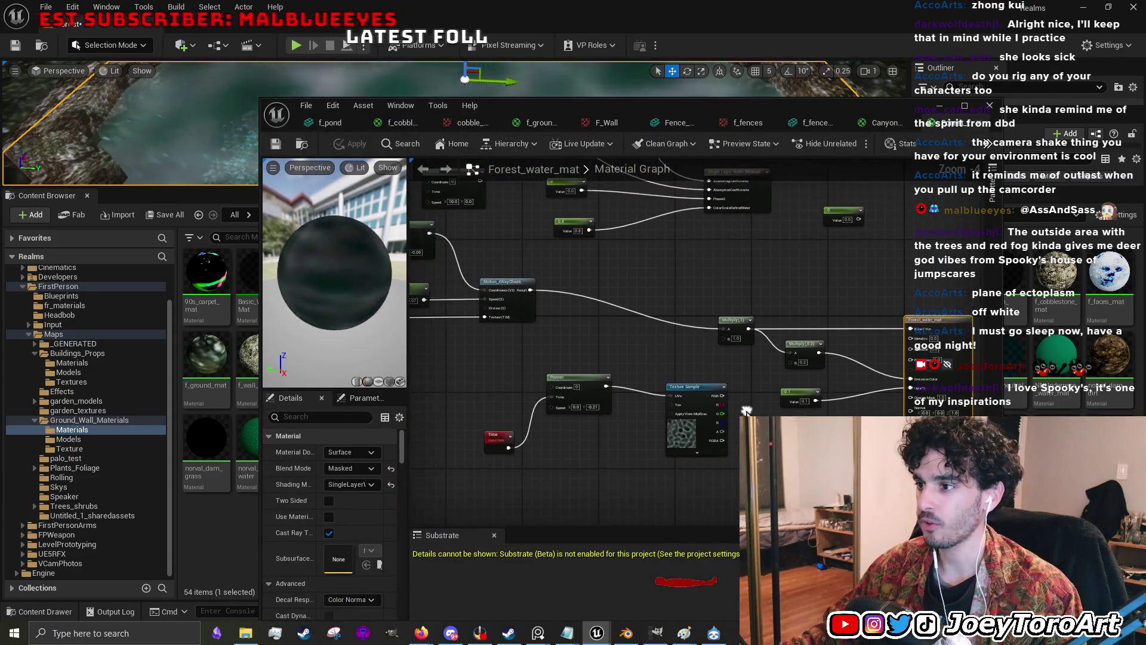
scroll(563, 424, down, 3)
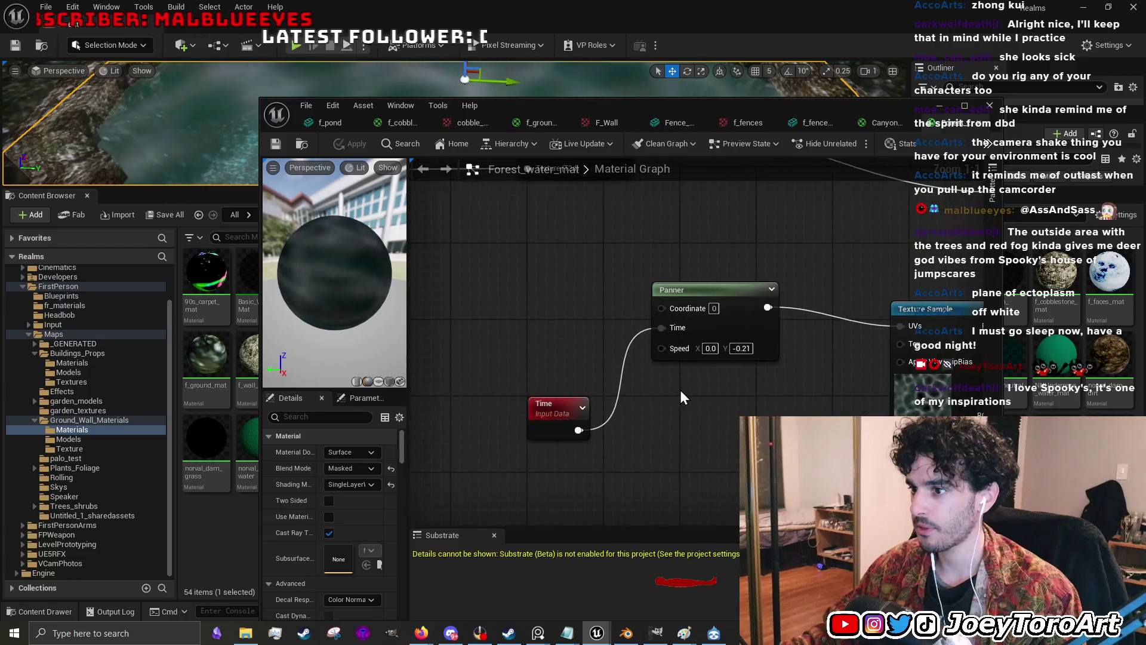
scroll(575, 414, down, 3)
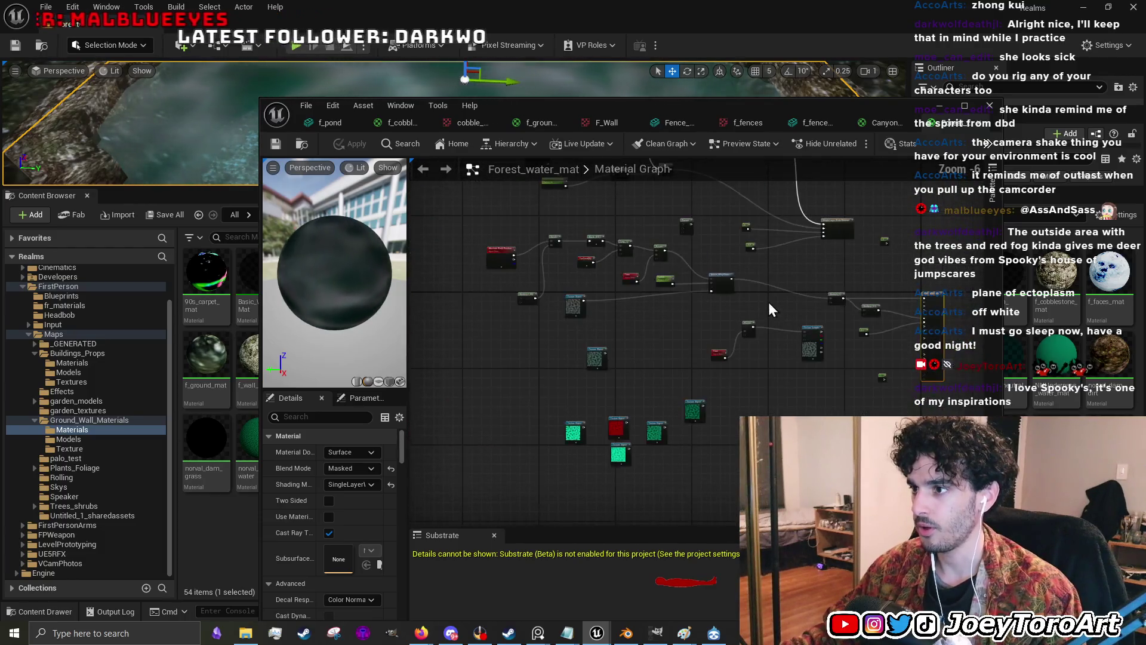
scroll(571, 365, up, 3)
drag(572, 365, 445, 361)
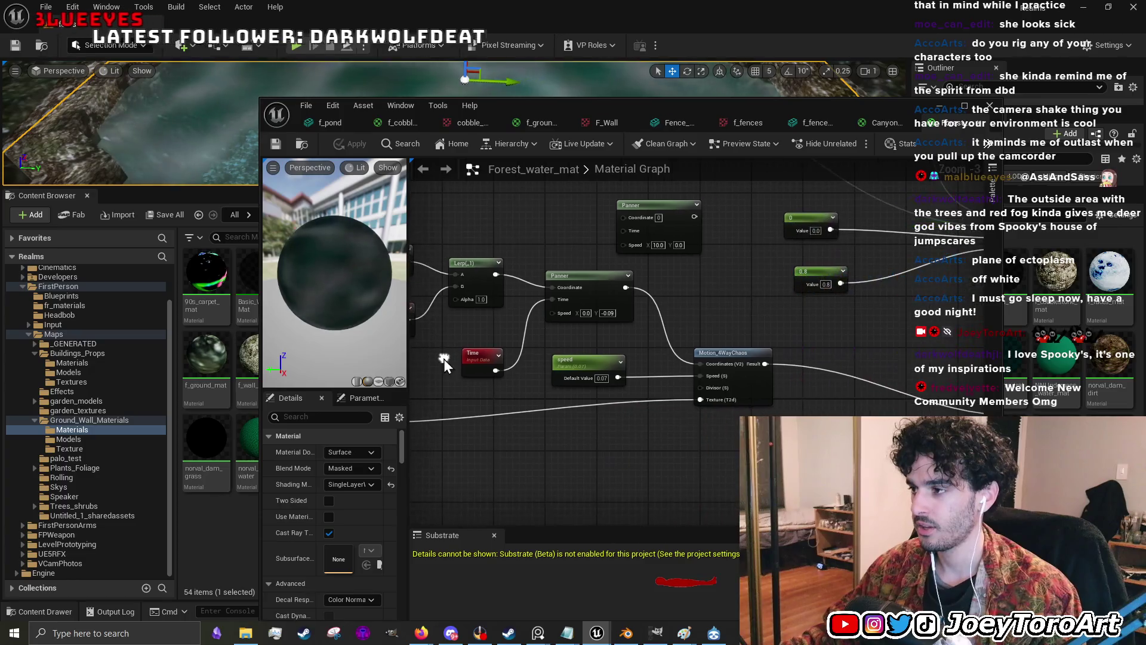
drag(608, 368, 1041, 392)
drag(939, 424, 746, 412)
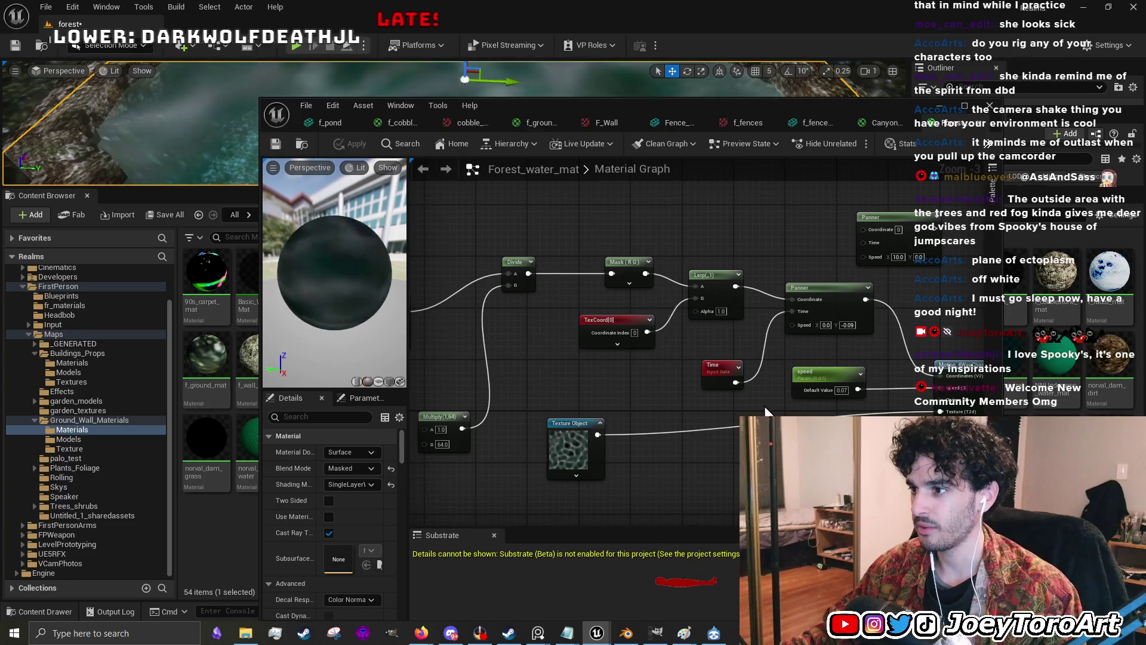
- Inspect the Motion_4WayChaos, TexCoord and Texture Object nodes, then close it and open fort_water_mat
scroll(649, 392, down, 2)
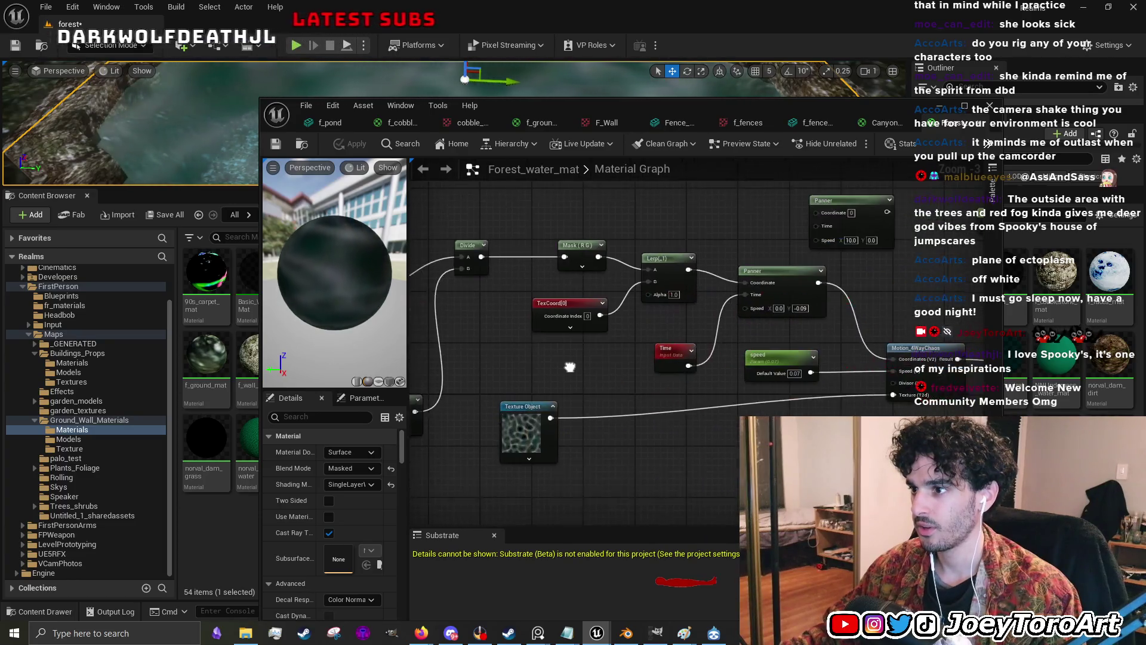
scroll(704, 372, up, 4)
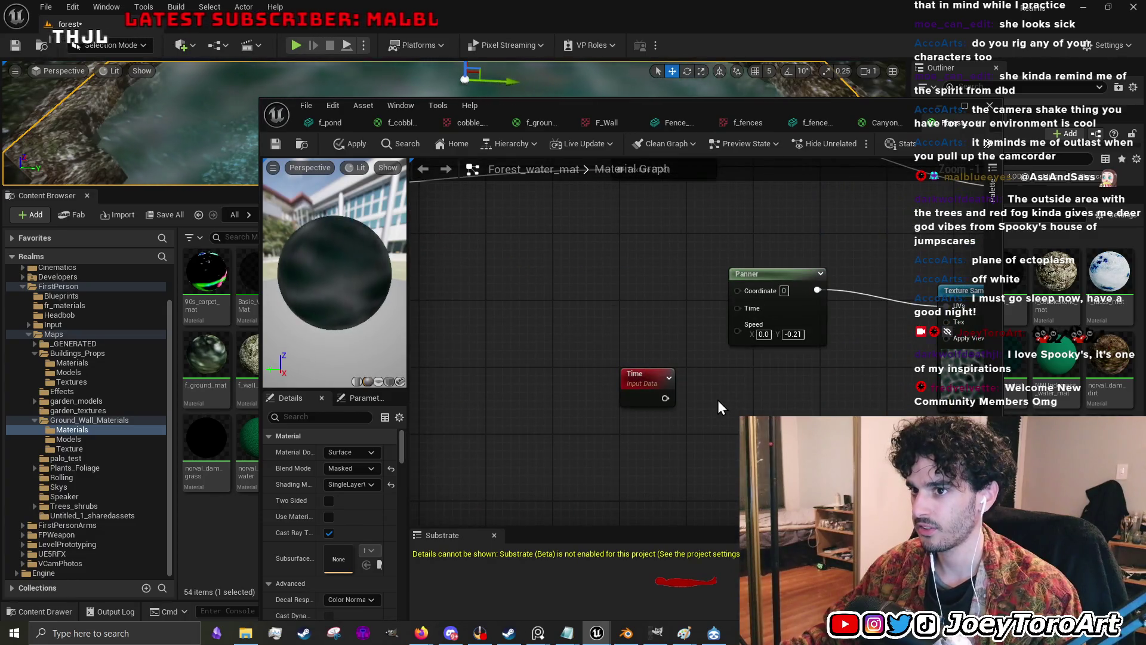
scroll(718, 400, down, 4)
mouse_move(677, 372)
mouse_down()
mouse_move(729, 254)
mouse_move(687, 299)
mouse_move(722, 363)
mouse_move(690, 327)
mouse_up()
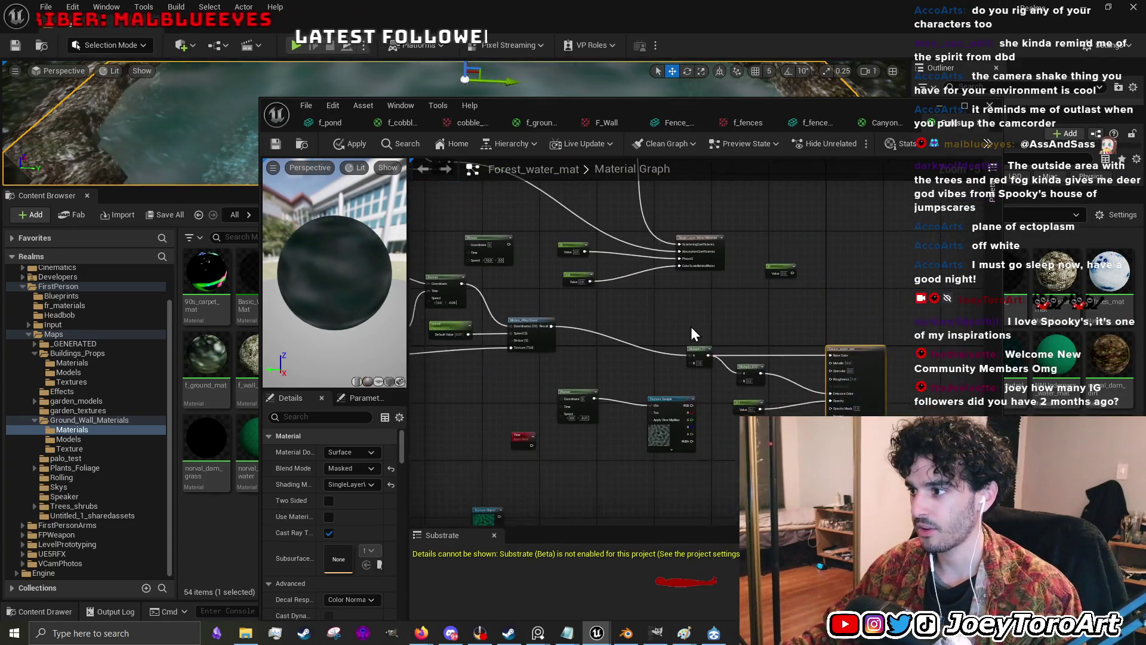
scroll(725, 378, up, 3)
mouse_move(526, 336)
mouse_down()
mouse_move(519, 378)
mouse_move(676, 402)
mouse_move(680, 384)
mouse_move(664, 383)
mouse_up()
scroll(617, 393, down, 1)
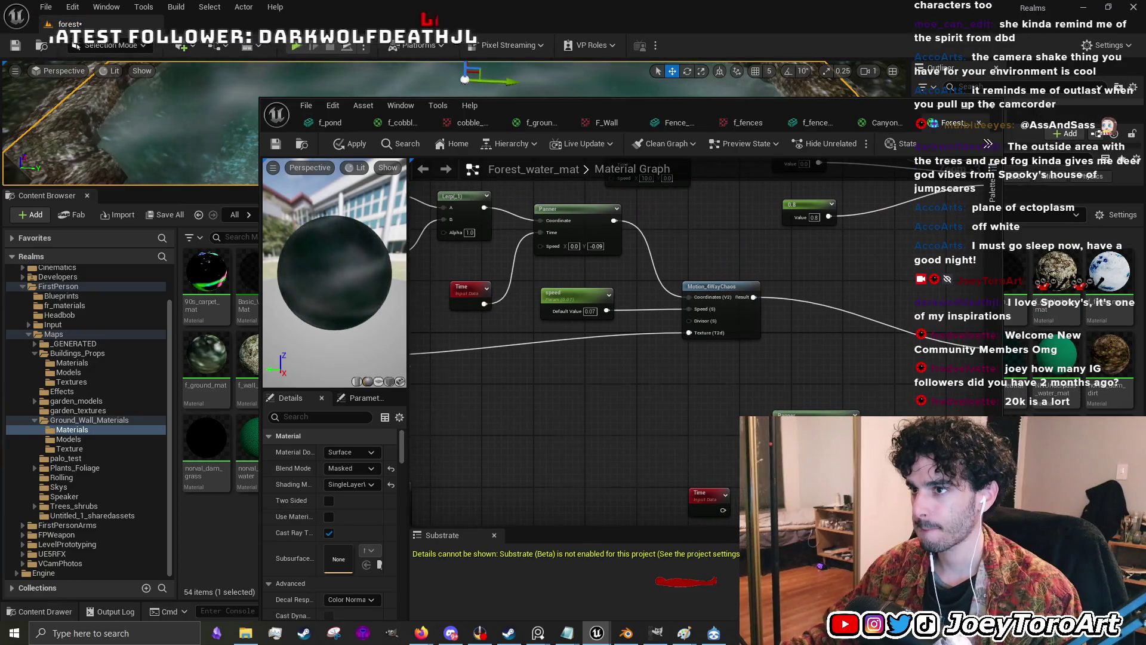
drag(626, 261, 696, 364)
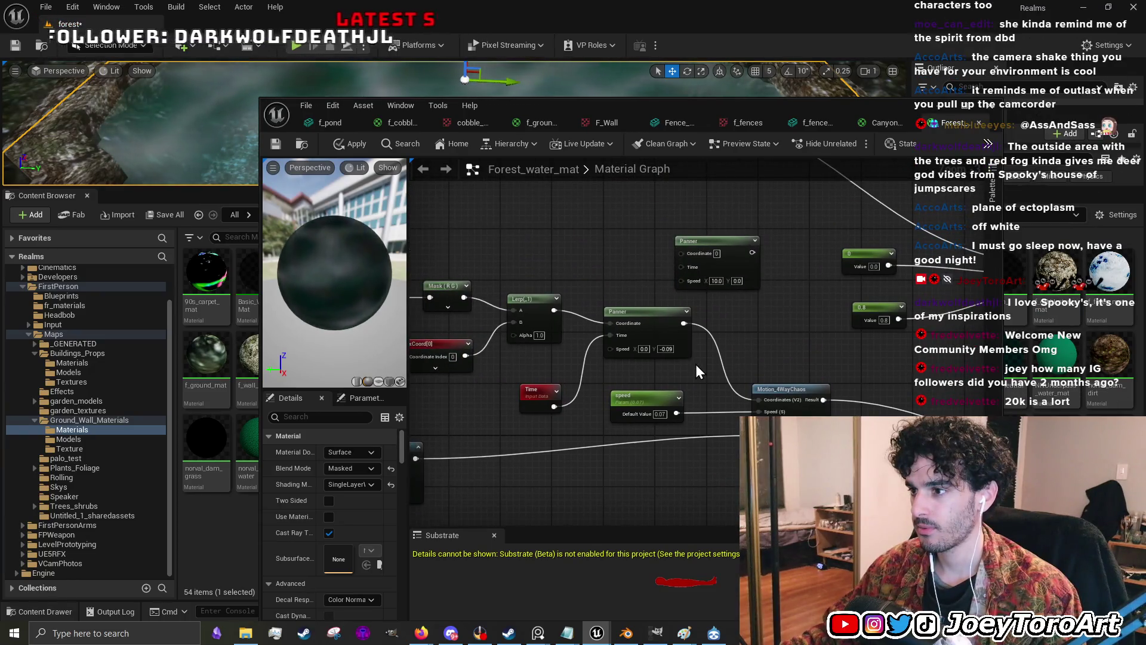
mouse_move(696, 364)
mouse_down()
mouse_move(860, 350)
mouse_move(668, 401)
mouse_move(711, 398)
mouse_move(583, 379)
mouse_up()
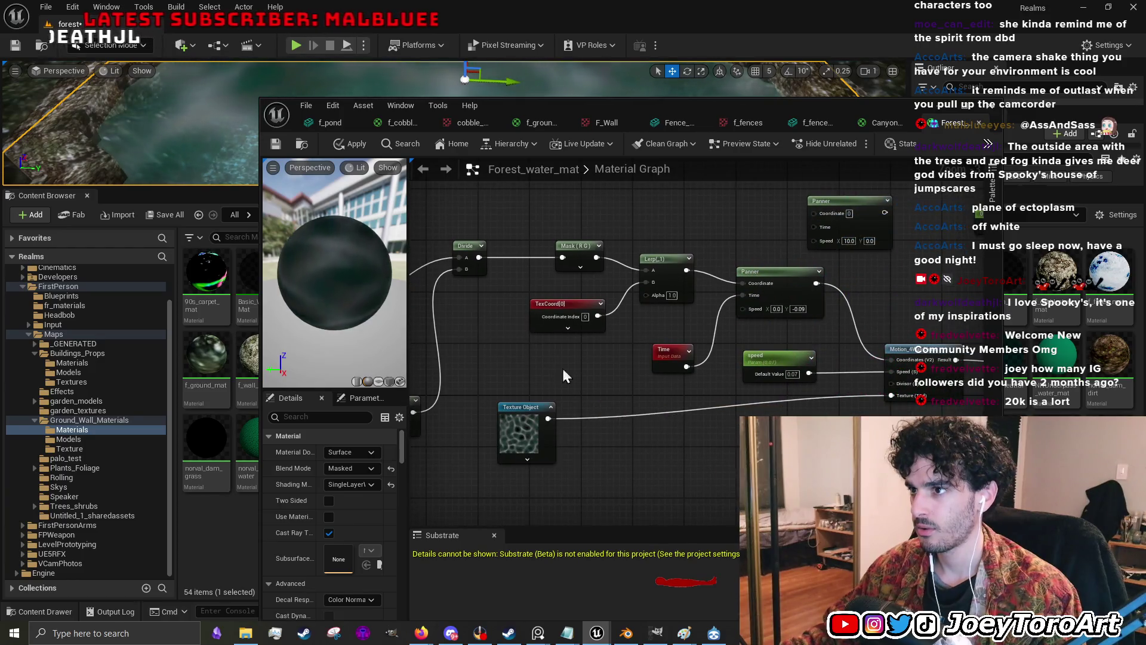
click(943, 107)
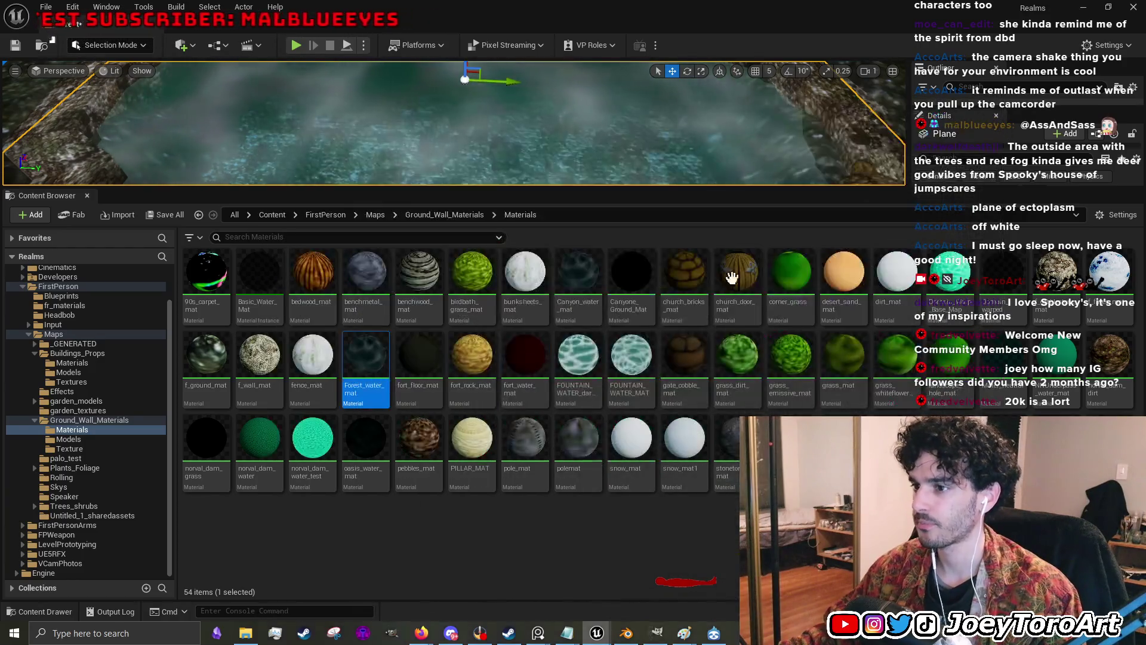
double_click(527, 357)
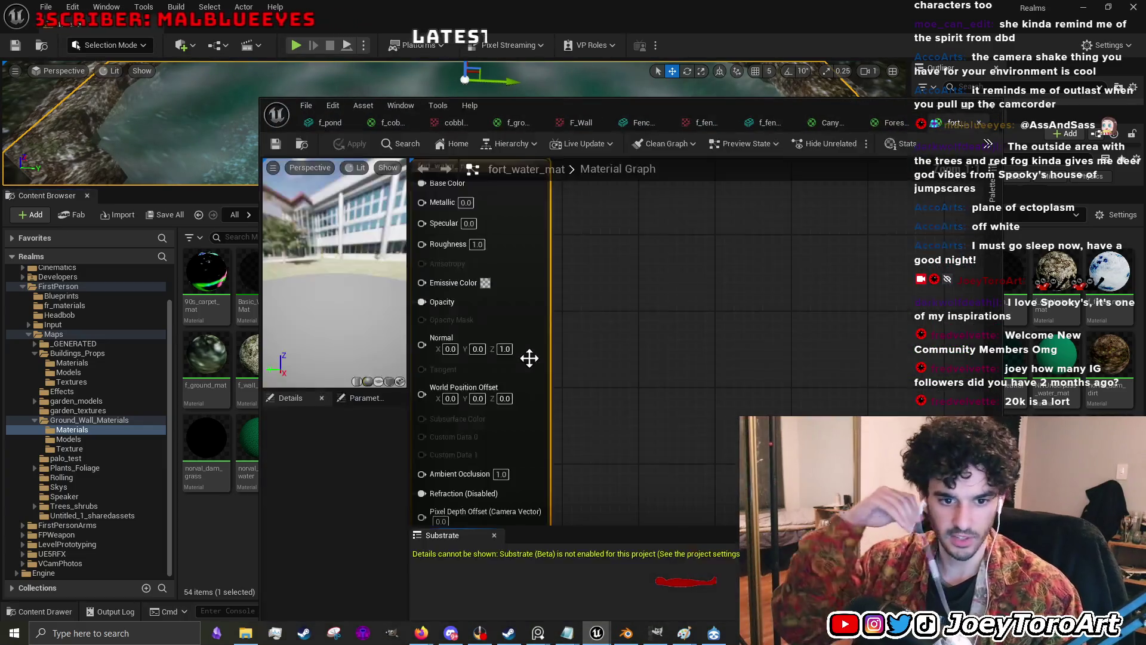
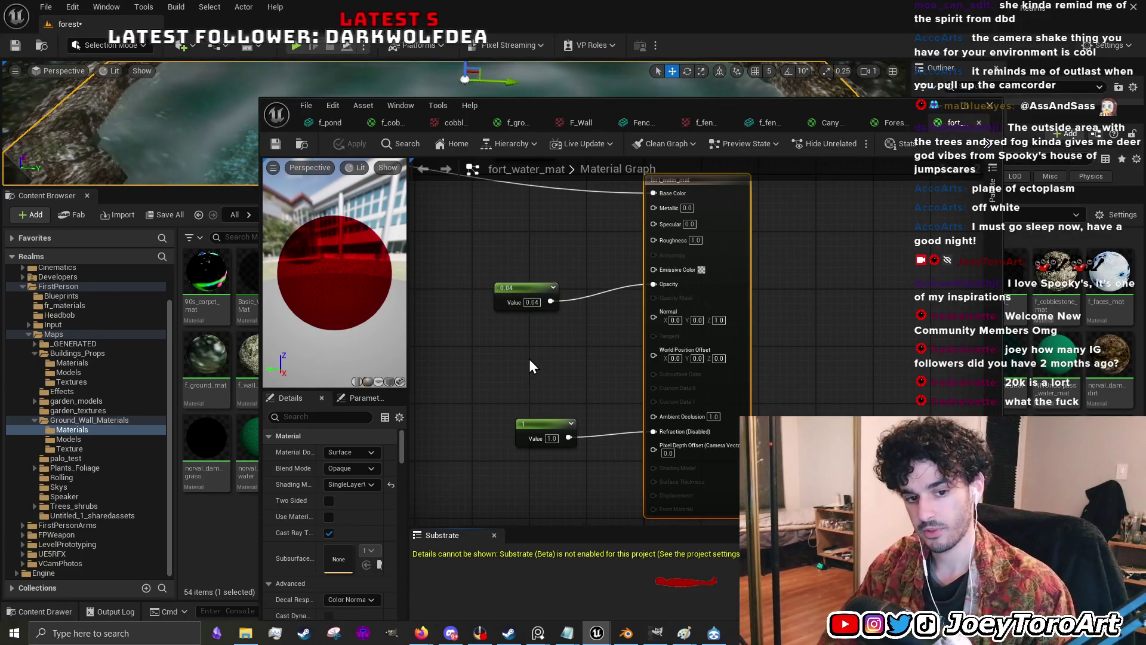
- Compare the fort_water_mat and Forest_water_mat graphs and select fort_water_mat's output node and two constants
scroll(590, 332, down, 5)
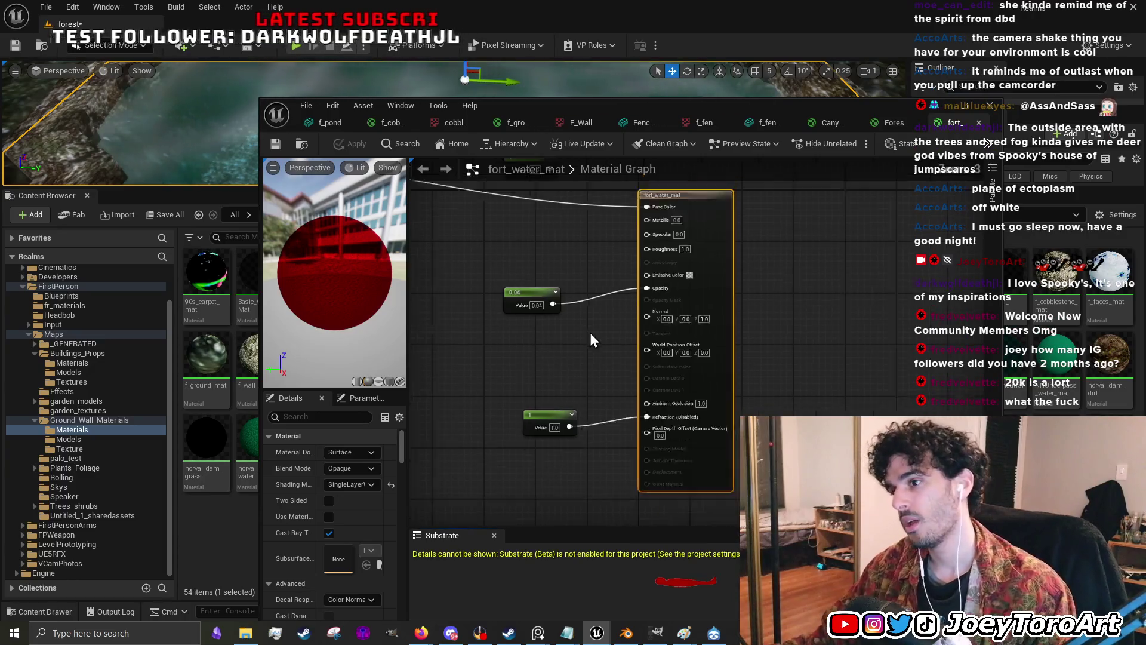
scroll(589, 334, up, 5)
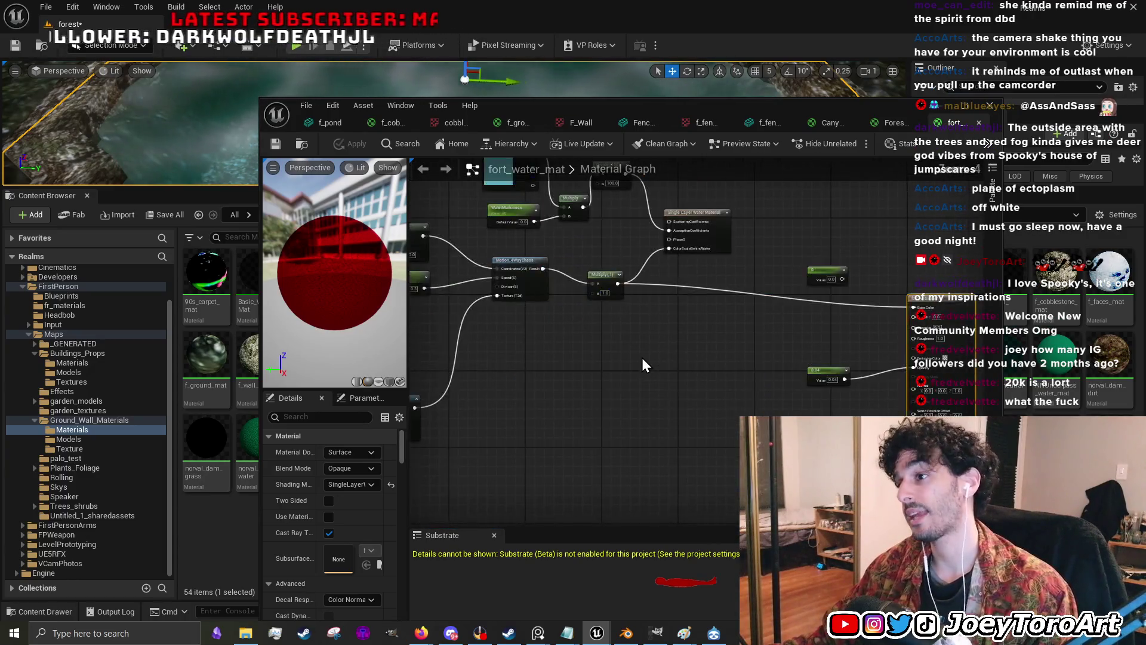
drag(547, 367, 695, 384)
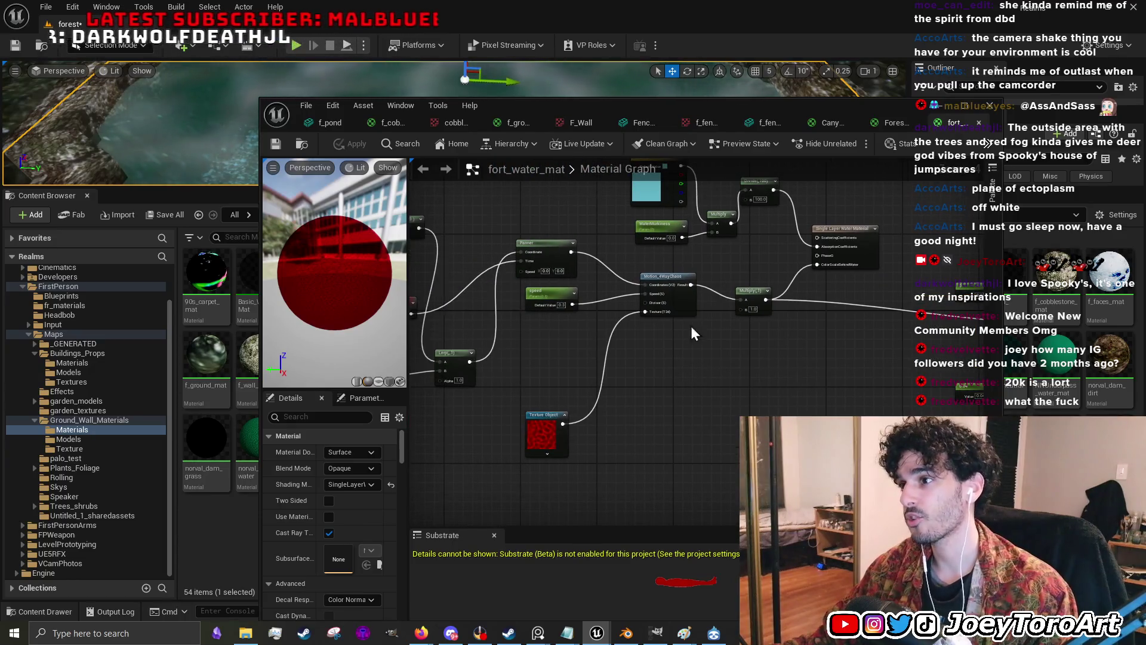
click(890, 124)
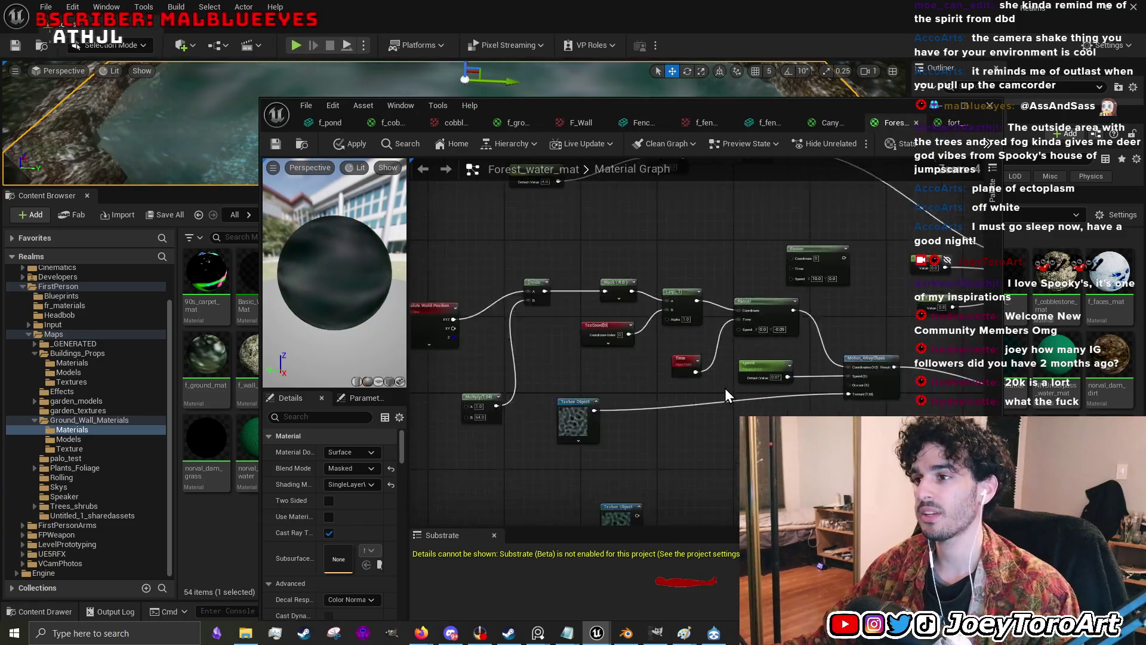
mouse_move(734, 399)
mouse_down()
mouse_move(607, 338)
mouse_move(737, 342)
mouse_up()
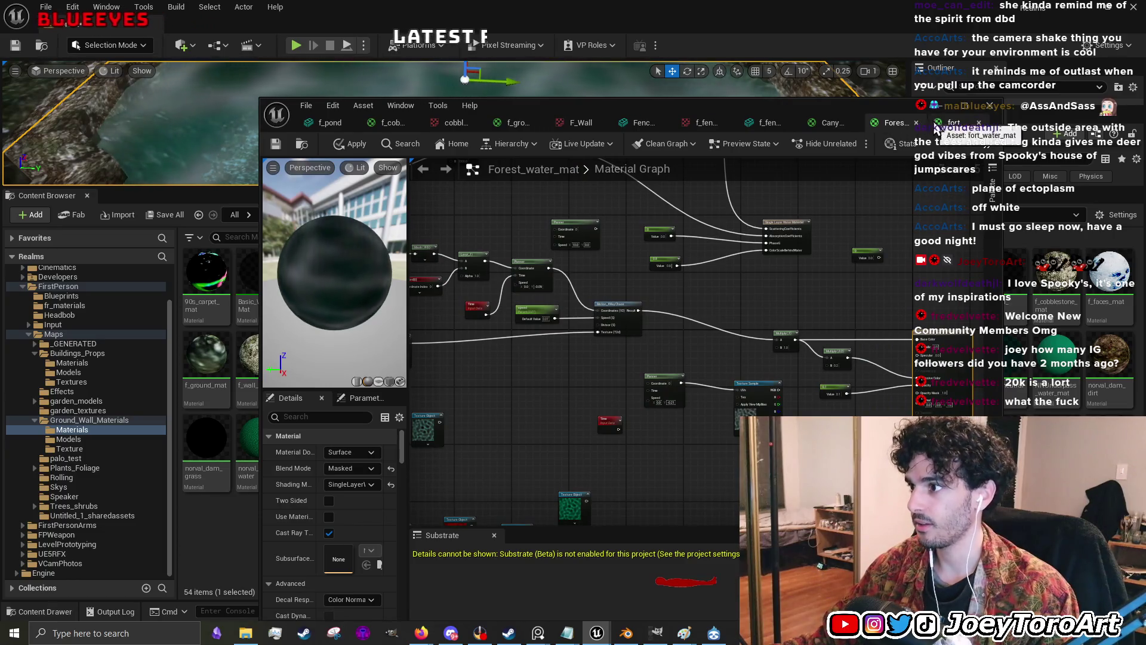
click(953, 123)
scroll(660, 349, down, 2)
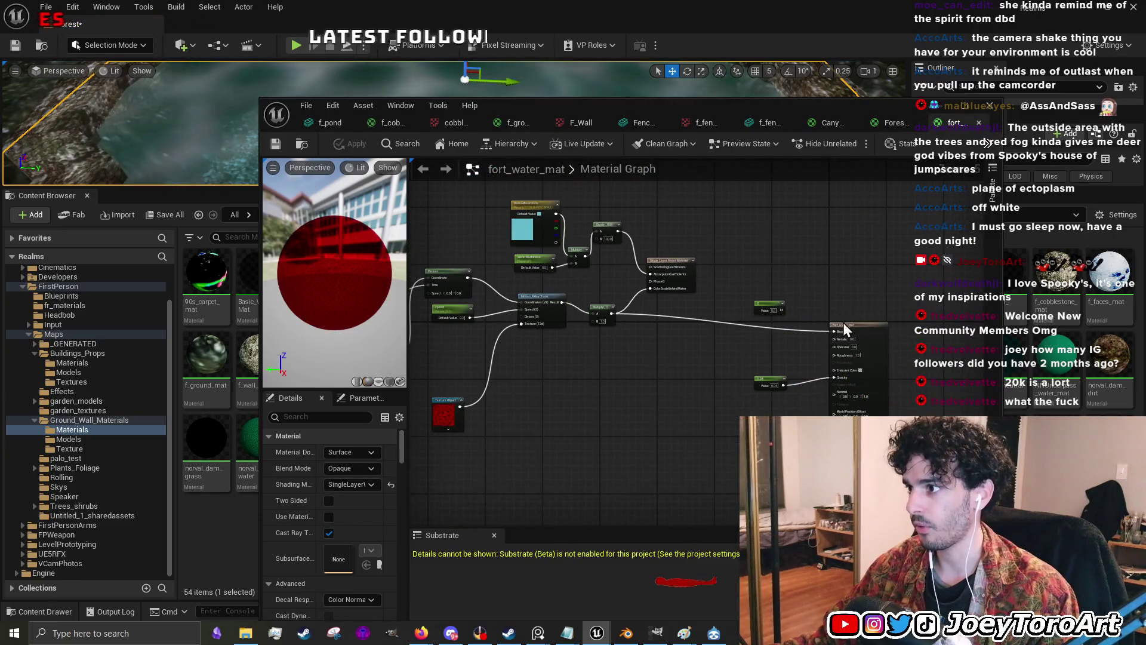
click(773, 306)
scroll(847, 292, down, 3)
drag(810, 320, 758, 319)
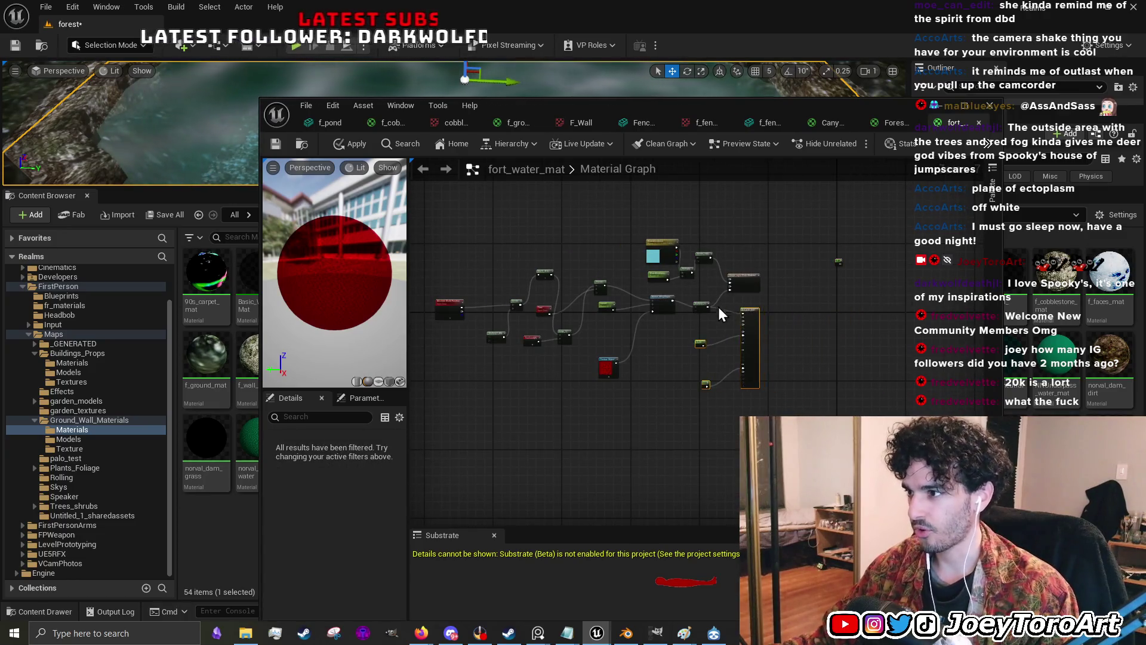
- Recheck Forest_water_mat's graph, then shift fort_water_mat's output node and two constants slightly left
click(882, 122)
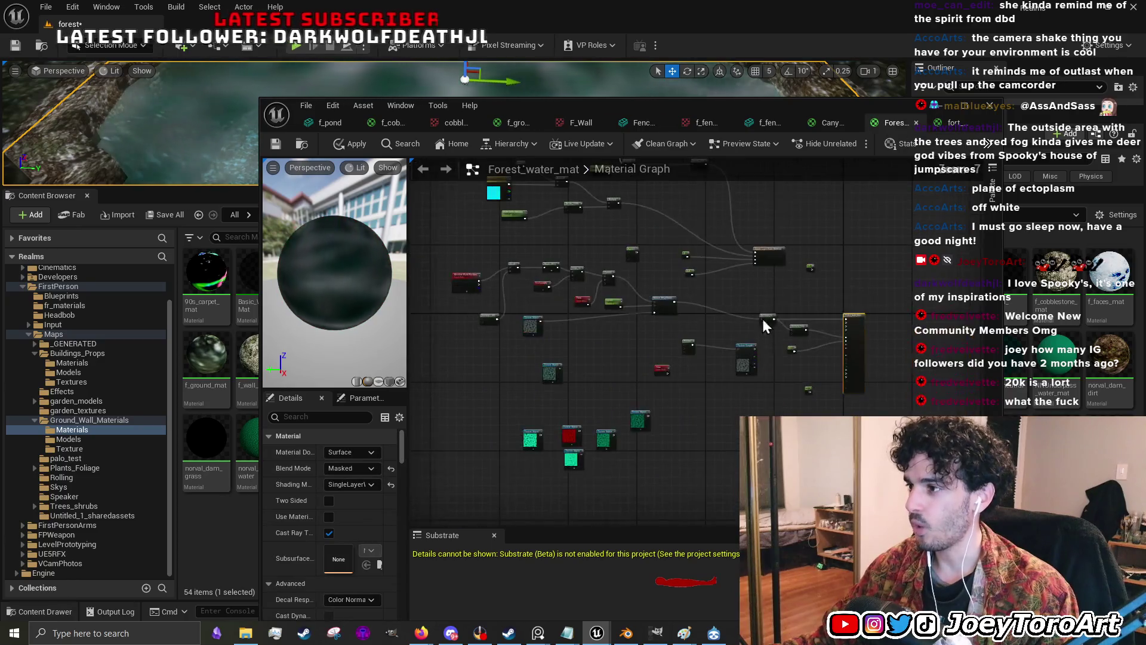
click(946, 124)
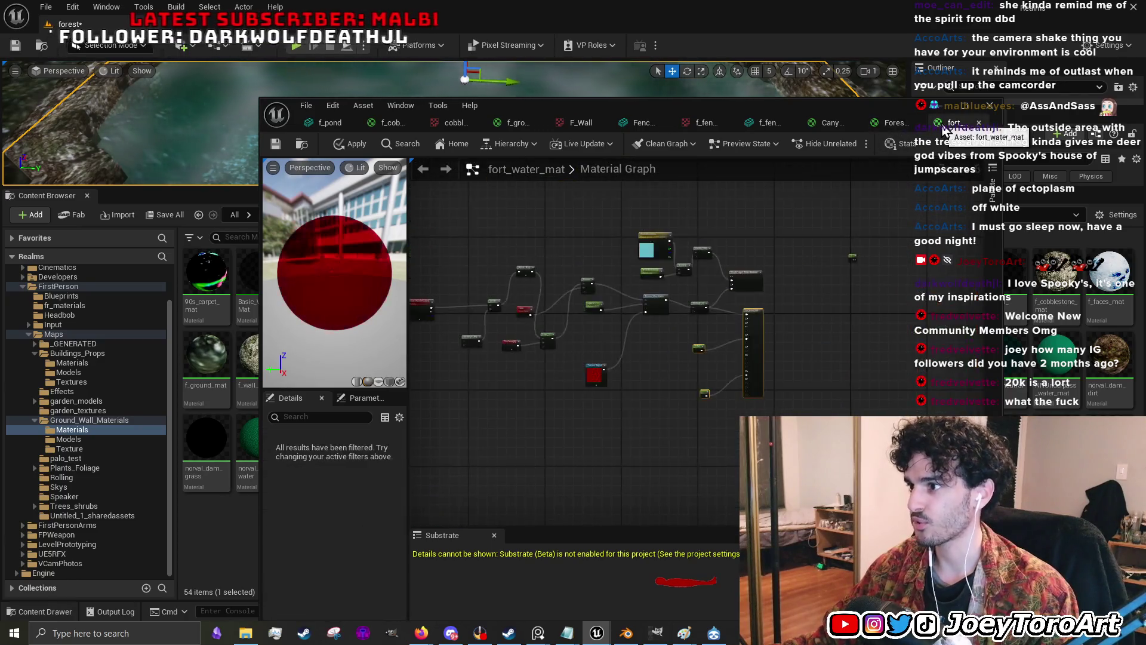
scroll(755, 245, up, 3)
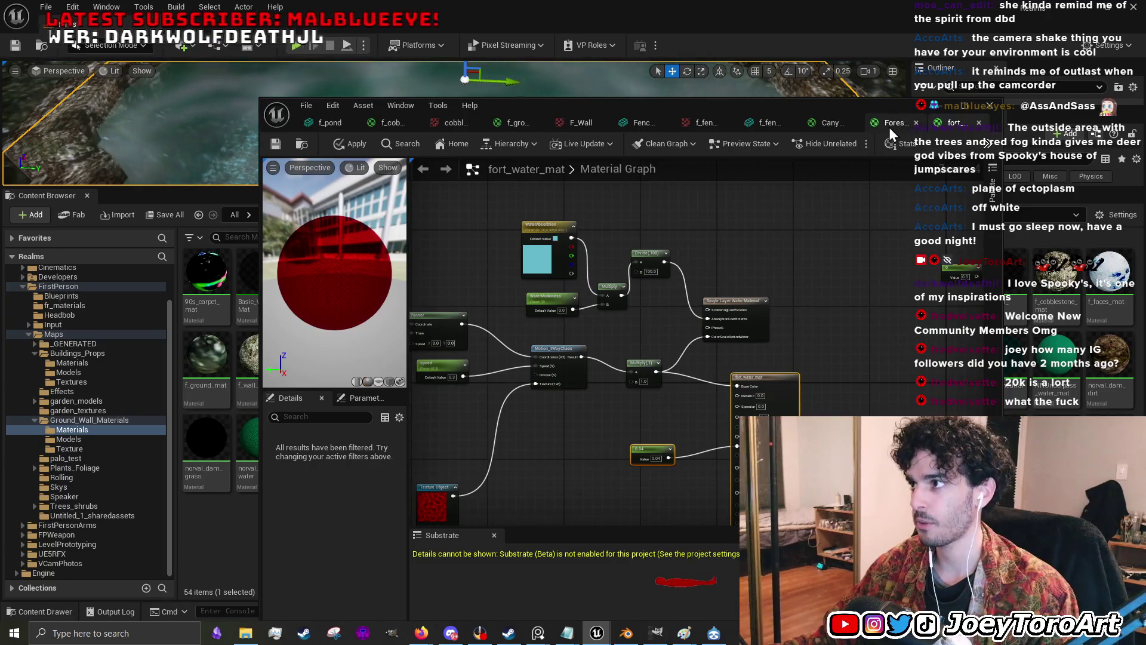
click(890, 127)
scroll(681, 273, down, 4)
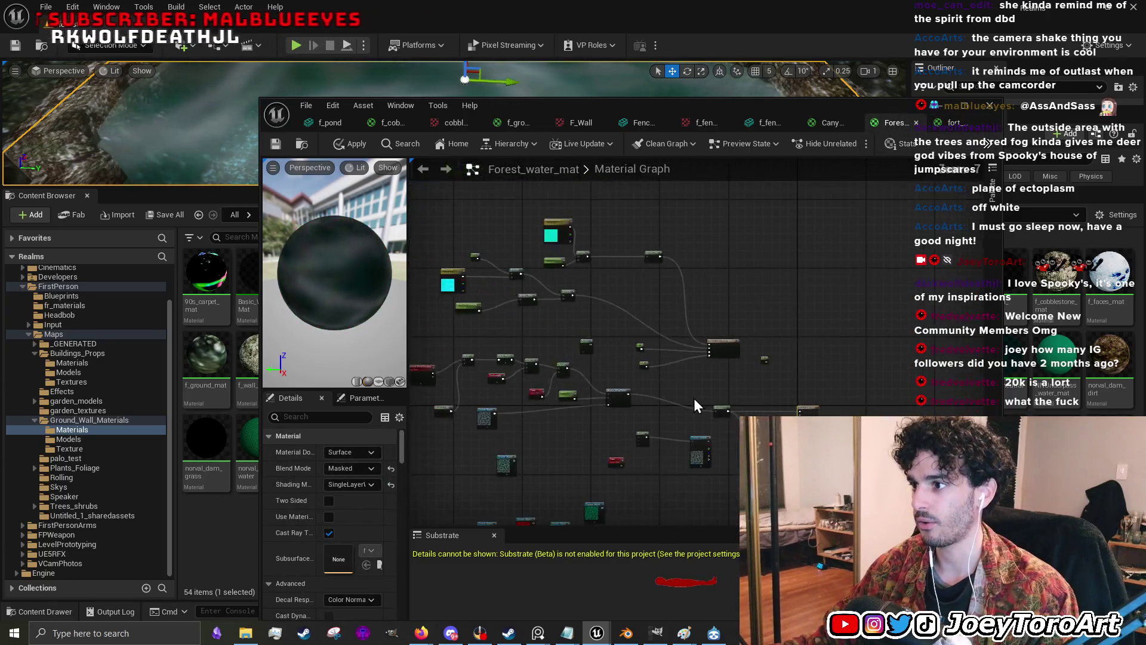
drag(694, 399, 725, 345)
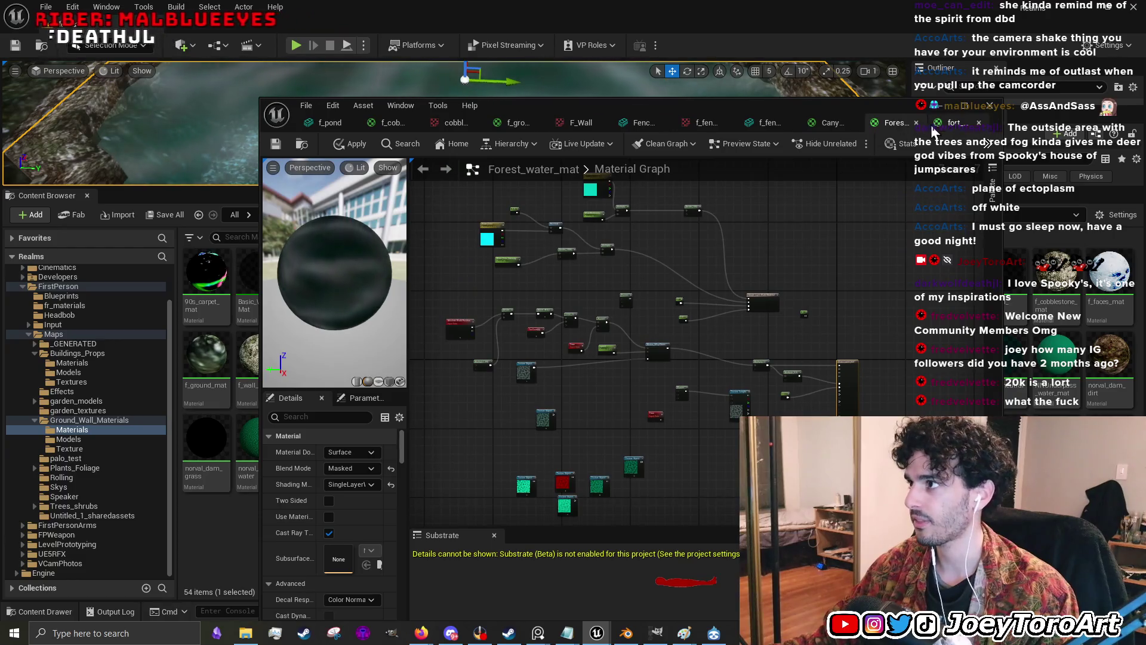
click(950, 123)
scroll(679, 345, down, 4)
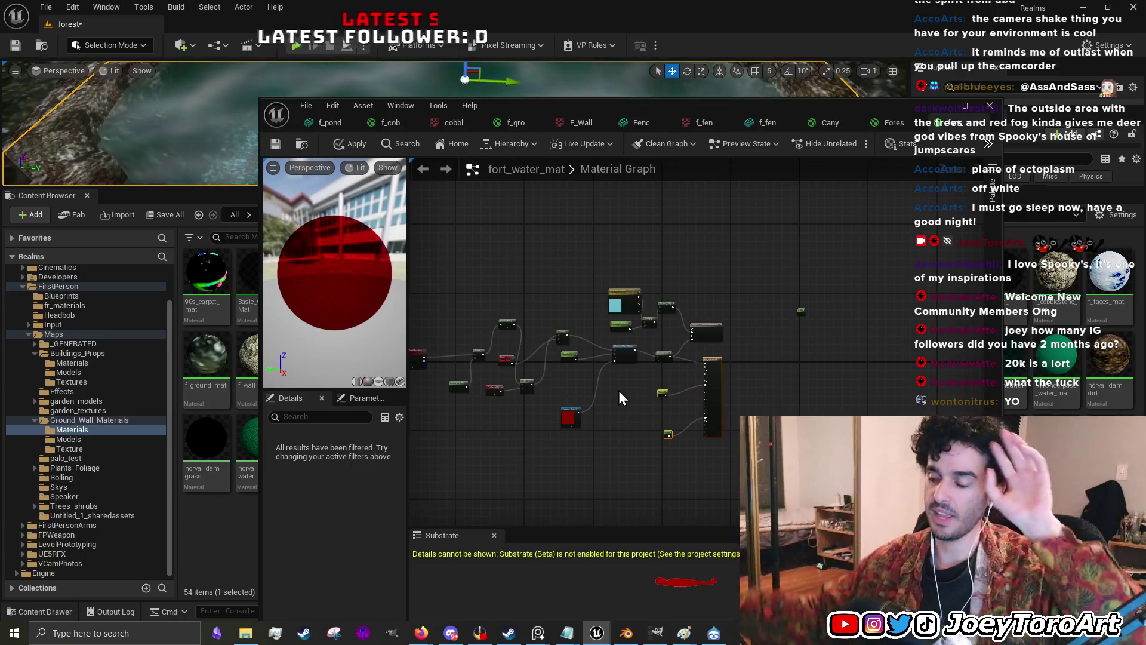
scroll(688, 412, up, 3)
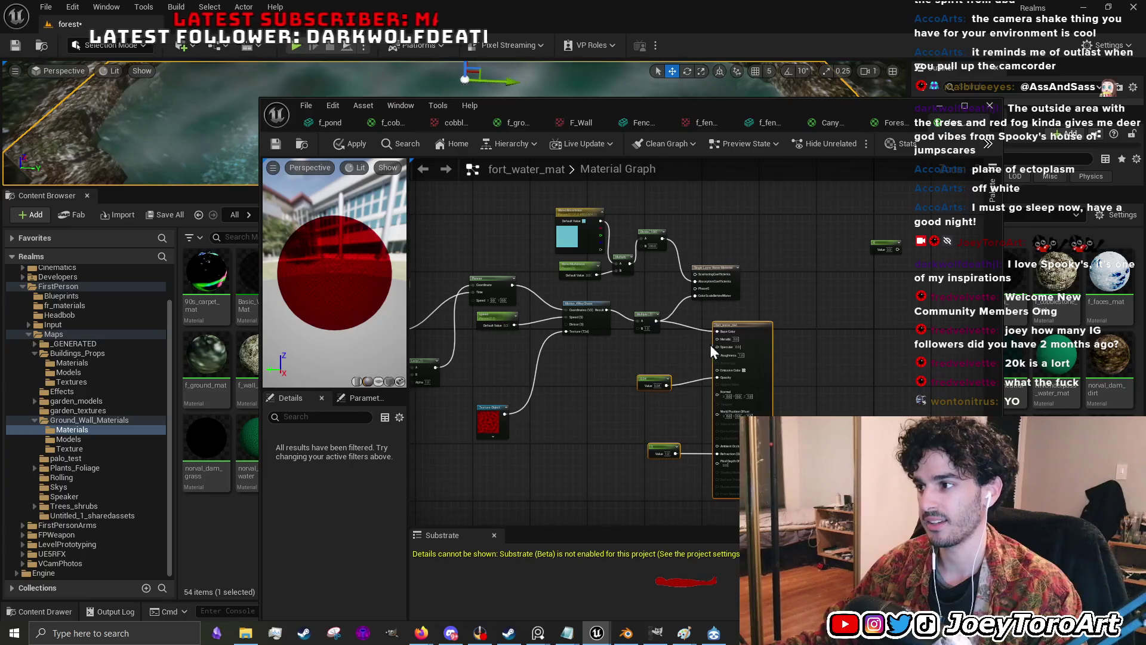
drag(742, 328, 729, 331)
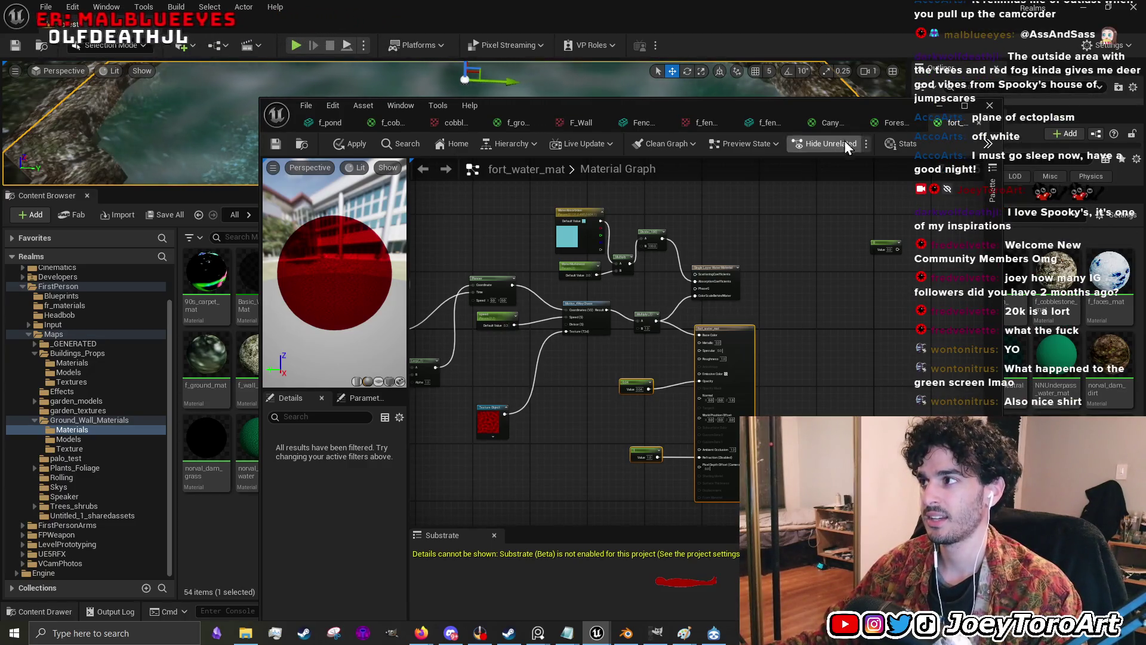
- Shift Forest_water_mat's output node left, nudge Multiply up and move Motion_4WayChaos right
click(891, 123)
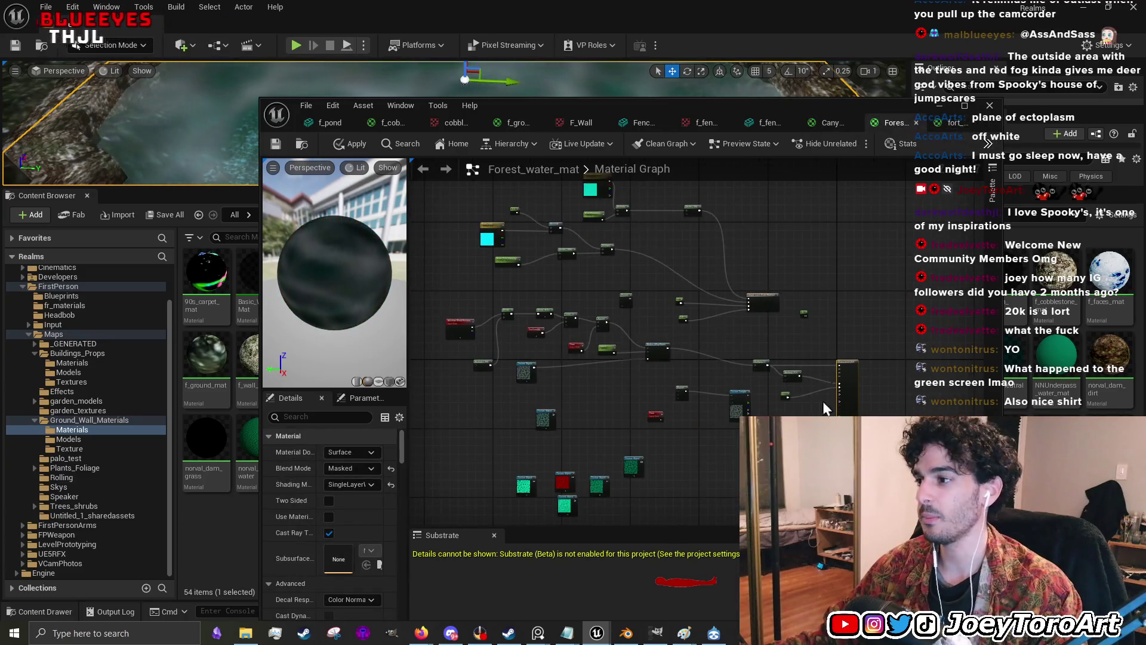
scroll(826, 408, up, 3)
click(611, 457)
scroll(610, 457, down, 1)
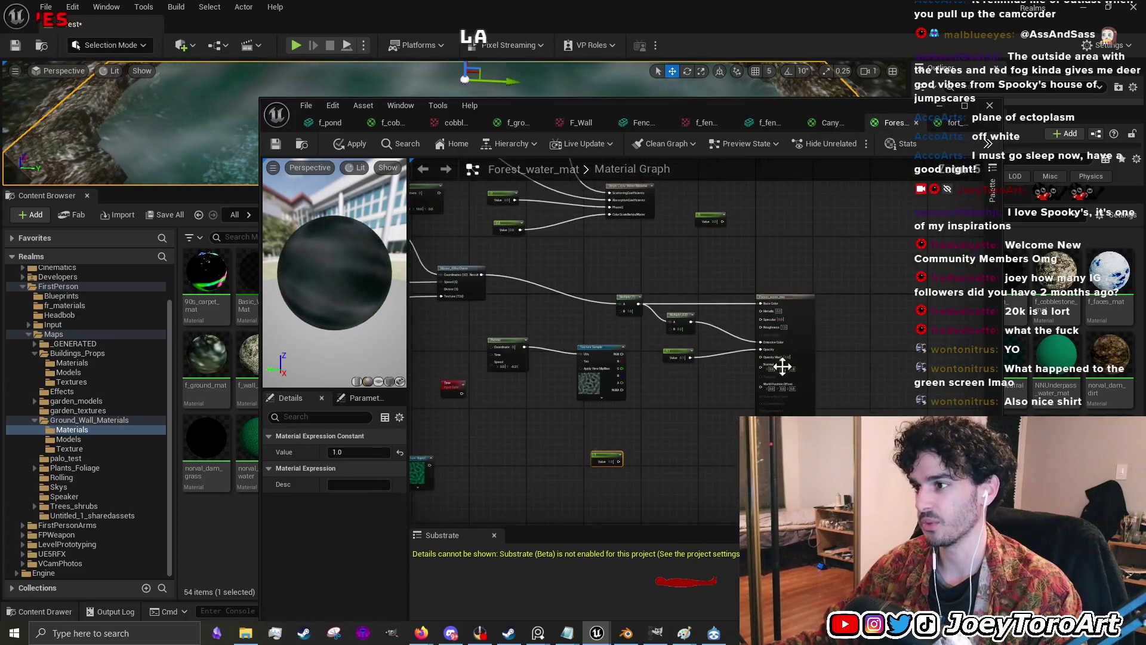
drag(785, 306, 738, 301)
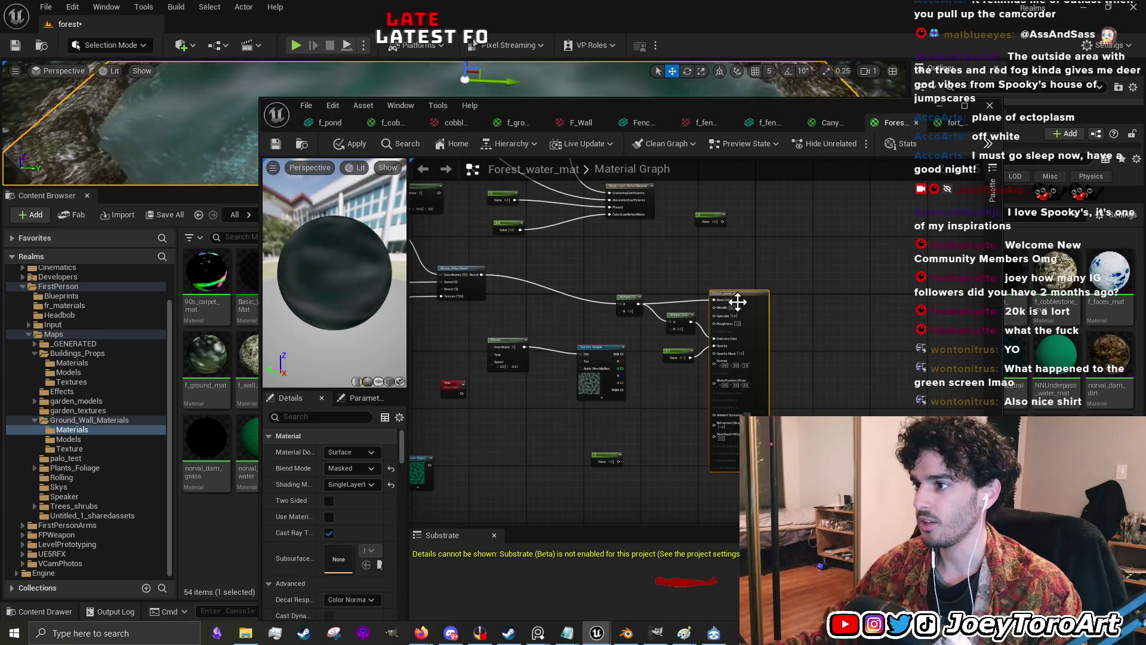
drag(627, 299, 627, 282)
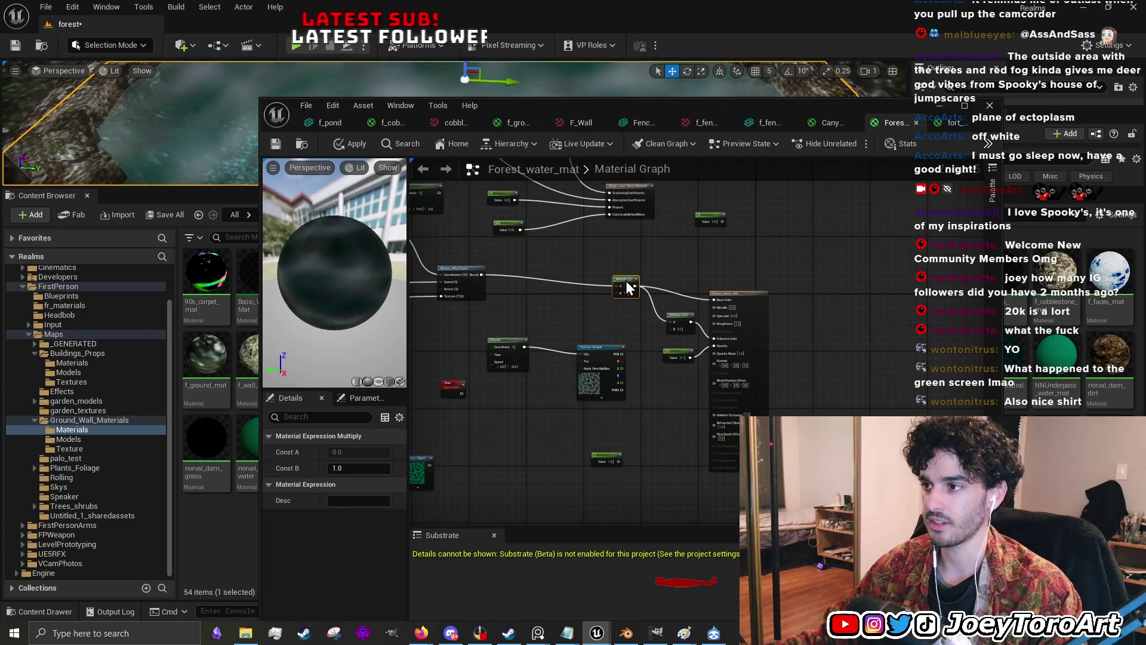
mouse_move(530, 303)
mouse_down()
mouse_move(596, 297)
mouse_move(604, 311)
mouse_up()
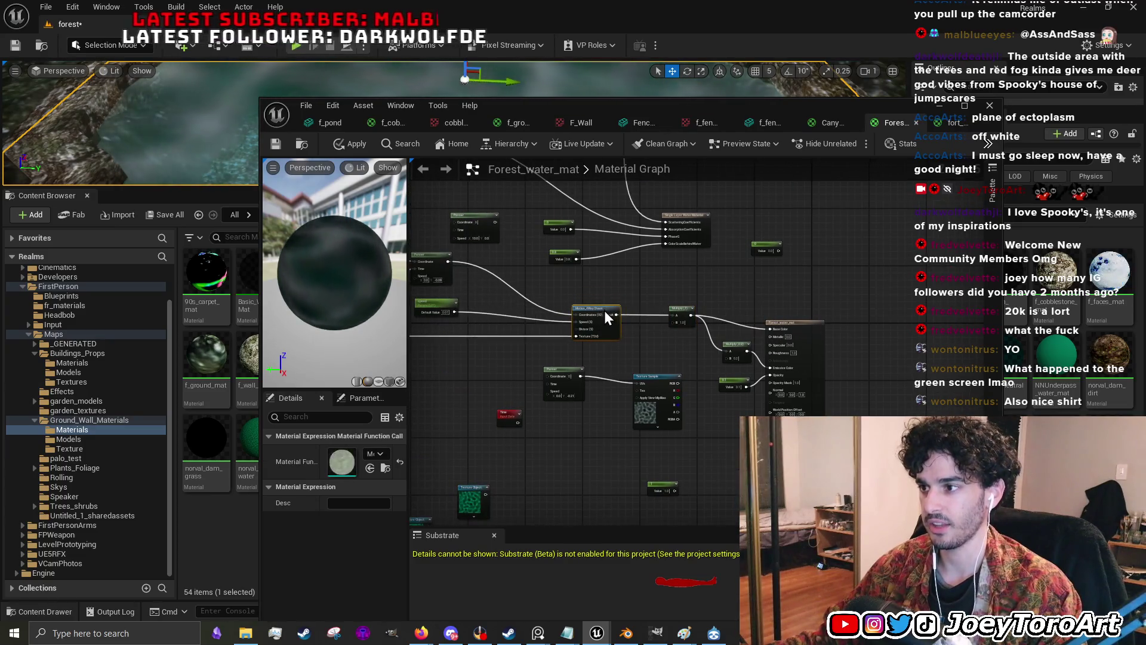
- Cross-check fort_water_mat's 0.04 constant, then apply the Forest_water_mat edits to the original material
click(948, 123)
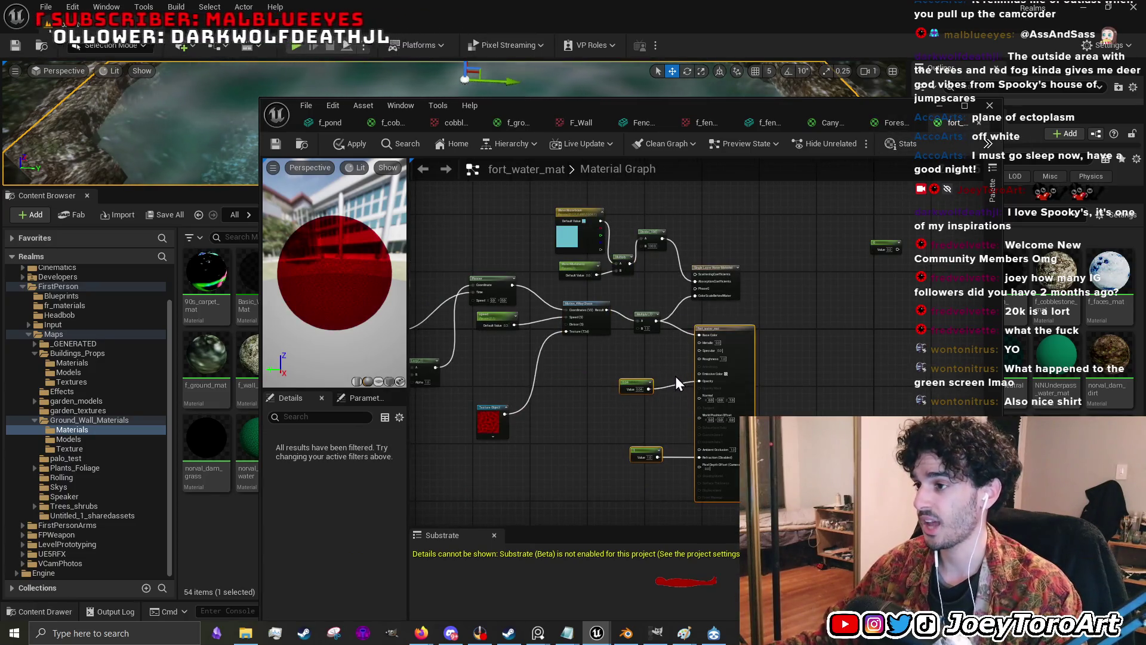
scroll(672, 373, up, 2)
click(632, 383)
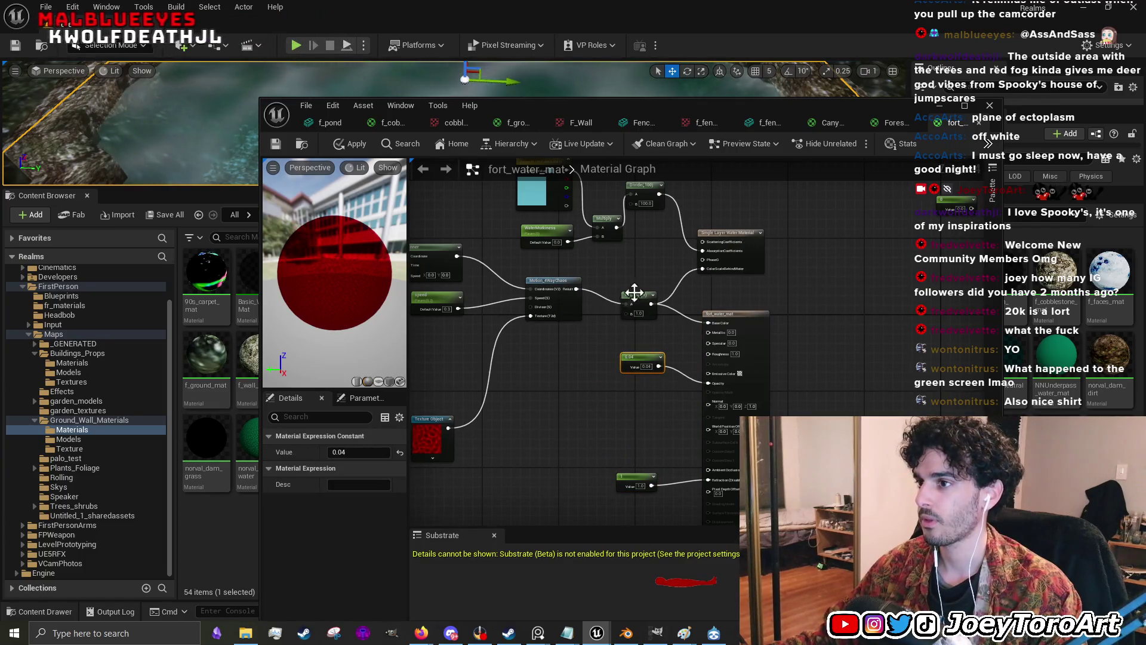
click(892, 124)
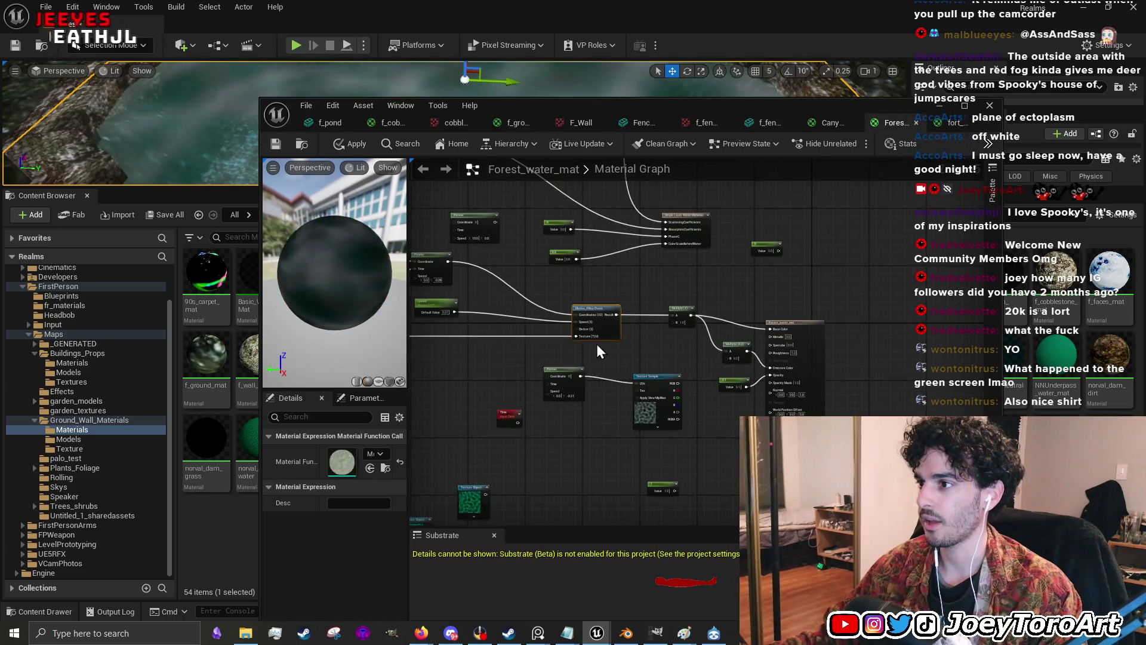
click(942, 123)
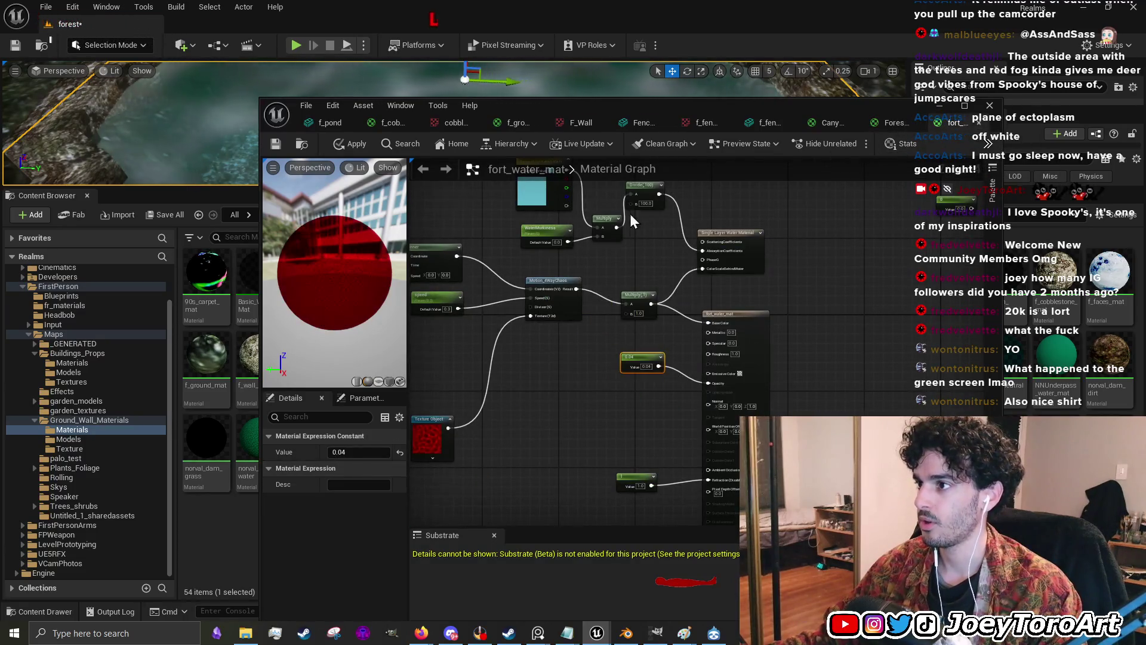
click(897, 124)
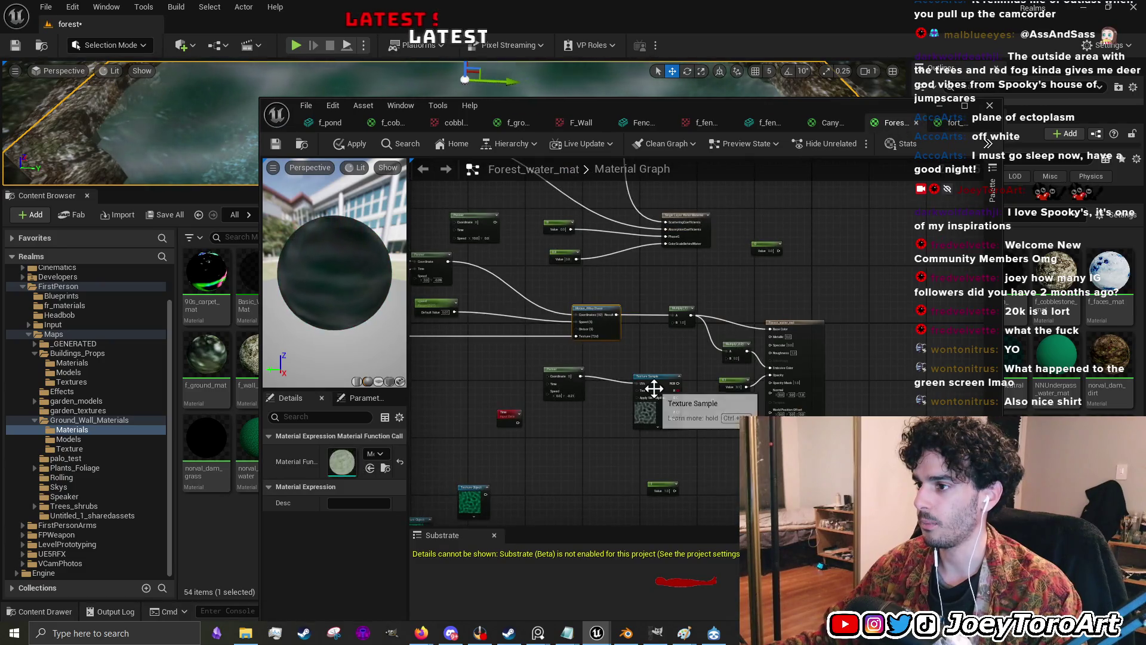
scroll(514, 397, up, 3)
drag(724, 343, 614, 343)
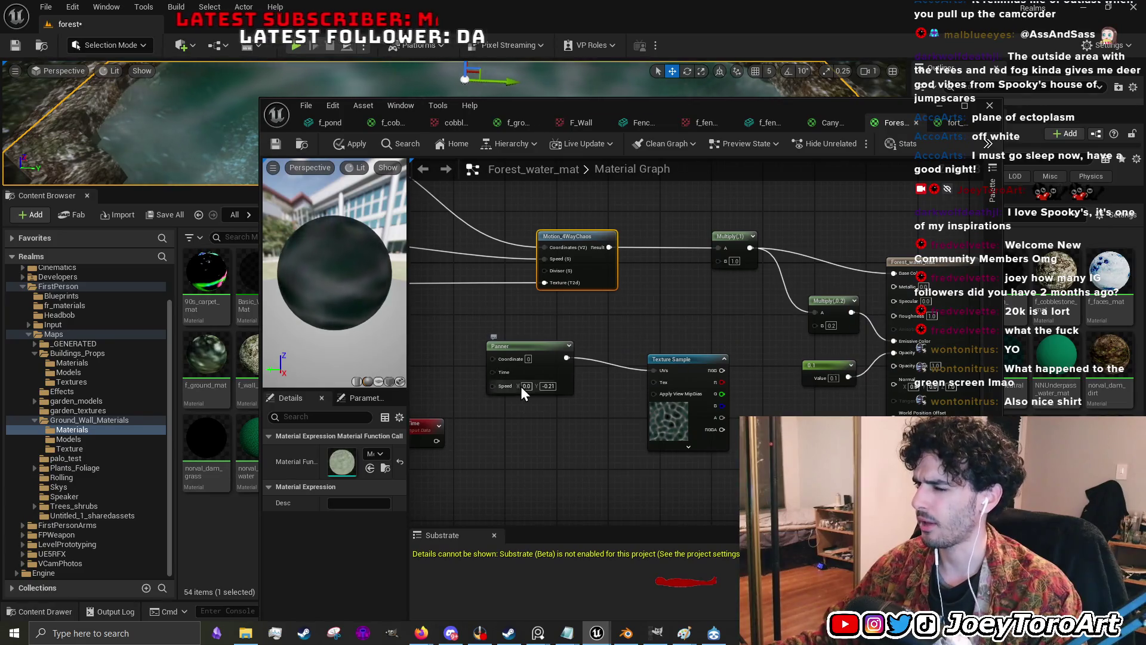
click(357, 149)
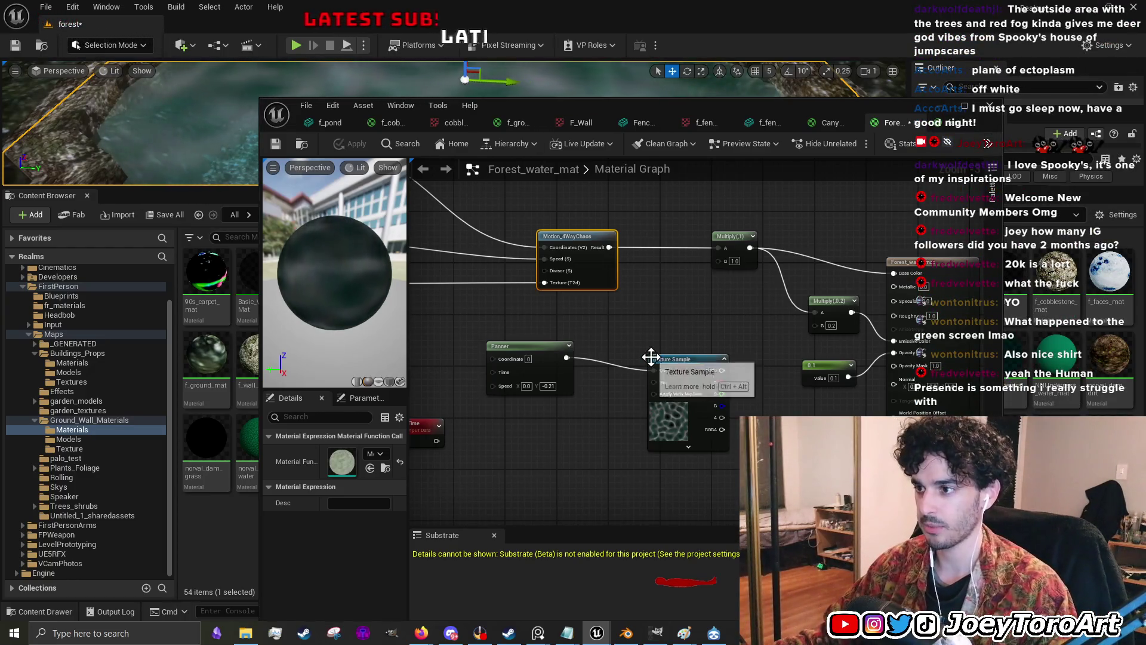
scroll(643, 348, down, 1)
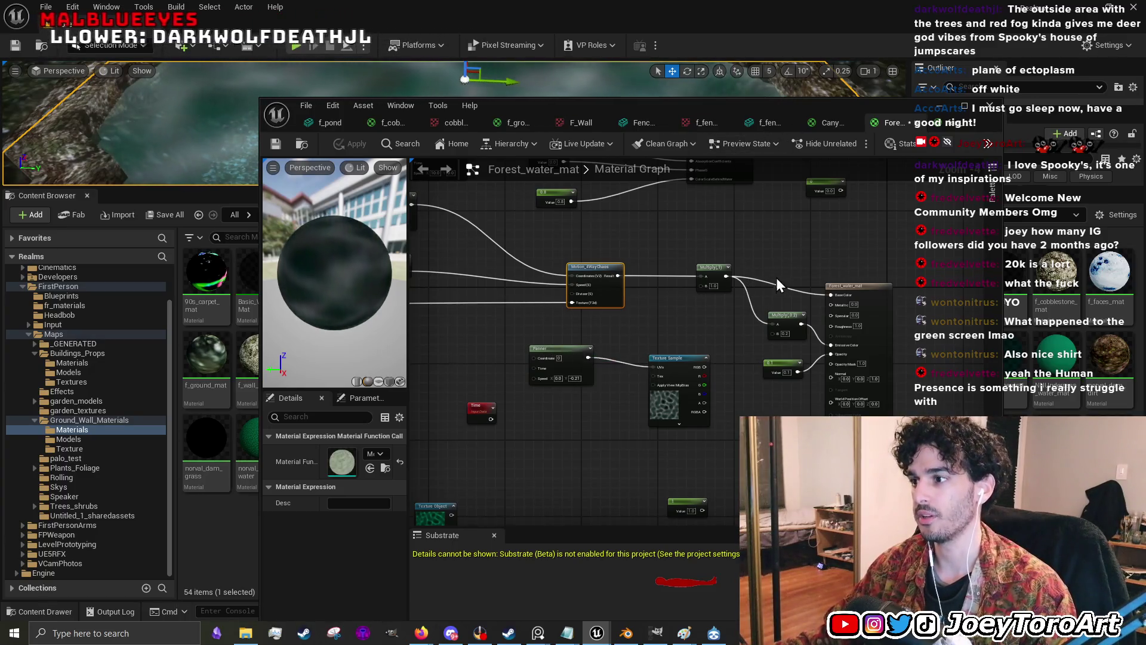
scroll(751, 272, down, 5)
- Move Forest_water_mat's seven texture and time nodes down-right and reposition its Texture Object nodes
scroll(658, 389, up, 3)
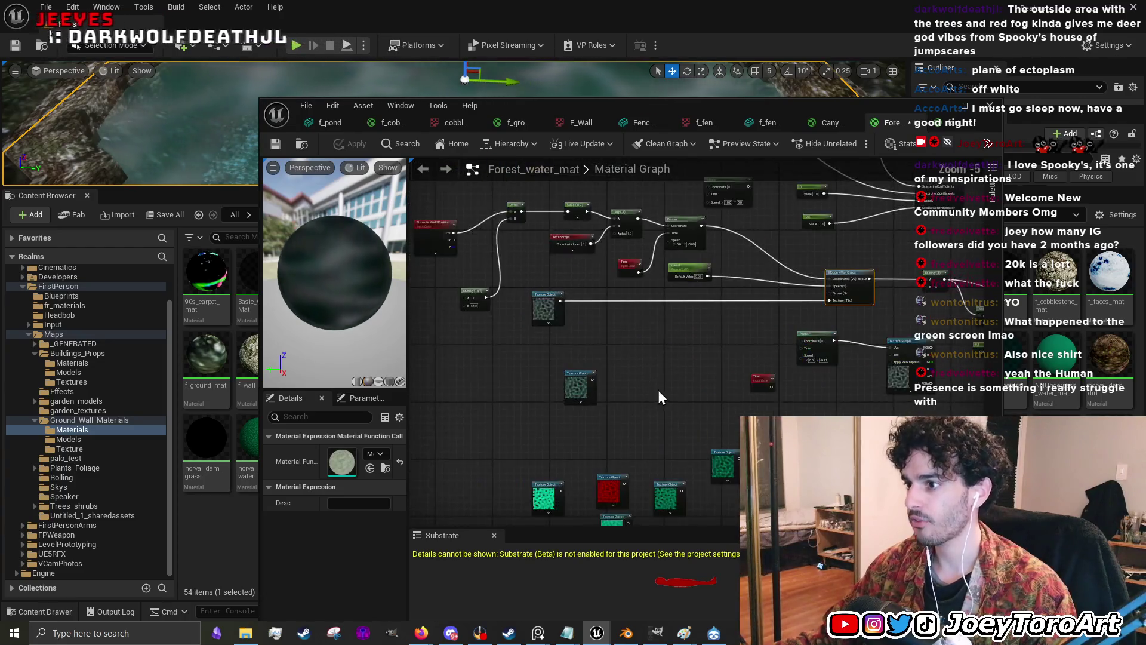
drag(535, 313, 765, 471)
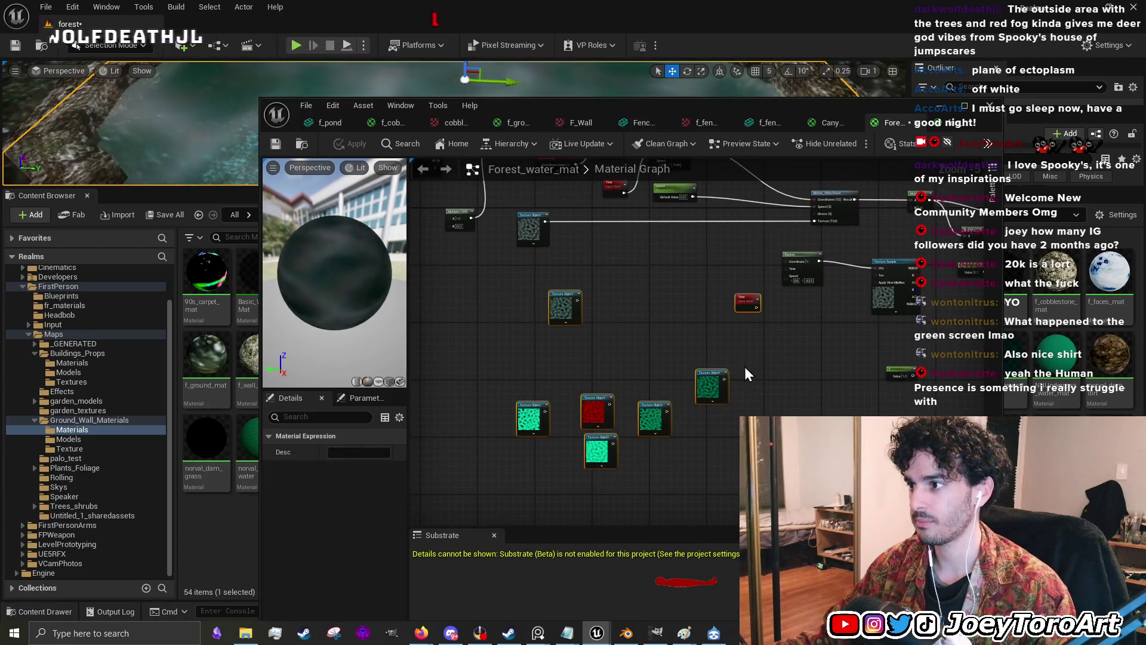
drag(745, 297, 893, 378)
drag(800, 352, 699, 323)
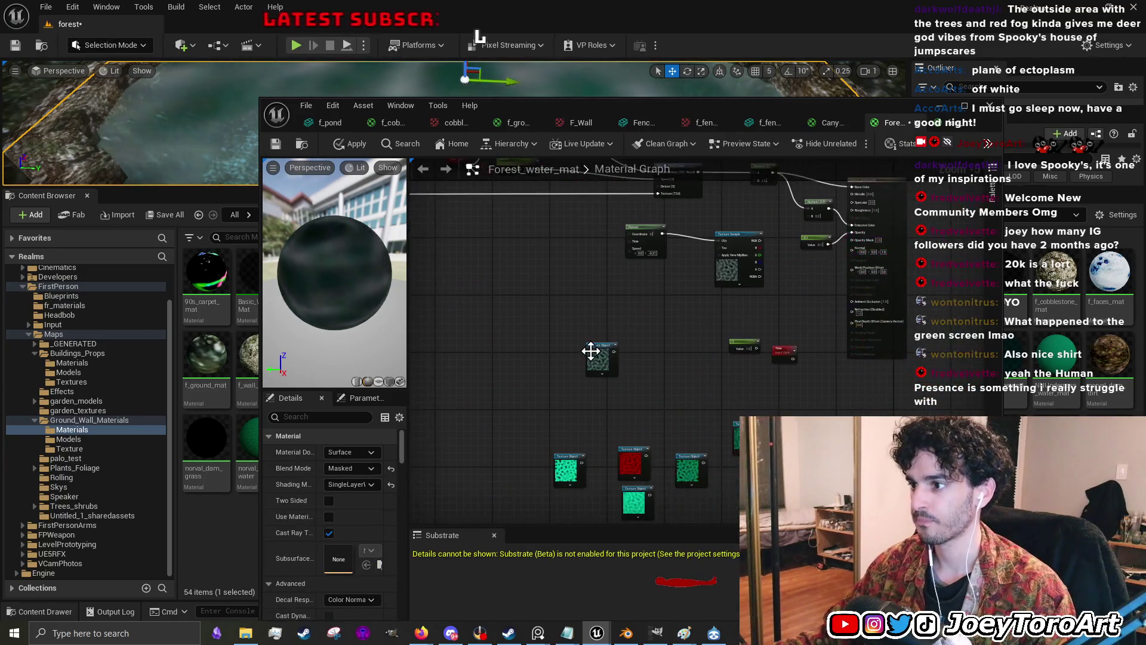
drag(594, 352, 675, 337)
mouse_move(717, 411)
mouse_down()
mouse_move(531, 490)
mouse_move(531, 522)
mouse_up()
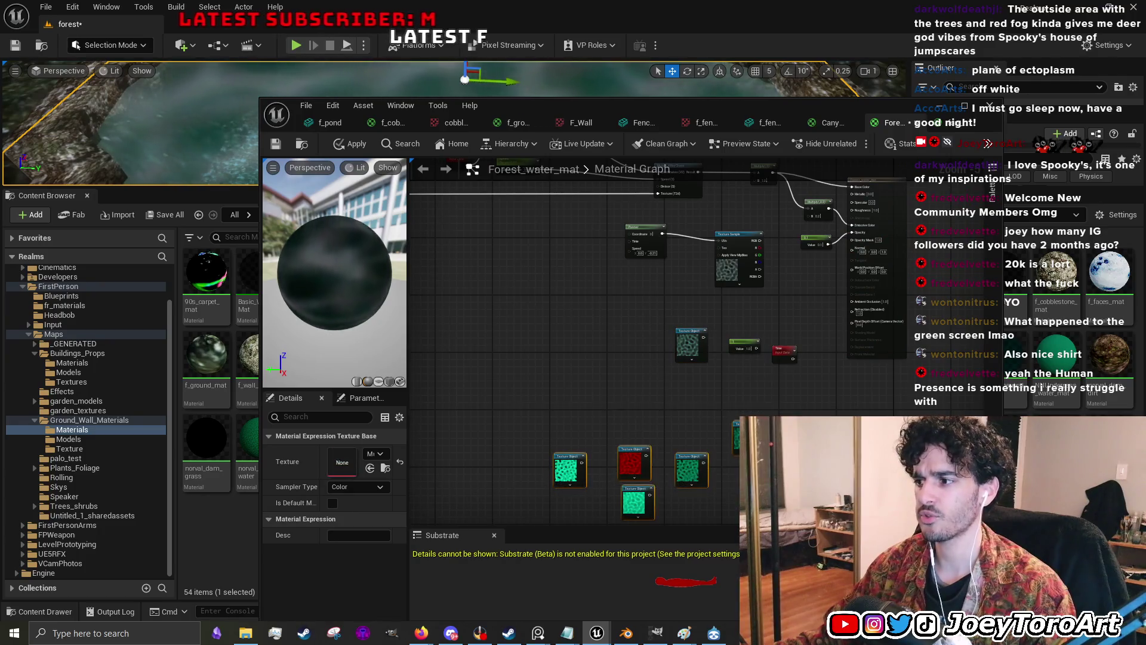
right_click(818, 389)
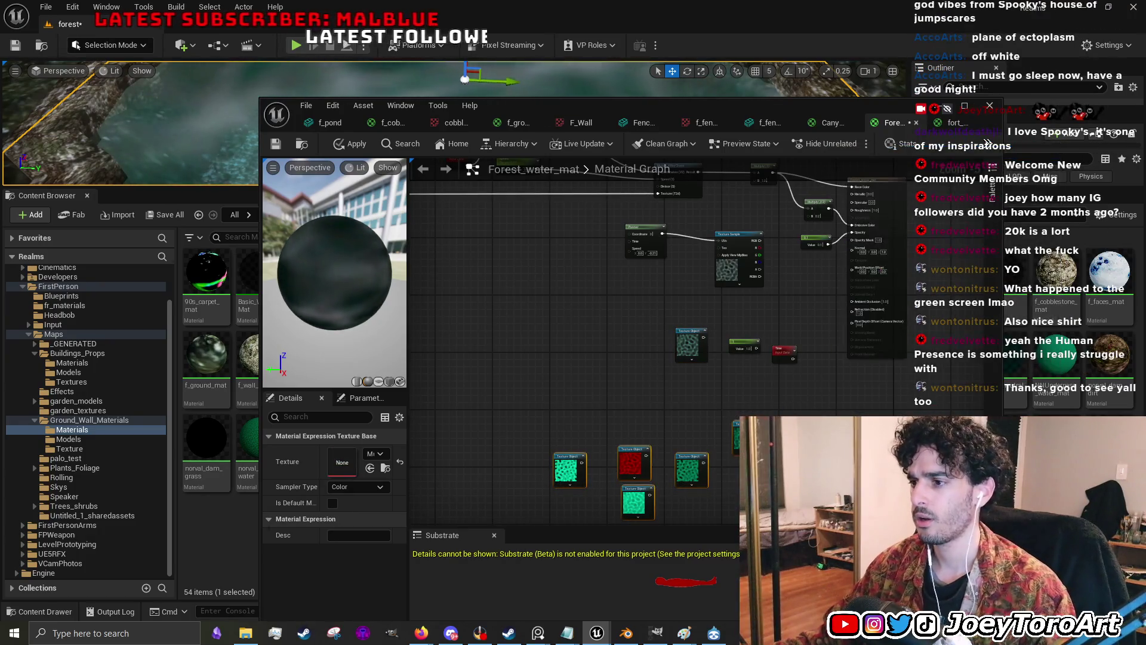
drag(686, 295, 691, 468)
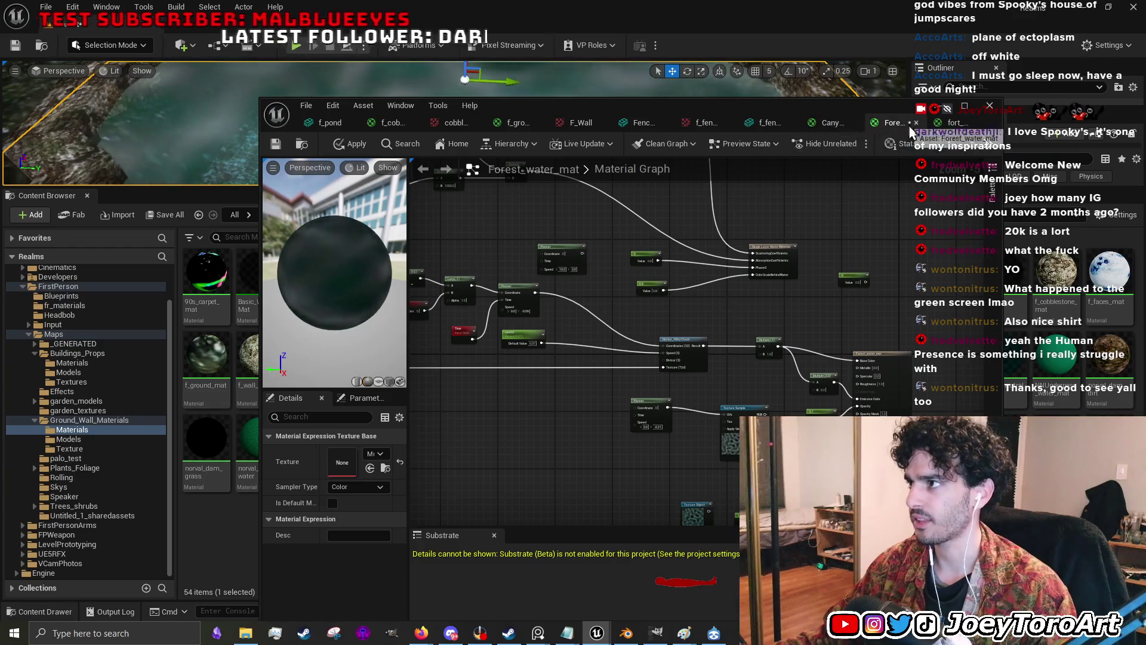
- Move fort_water_mat's Lerp node up beside the other nodes
click(955, 122)
drag(470, 381, 679, 388)
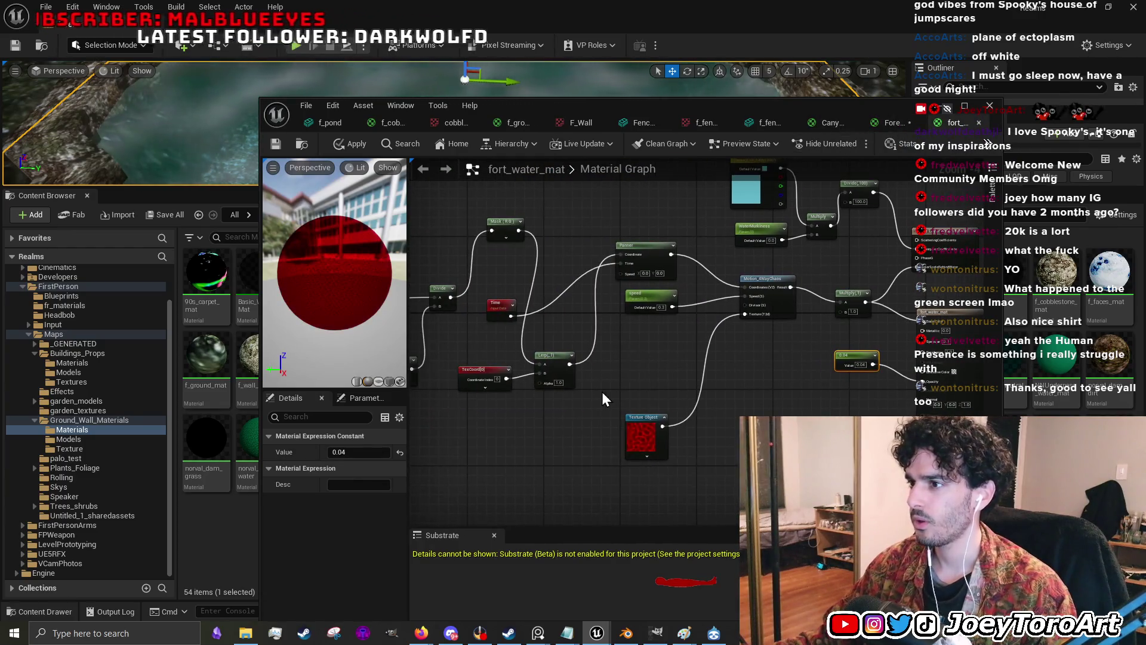
mouse_move(564, 364)
mouse_down()
mouse_move(578, 215)
mouse_move(573, 382)
mouse_move(573, 370)
mouse_move(731, 361)
mouse_up()
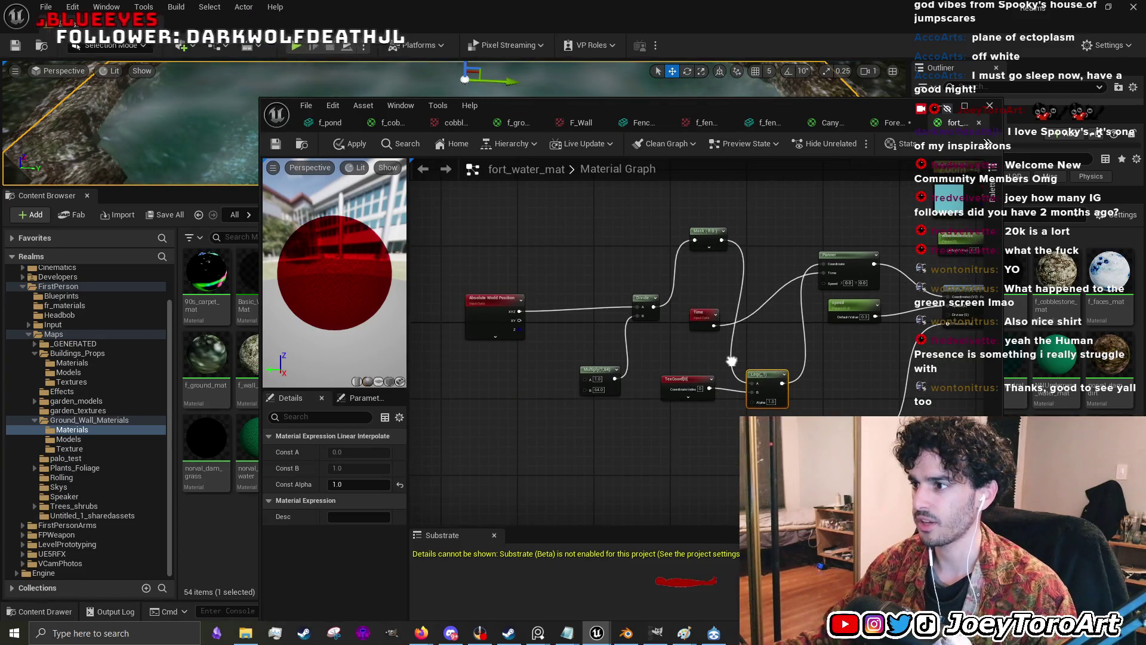
click(889, 122)
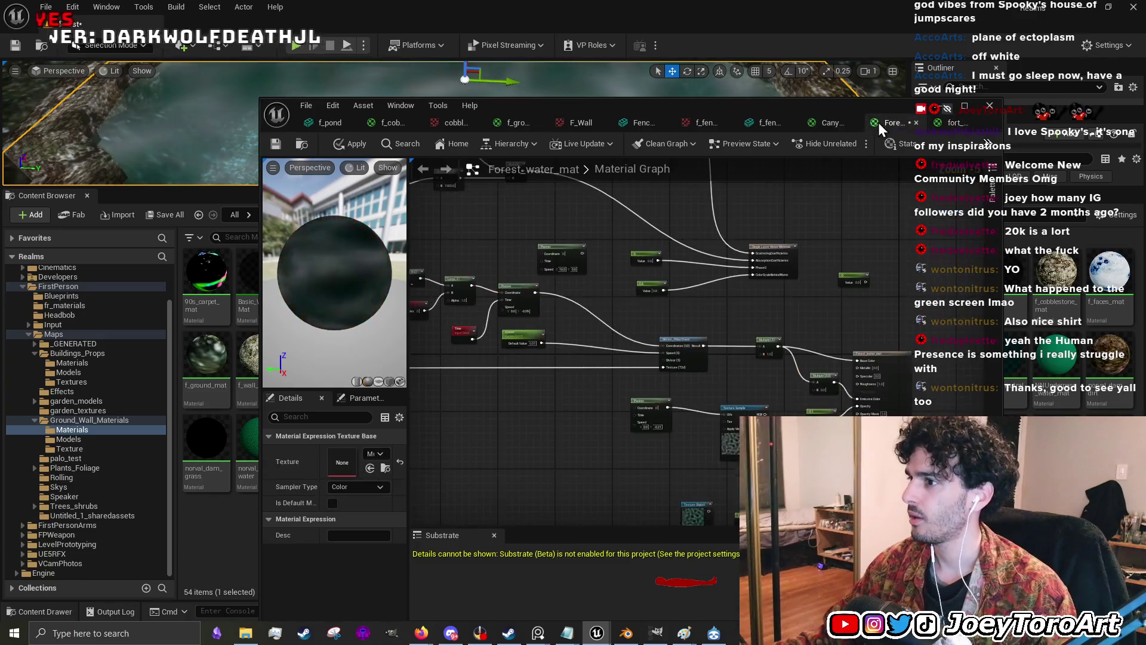
drag(758, 292, 905, 322)
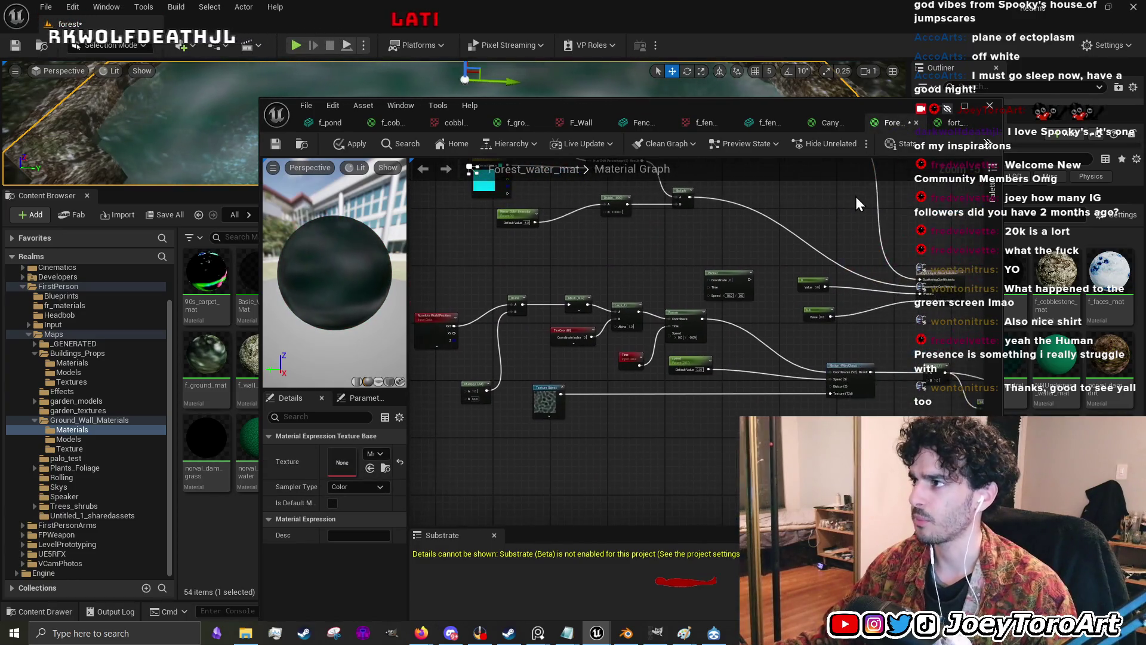
- Compare the water absorption node setups of fort_water_mat and Forest_water_mat
click(954, 123)
mouse_move(876, 355)
mouse_down()
mouse_move(663, 371)
mouse_move(729, 416)
mouse_up()
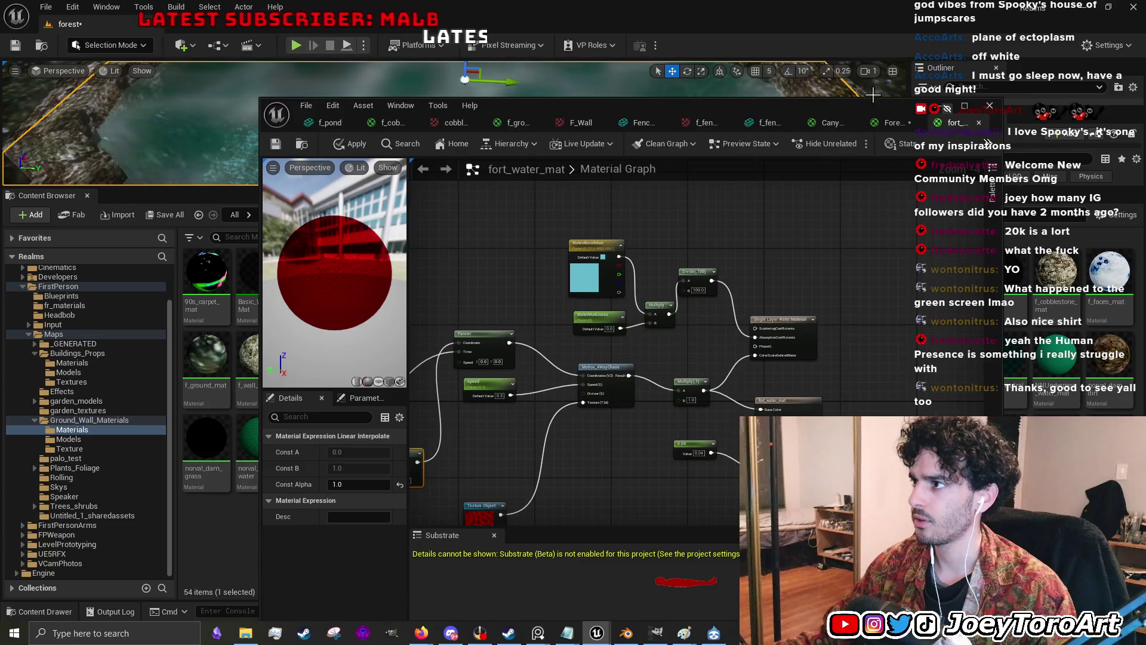
click(893, 122)
drag(727, 257, 665, 261)
click(949, 123)
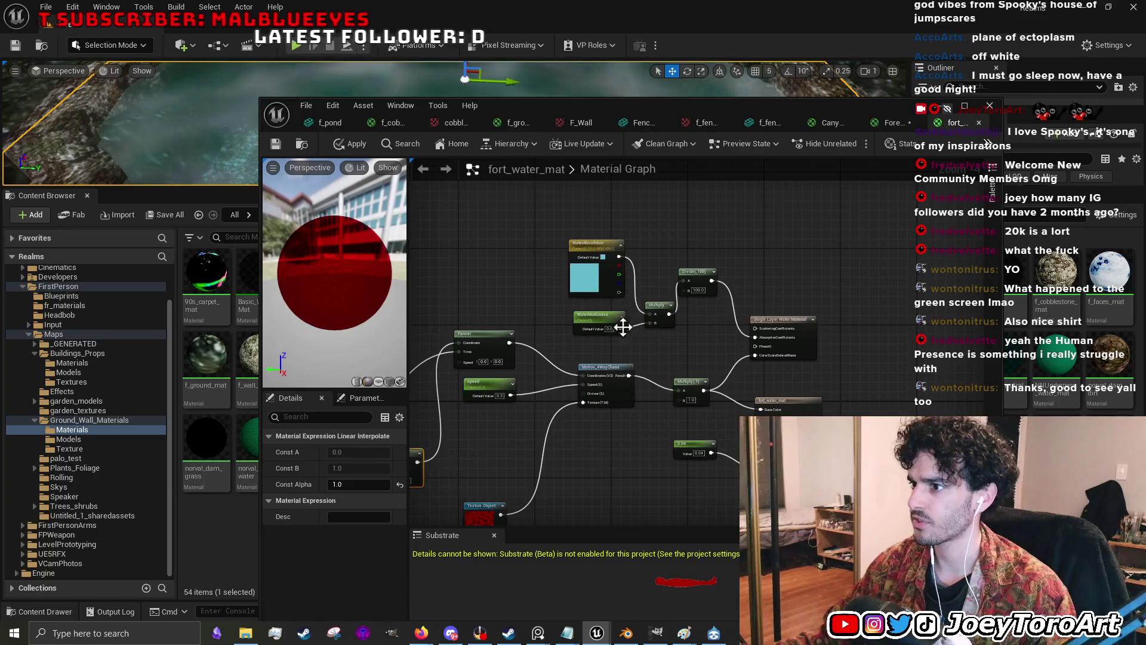
mouse_move(653, 363)
mouse_down()
mouse_move(715, 292)
mouse_move(781, 362)
mouse_move(677, 368)
mouse_up()
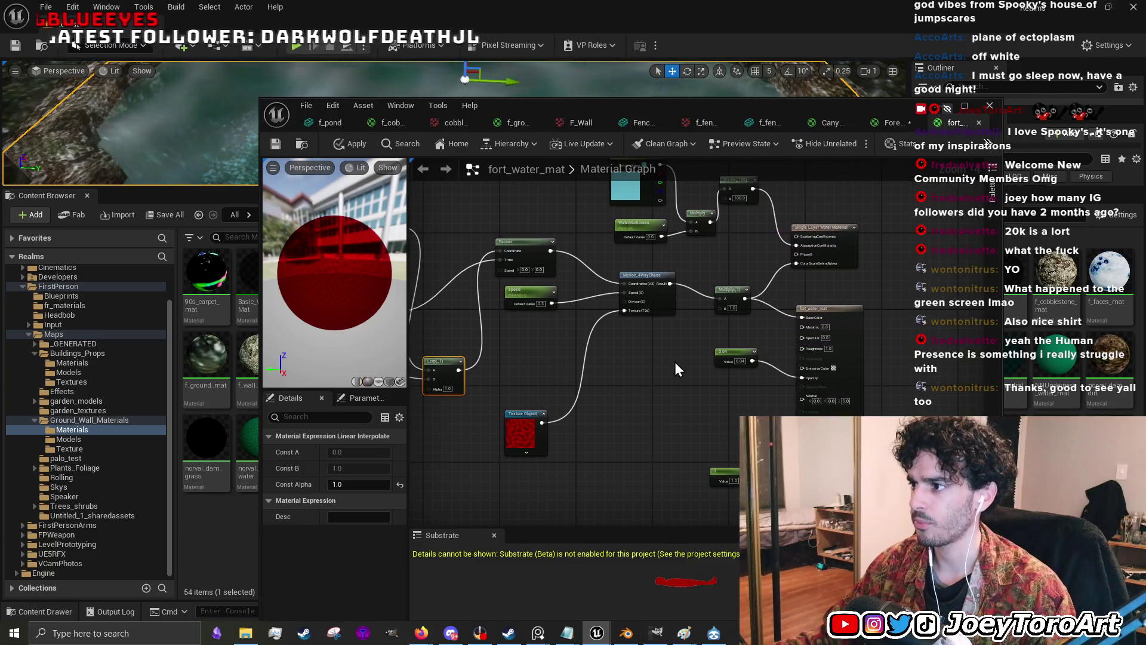
click(898, 131)
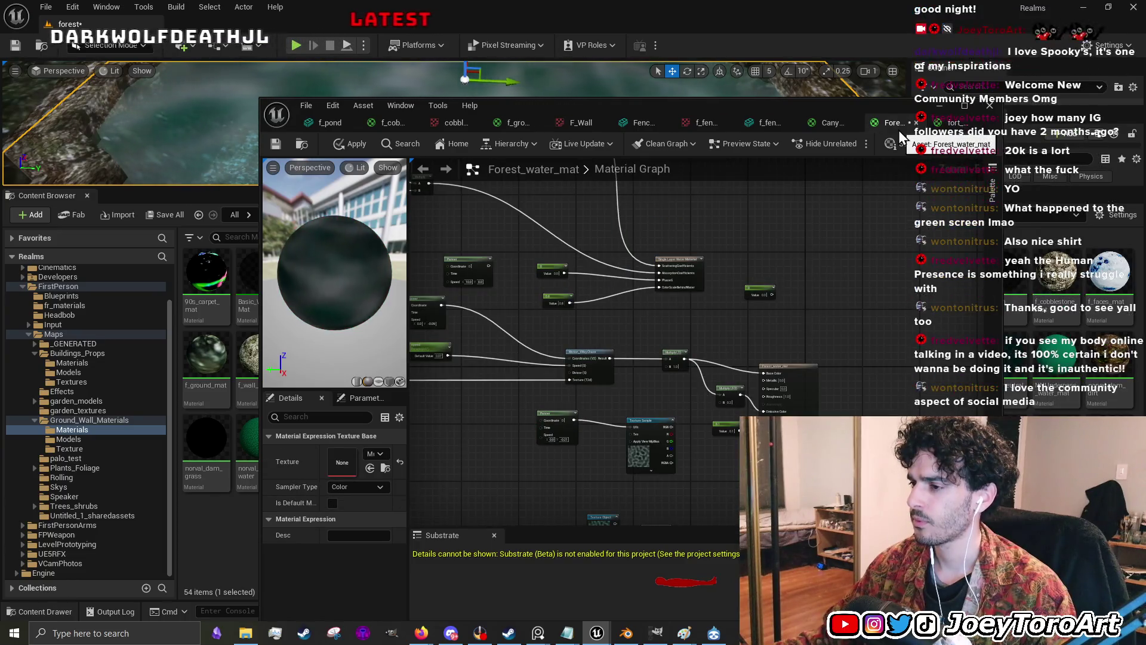
scroll(704, 405, up, 4)
scroll(704, 405, down, 2)
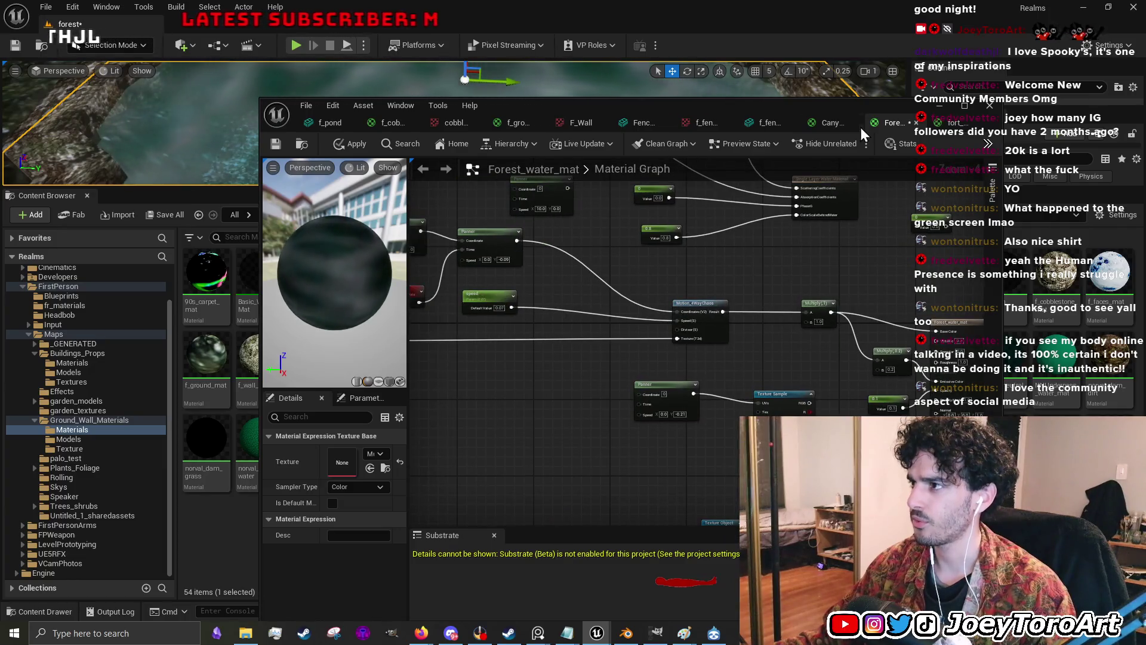
click(958, 126)
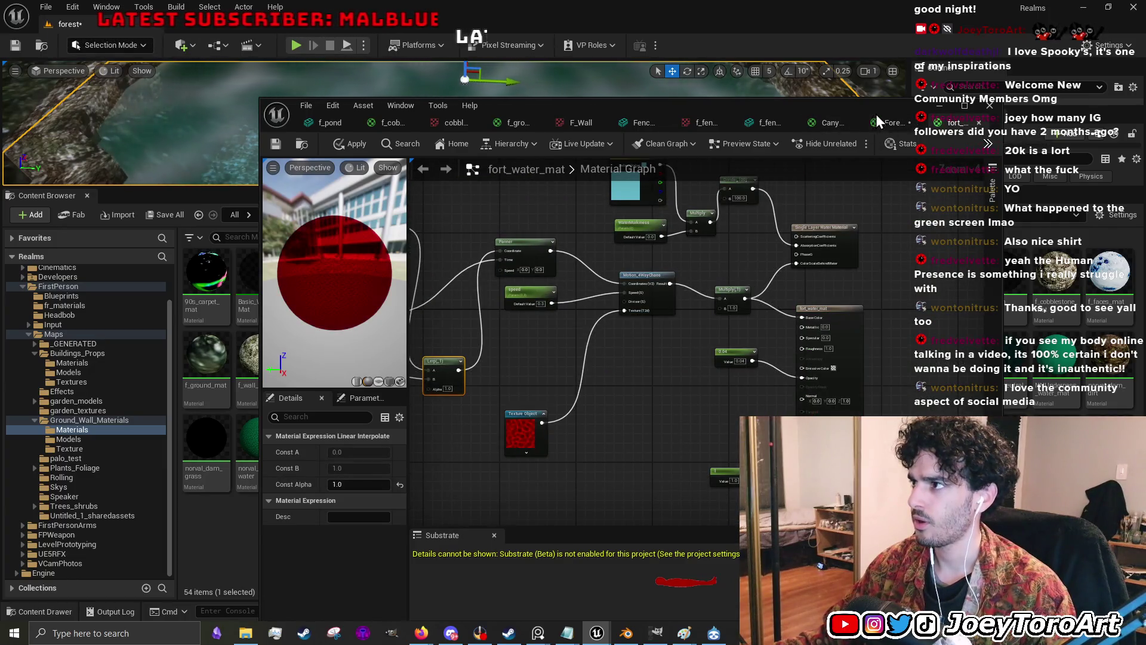
click(893, 124)
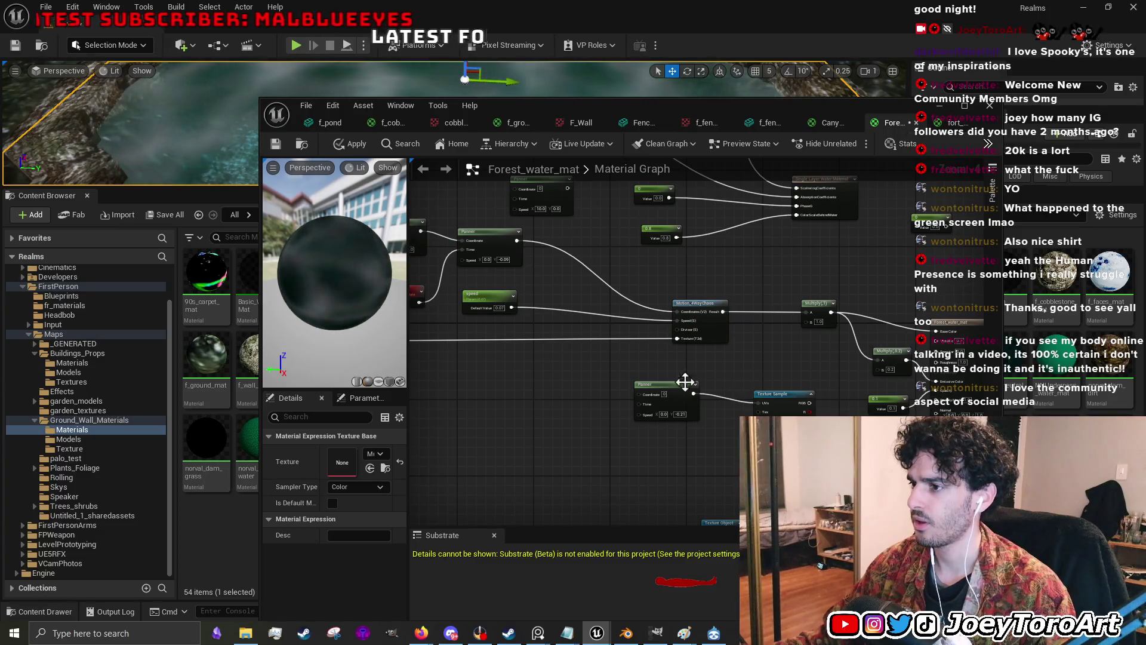
drag(651, 367, 706, 379)
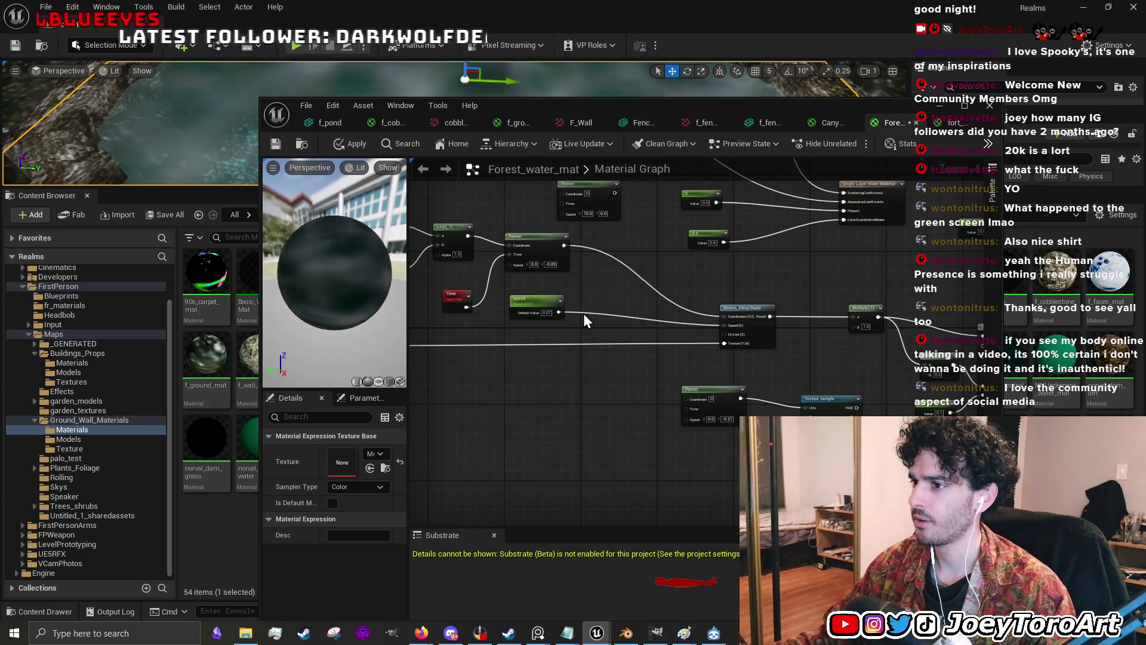
- Check Forest_water_mat's speed parameter and view its Divide, Mask, TexCoord and Absolute World Position nodes
click(540, 300)
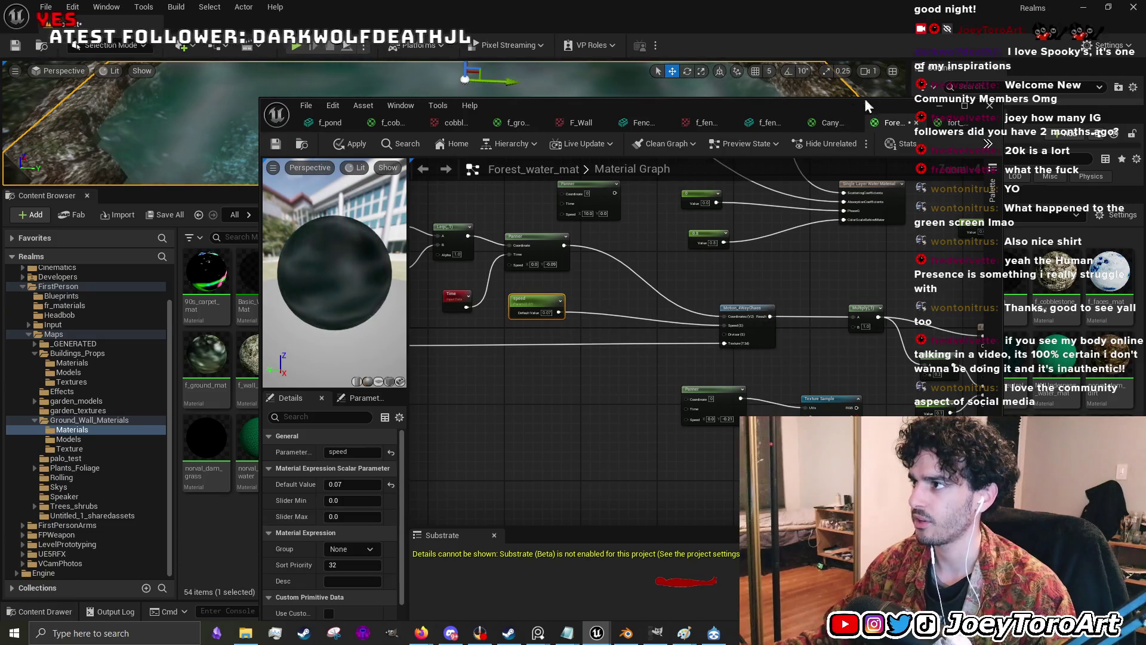
click(954, 122)
mouse_move(656, 307)
mouse_down()
mouse_move(679, 325)
mouse_move(606, 351)
mouse_move(543, 401)
mouse_move(569, 372)
mouse_up()
click(884, 126)
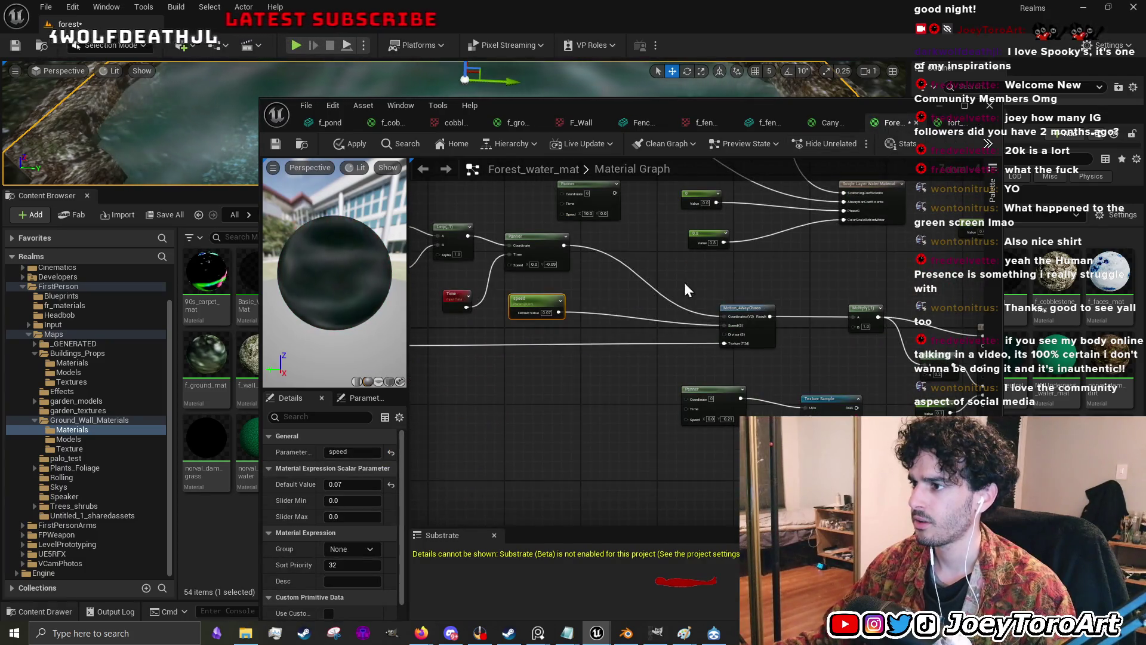
scroll(665, 280, down, 1)
scroll(683, 274, up, 1)
drag(683, 274, 764, 295)
drag(608, 274, 796, 269)
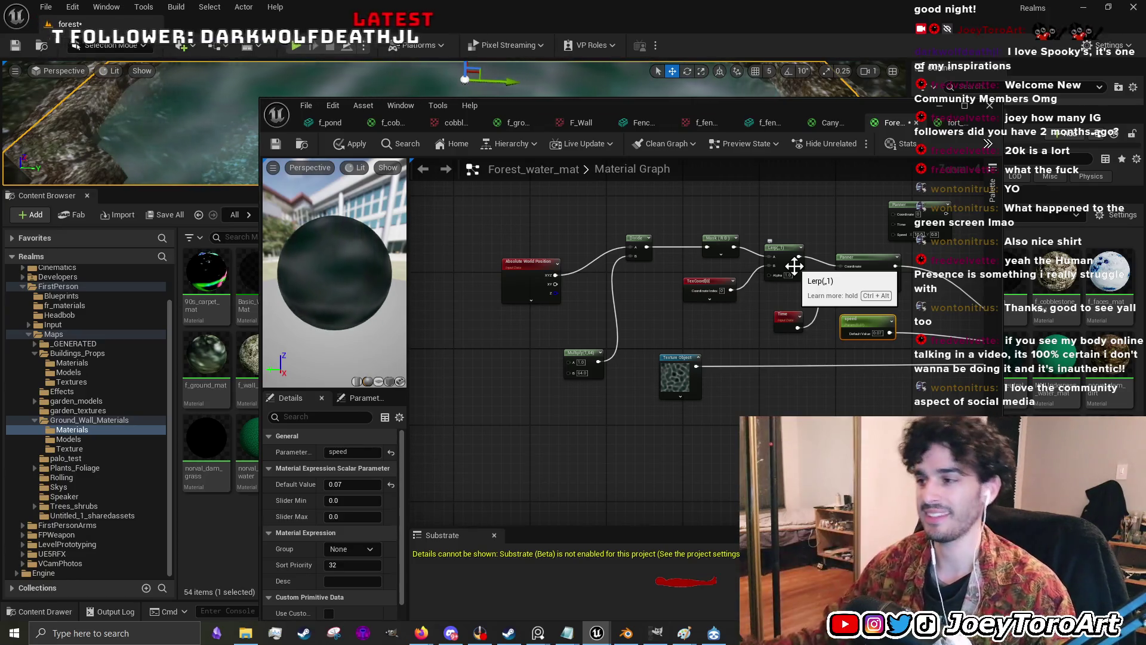
- Move Forest_water_mat's Texture Object node in beside the others and nudge the Panner down
mouse_move(723, 390)
mouse_down()
mouse_move(769, 395)
mouse_move(609, 376)
mouse_move(652, 378)
mouse_move(541, 352)
mouse_move(608, 341)
mouse_up()
mouse_move(438, 322)
mouse_down()
mouse_move(799, 327)
mouse_move(610, 335)
mouse_up()
drag(668, 394, 678, 412)
drag(838, 382, 664, 364)
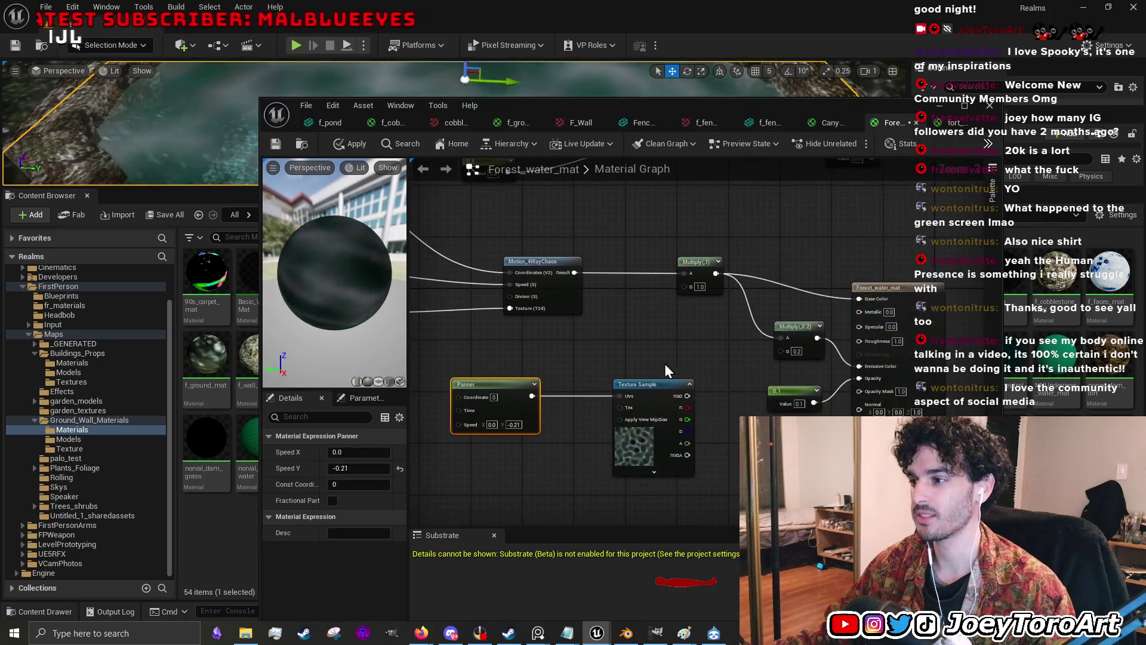
click(958, 123)
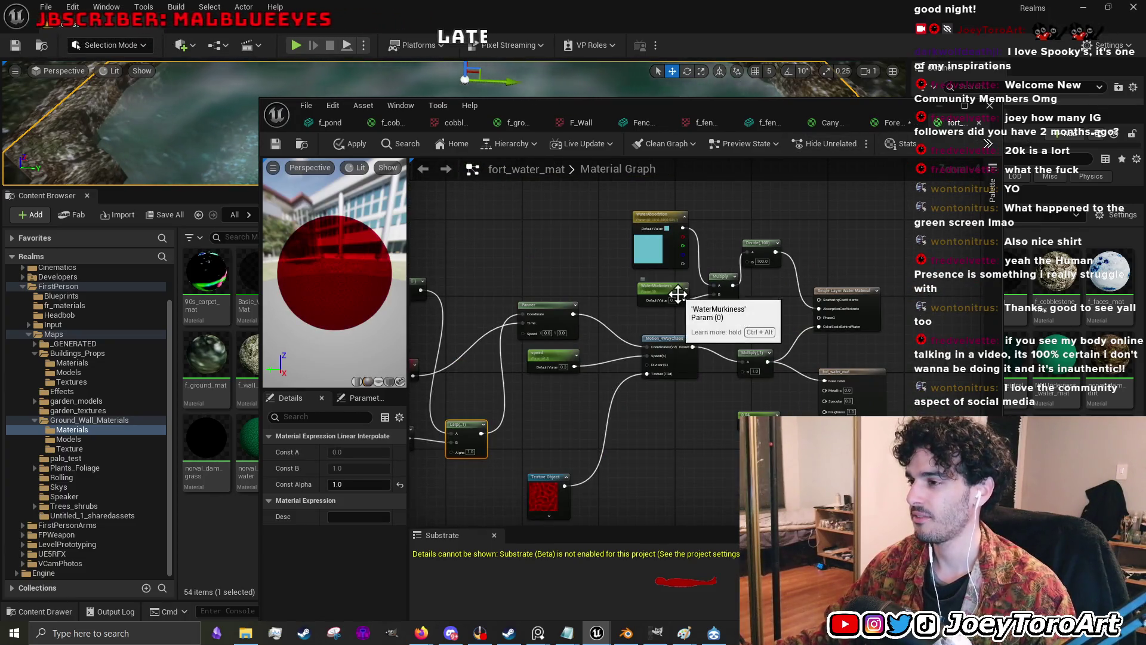
drag(922, 328, 632, 195)
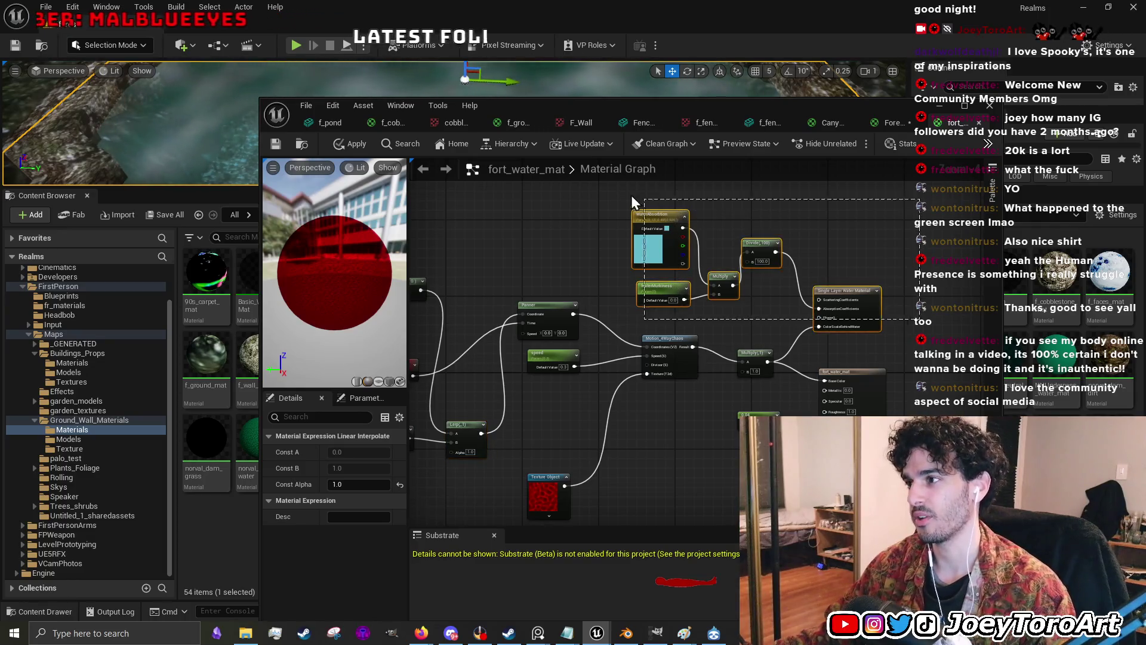
drag(841, 233, 780, 329)
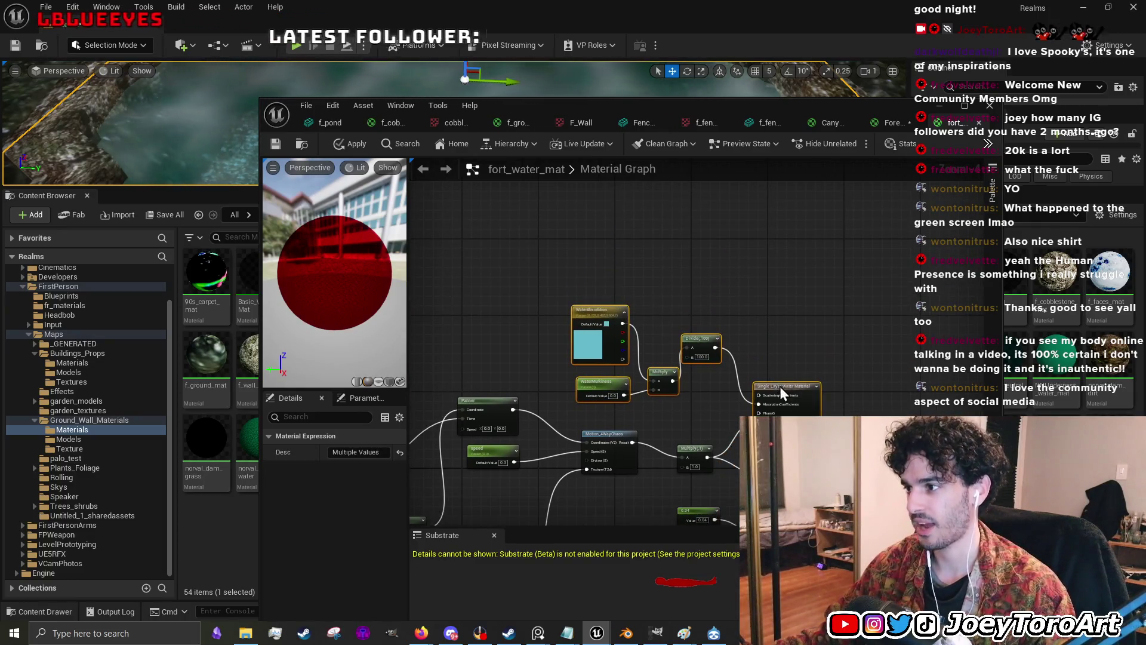
drag(780, 386, 777, 315)
click(887, 121)
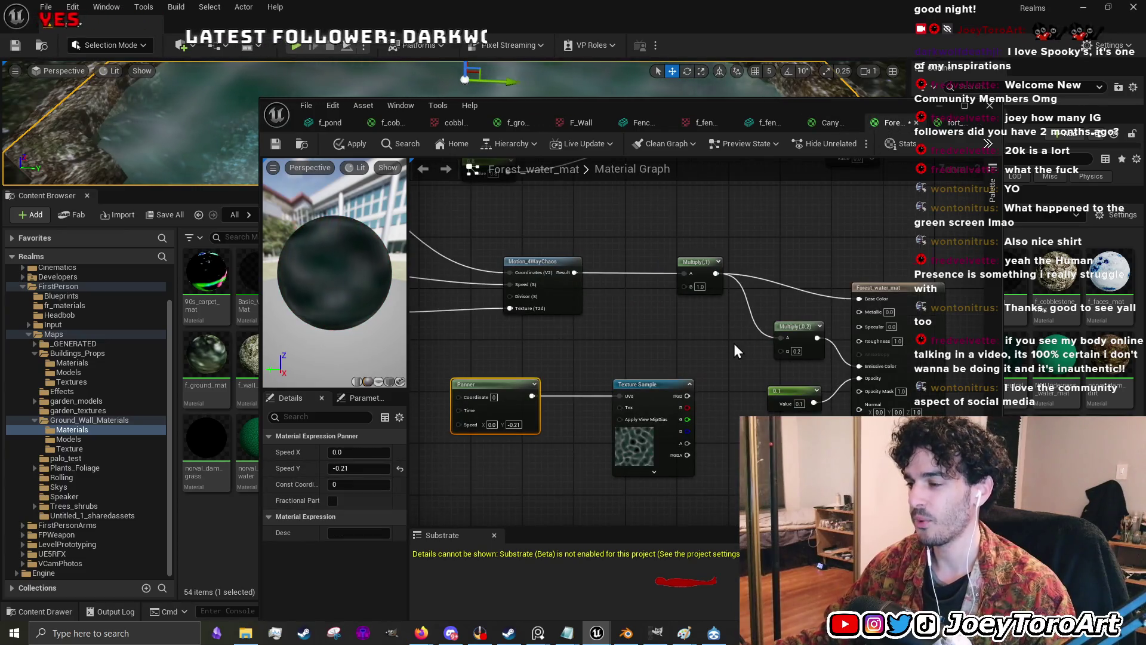
drag(663, 462, 664, 464)
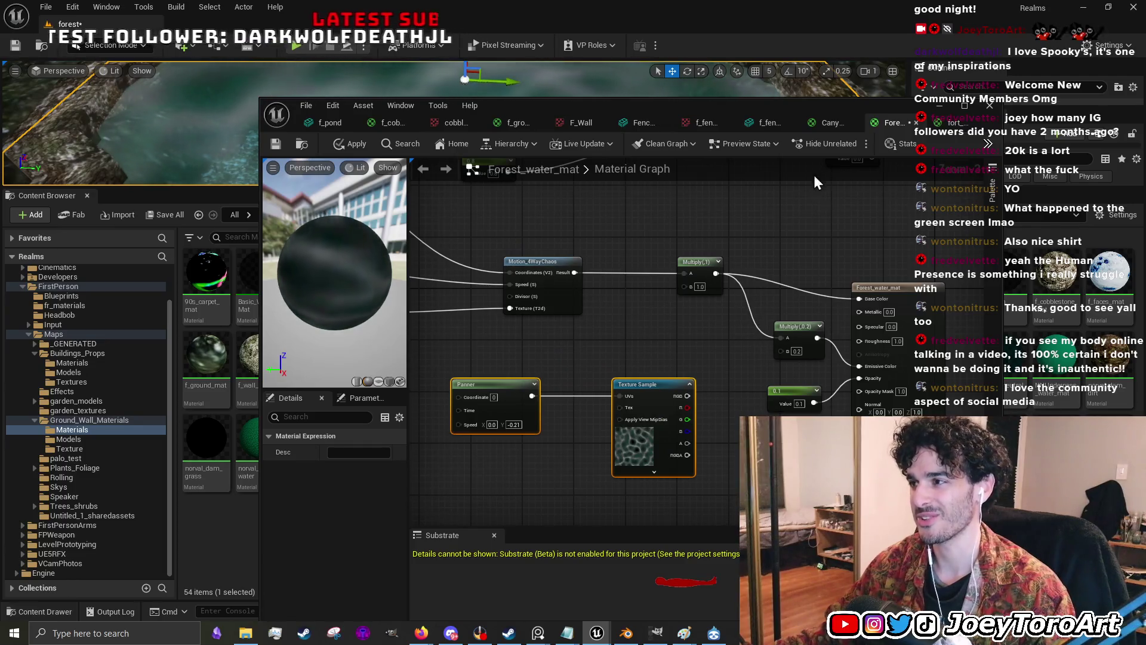
click(832, 125)
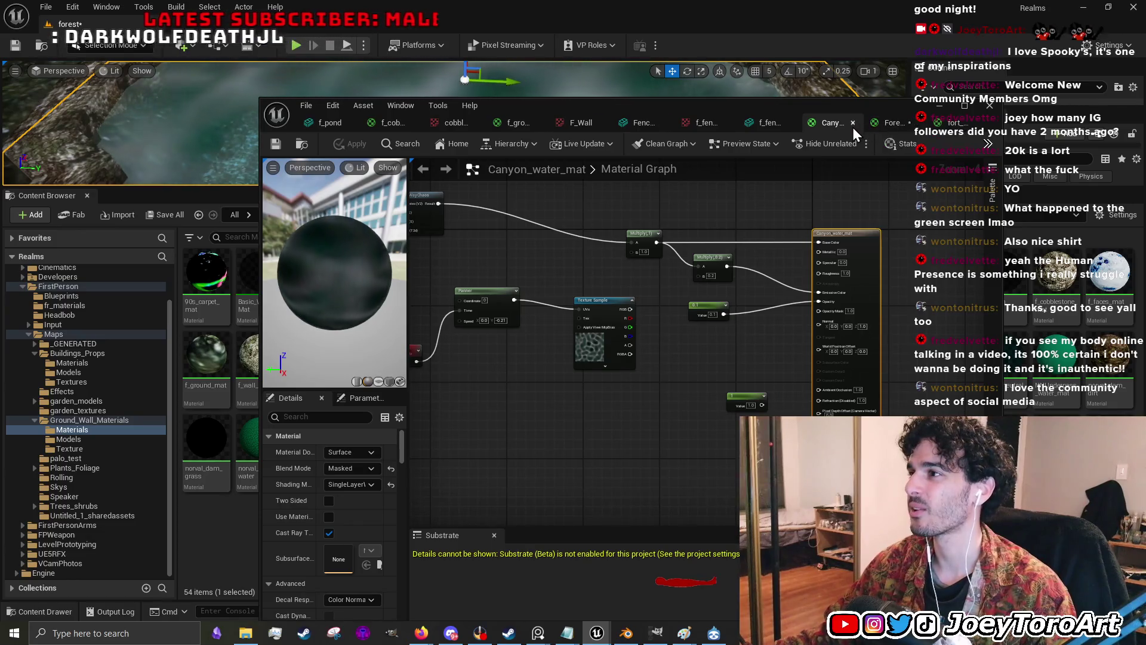
click(853, 124)
click(873, 124)
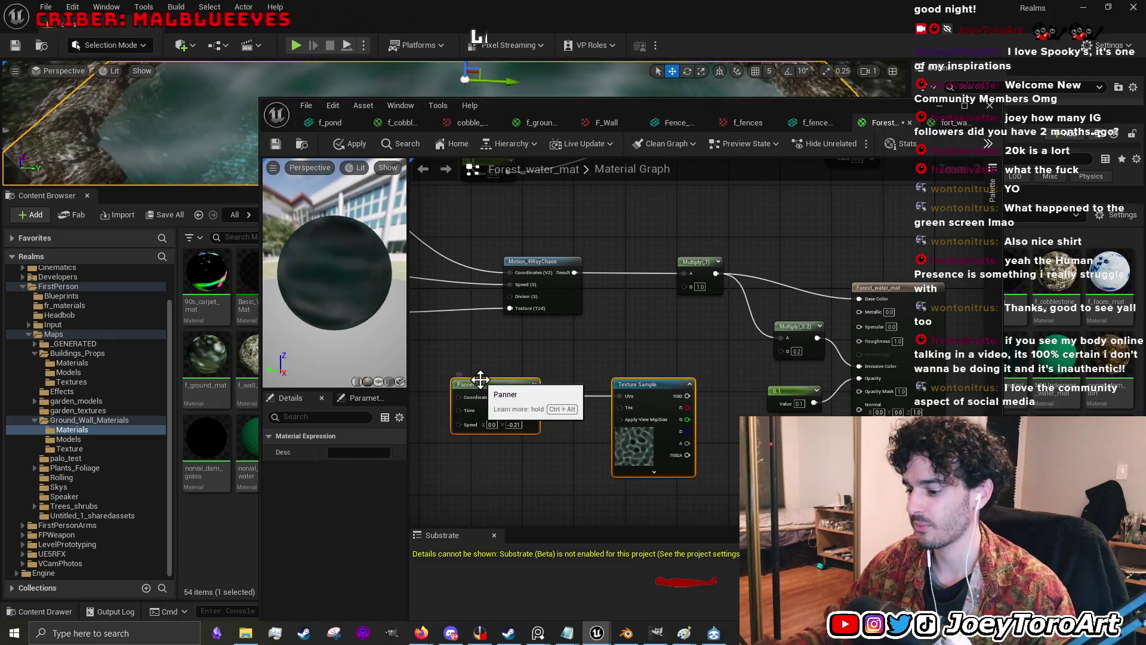
key(Delete)
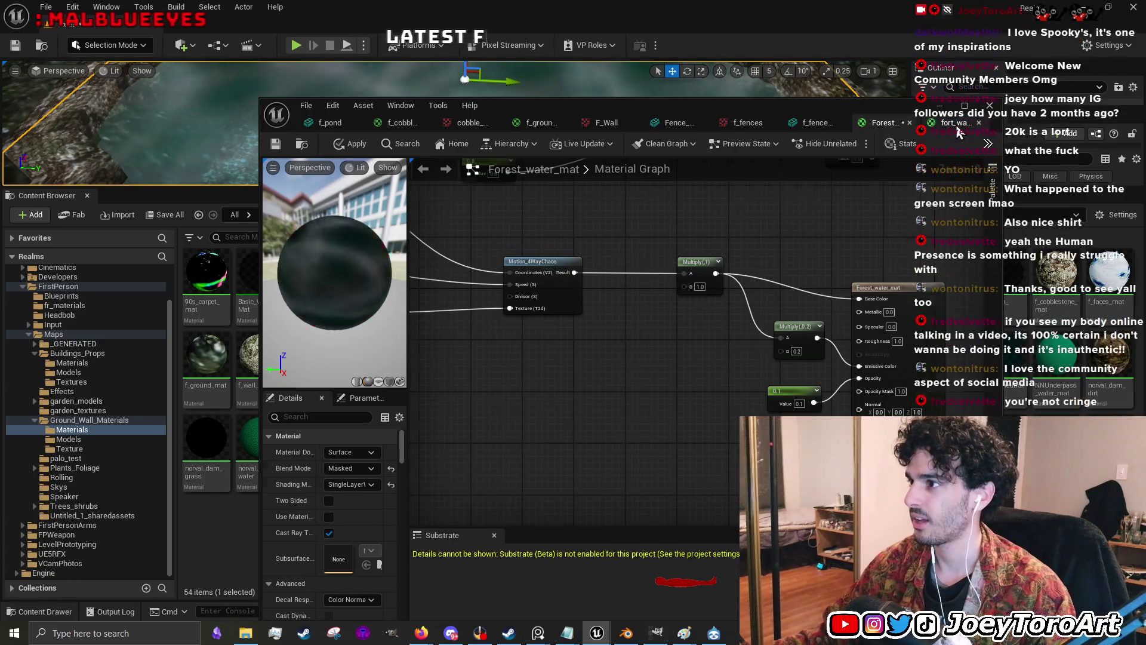
click(954, 123)
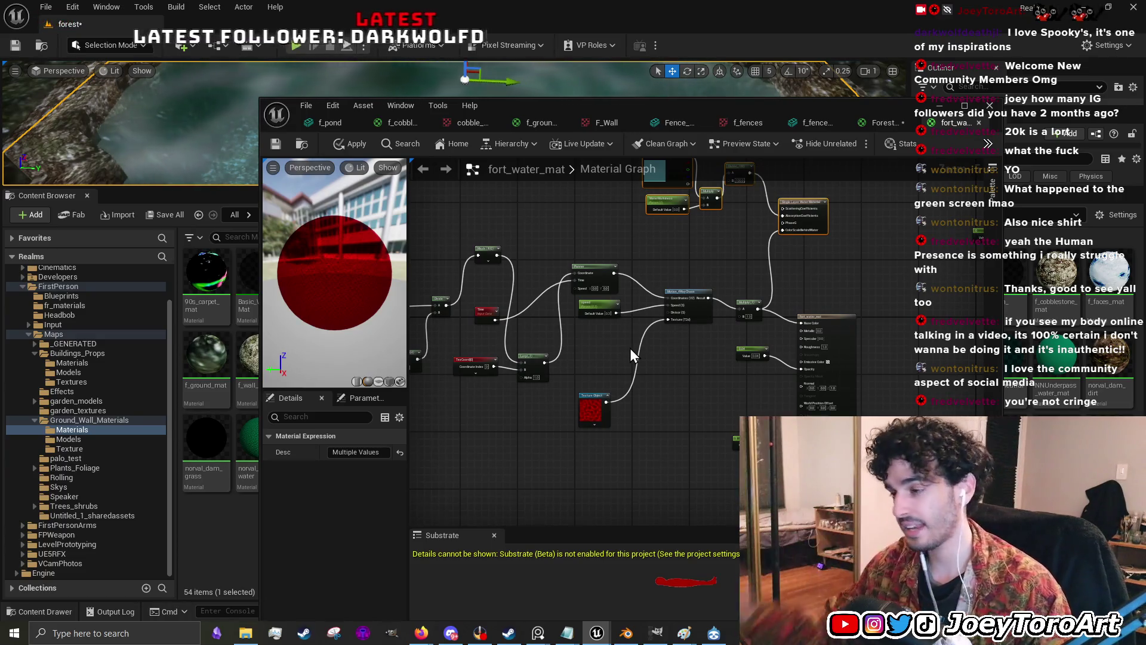
click(666, 375)
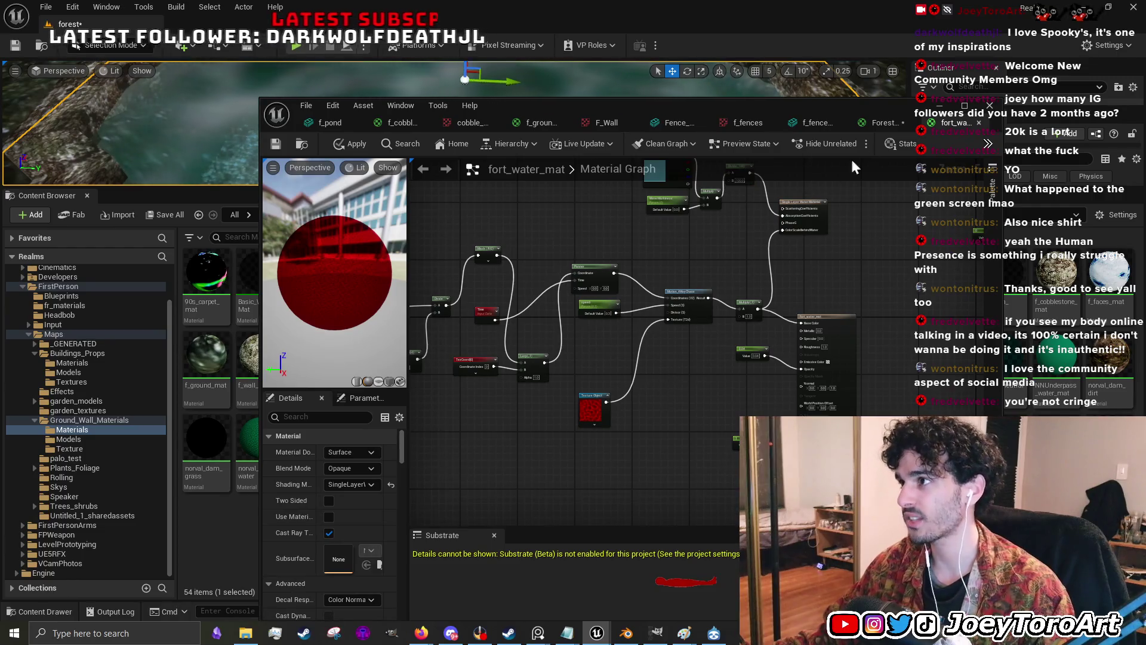
click(882, 123)
scroll(671, 352, down, 1)
mouse_move(671, 351)
mouse_down()
mouse_move(710, 305)
mouse_move(679, 410)
mouse_move(738, 439)
mouse_move(724, 368)
mouse_up()
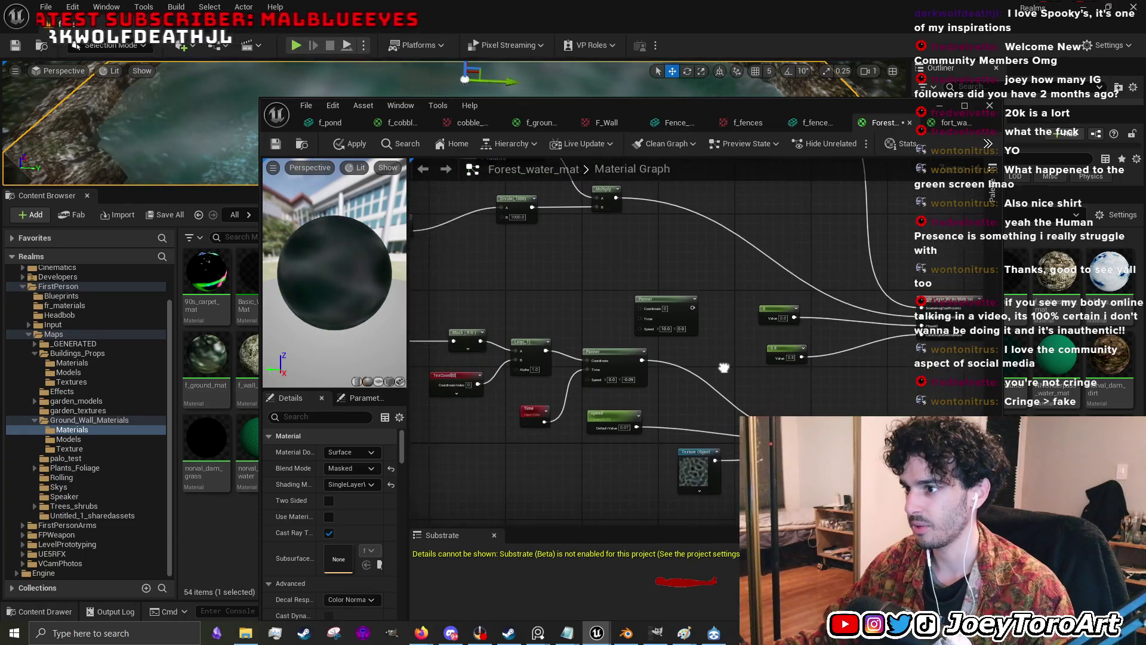
scroll(627, 406, up, 2)
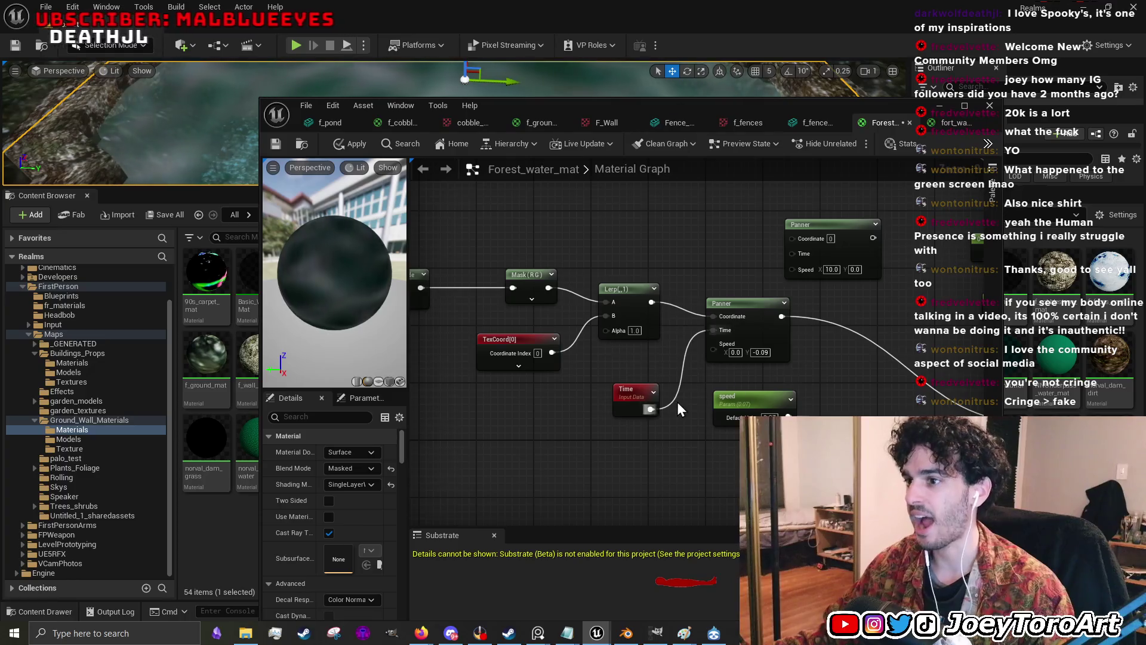
drag(677, 403, 478, 370)
mouse_move(558, 309)
mouse_down()
mouse_move(735, 359)
mouse_move(657, 334)
mouse_move(470, 311)
mouse_up()
click(955, 123)
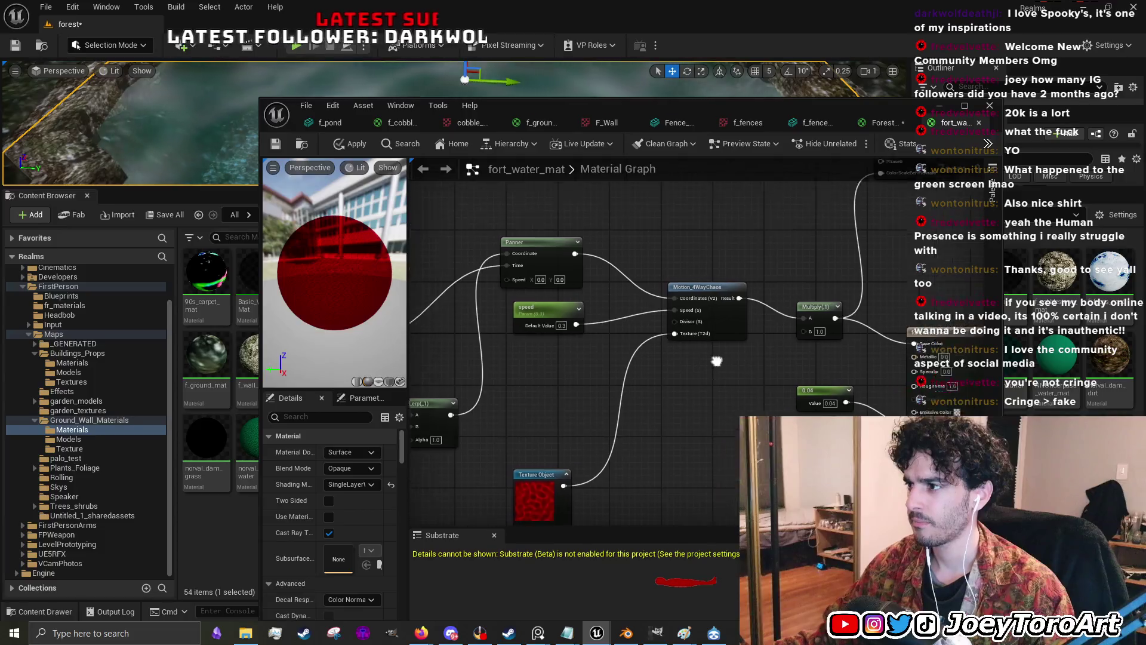
click(876, 124)
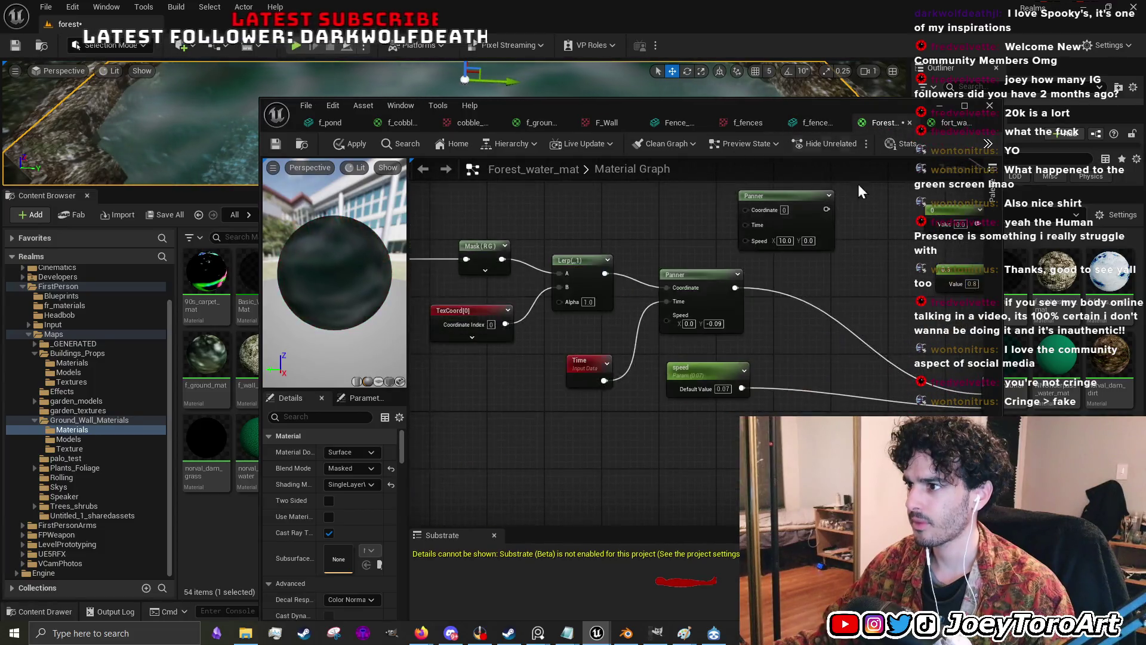
scroll(695, 274, up, 2)
drag(864, 313, 683, 303)
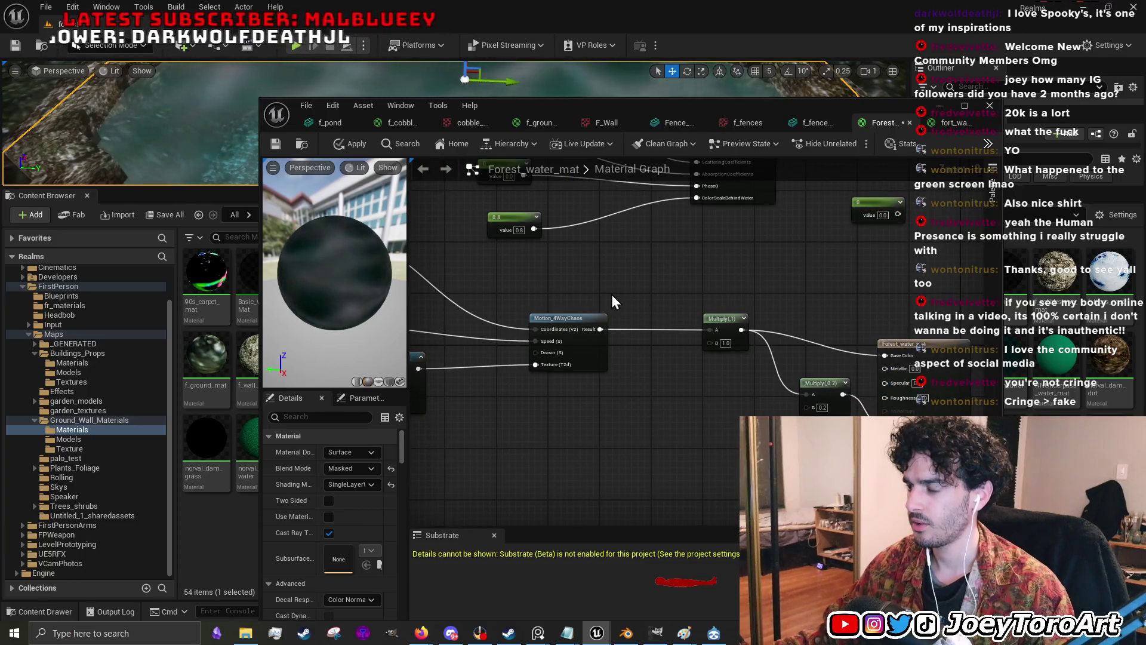
scroll(718, 277, down, 3)
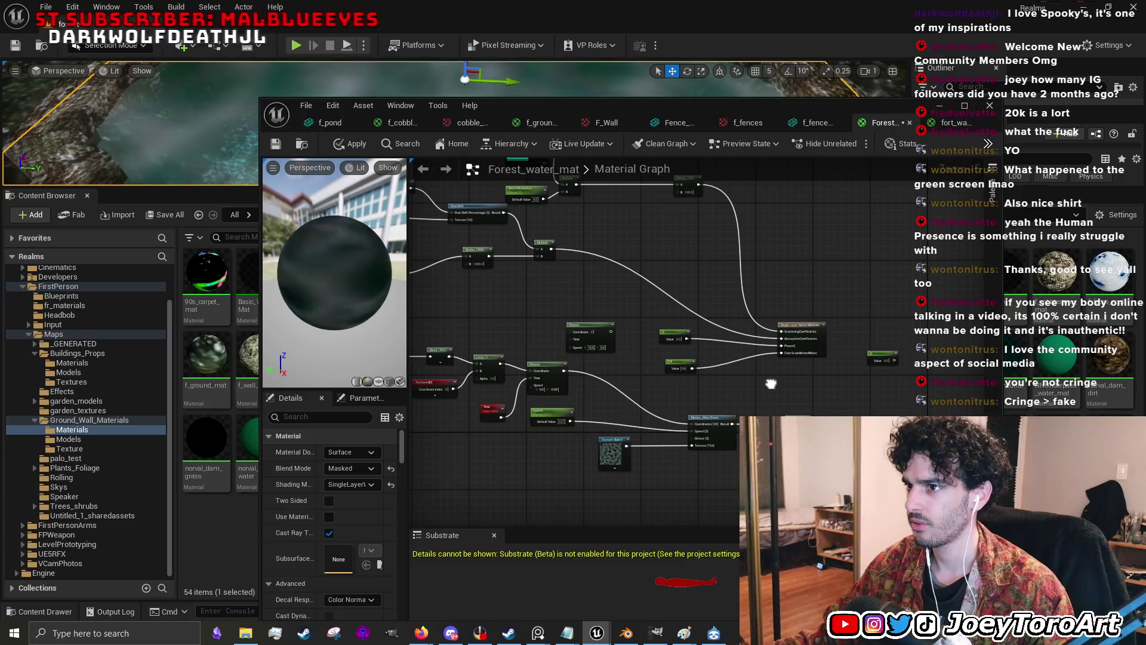
scroll(632, 293, up, 1)
drag(625, 294, 719, 328)
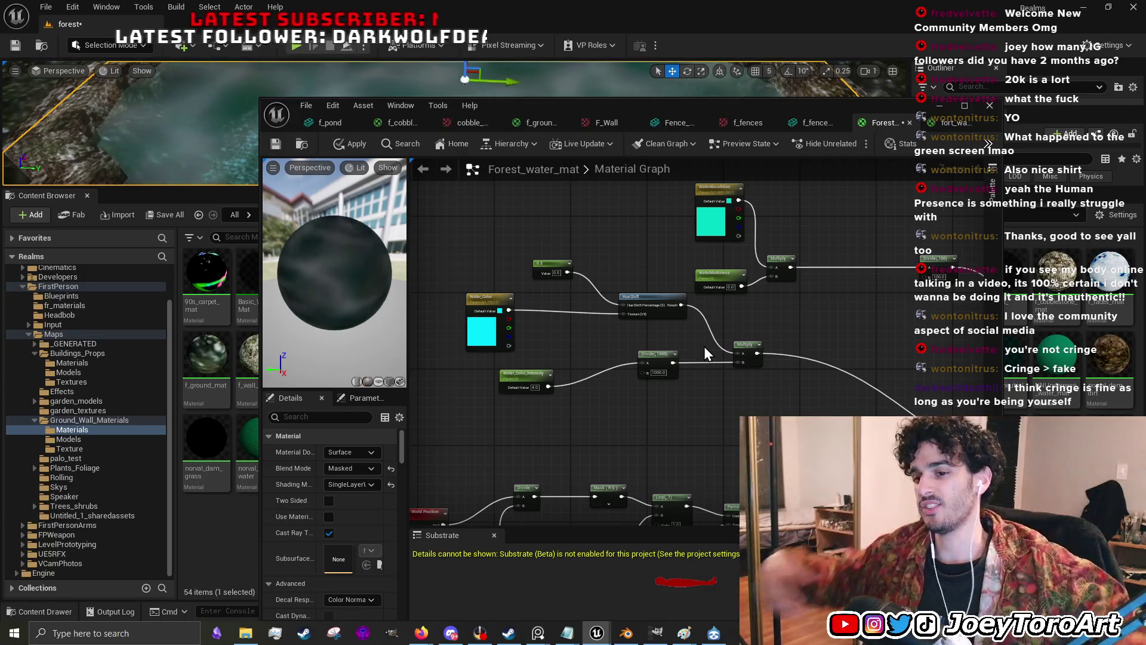
scroll(718, 392, down, 2)
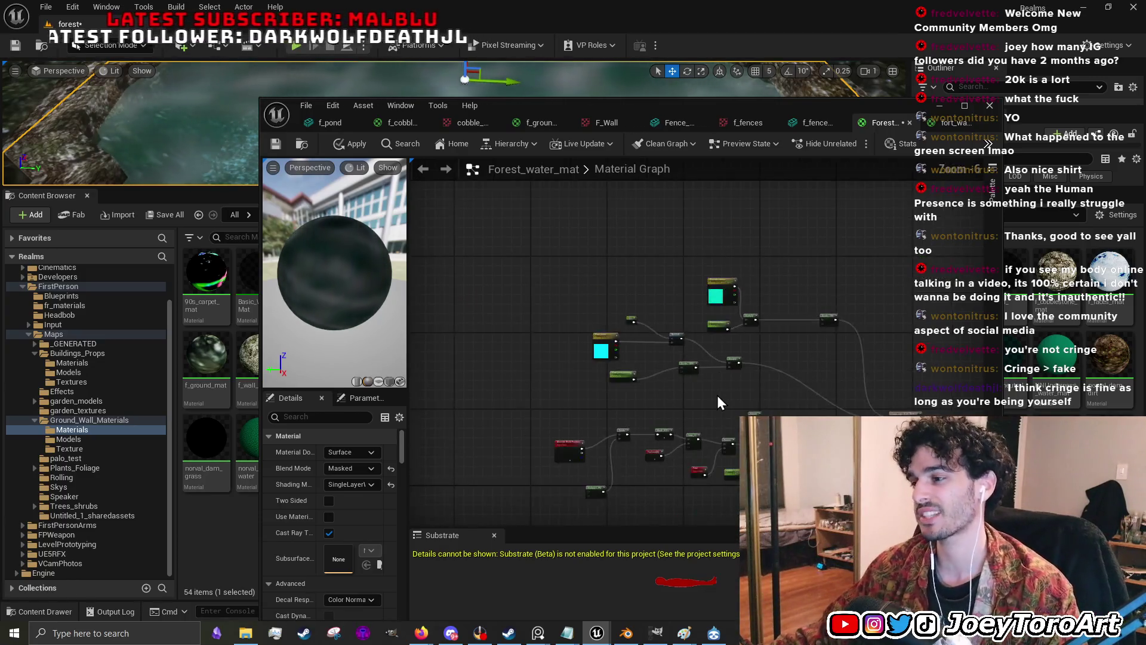
scroll(718, 393, up, 5)
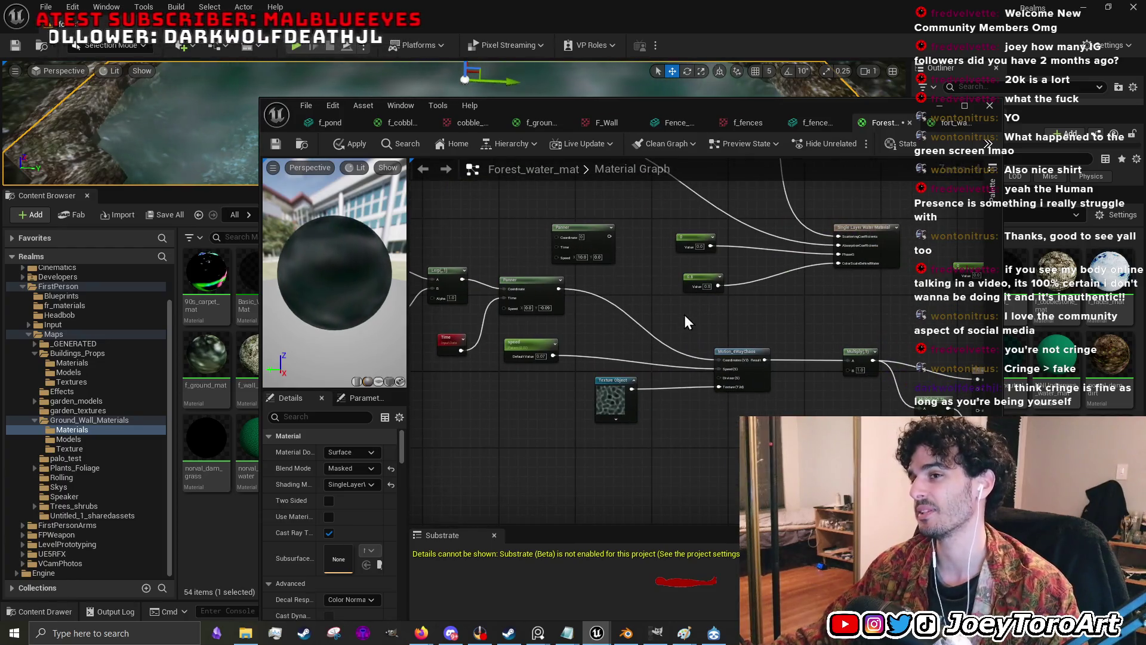
click(934, 120)
scroll(665, 357, down, 3)
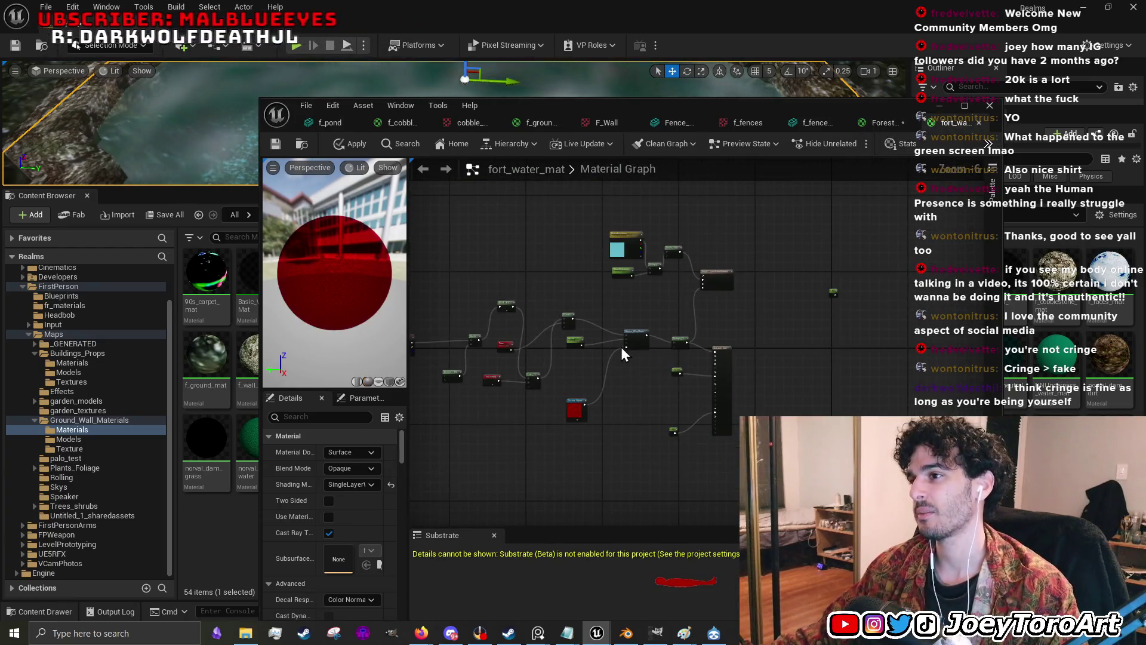
scroll(520, 332, up, 4)
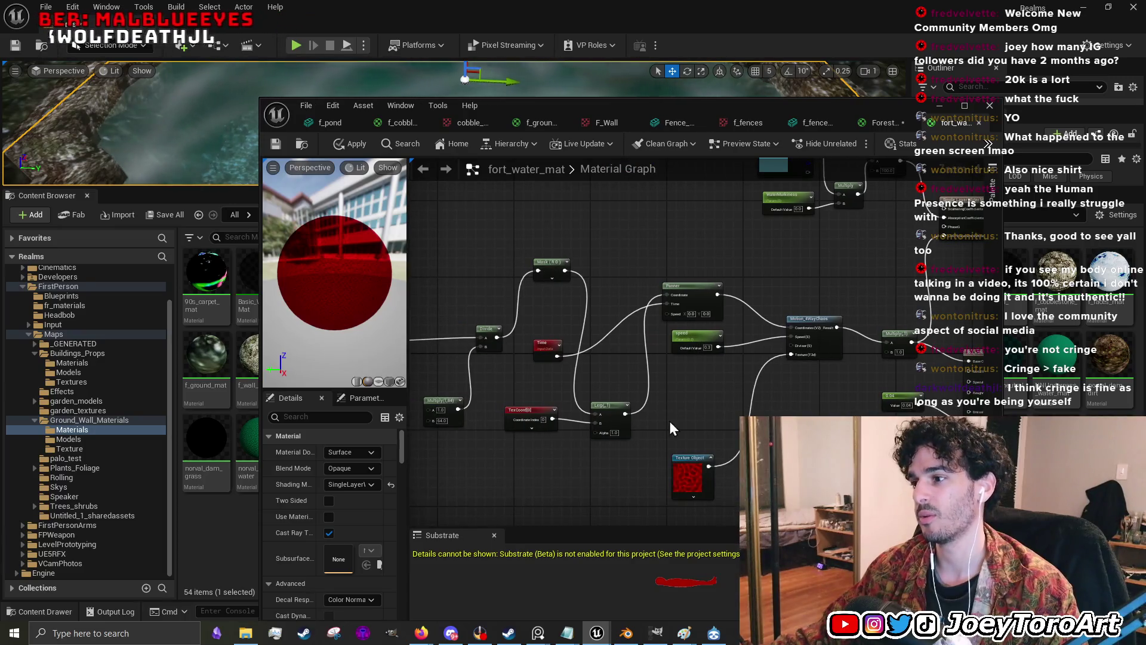
scroll(667, 406, down, 1)
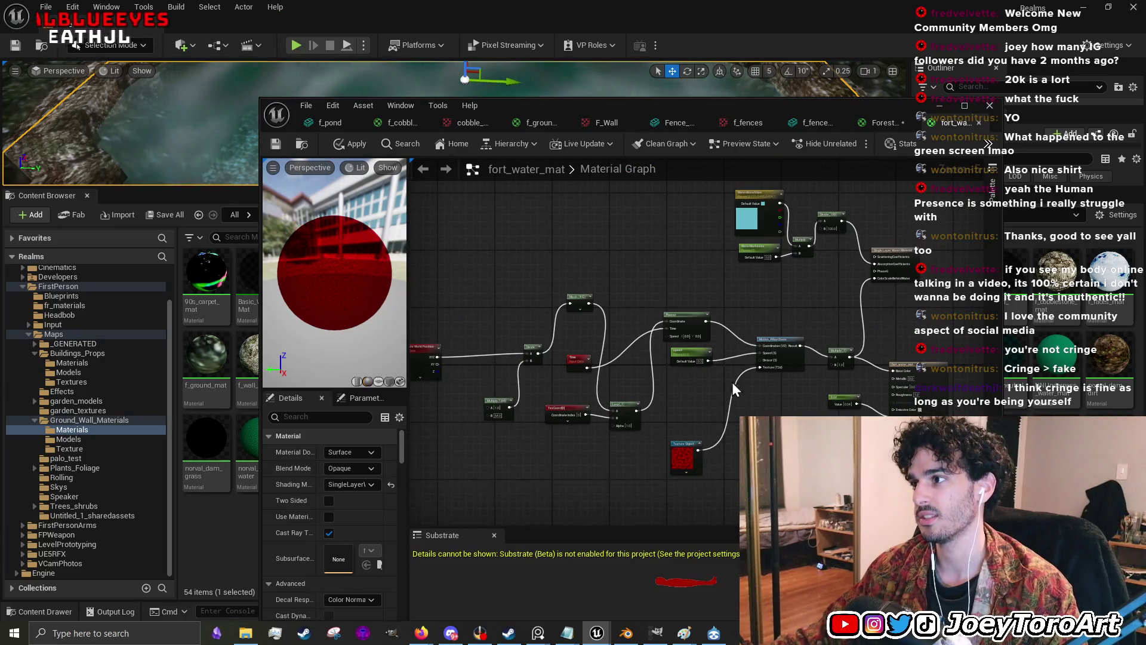
click(888, 122)
mouse_move(627, 311)
mouse_down()
mouse_move(702, 392)
mouse_move(688, 280)
mouse_up()
scroll(668, 384, down, 5)
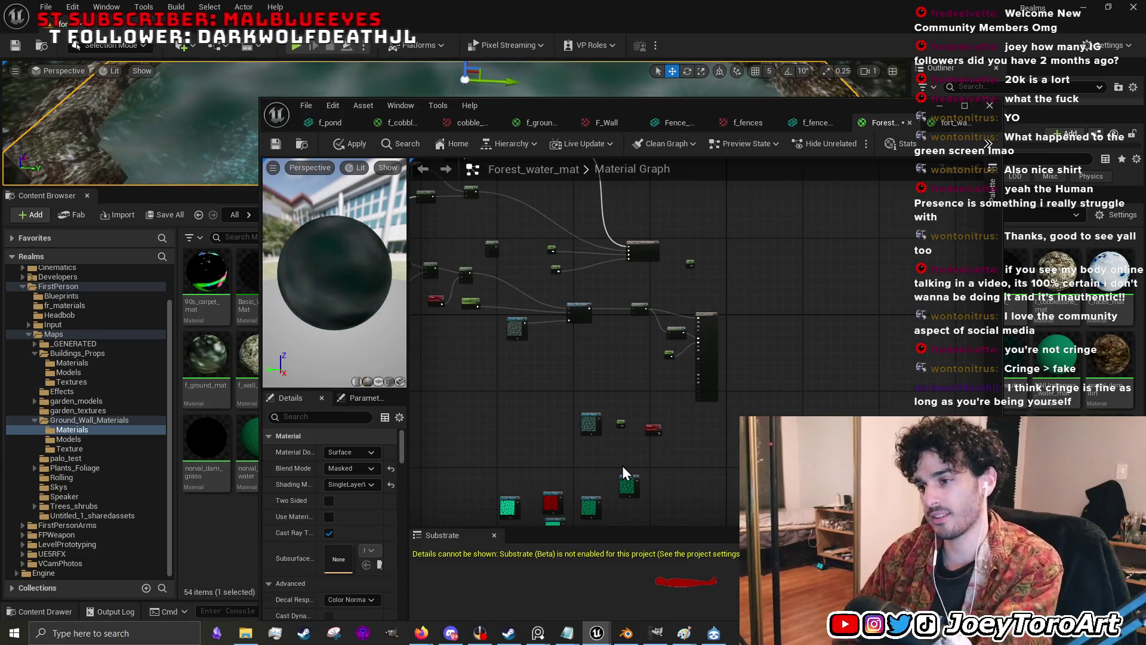
- Move Forest_water_mat's output node up and right, comparing against fort_water_mat's network
scroll(652, 332, up, 4)
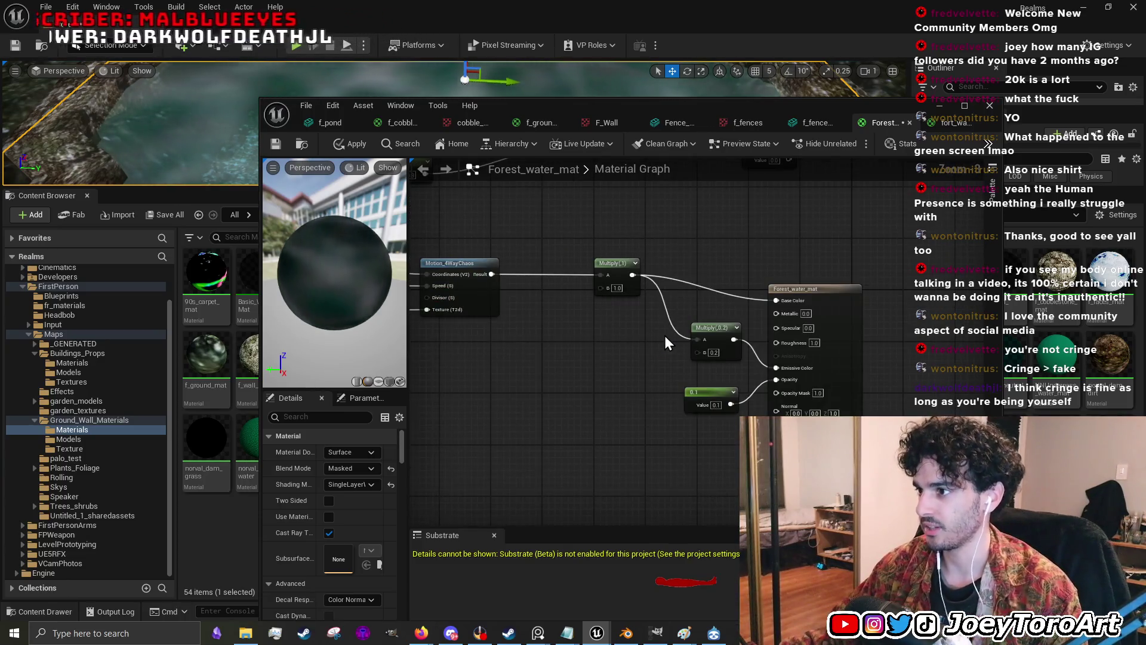
mouse_move(807, 290)
mouse_down()
mouse_move(833, 271)
mouse_move(790, 248)
mouse_move(826, 262)
mouse_up()
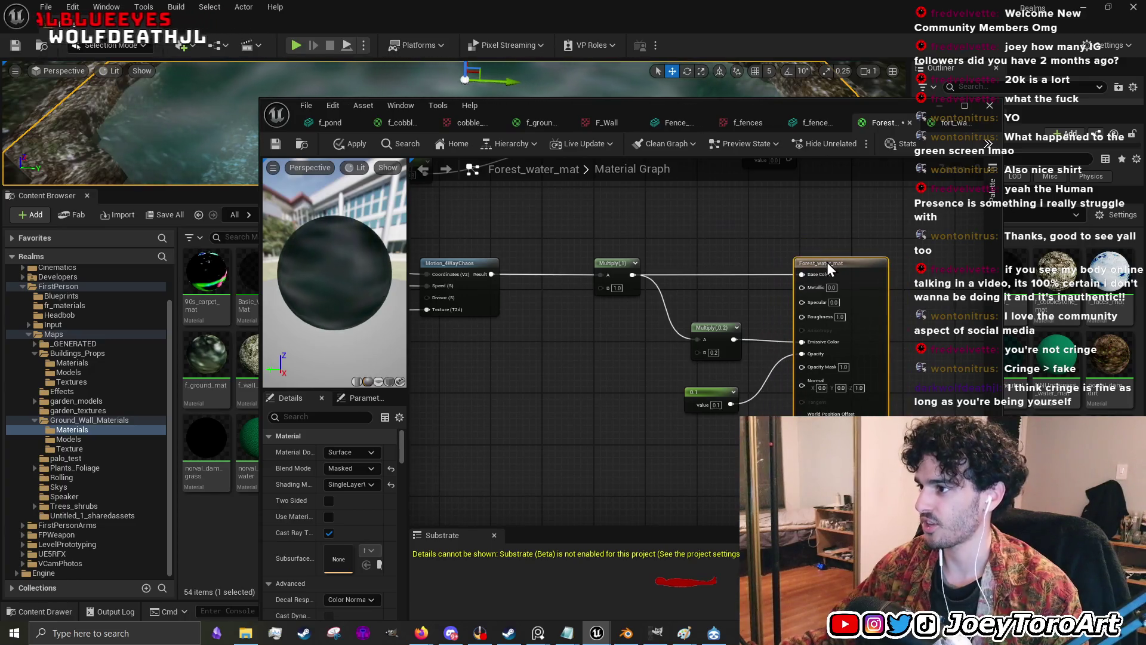
click(933, 124)
mouse_move(876, 328)
mouse_down()
mouse_move(668, 335)
mouse_move(748, 339)
mouse_up()
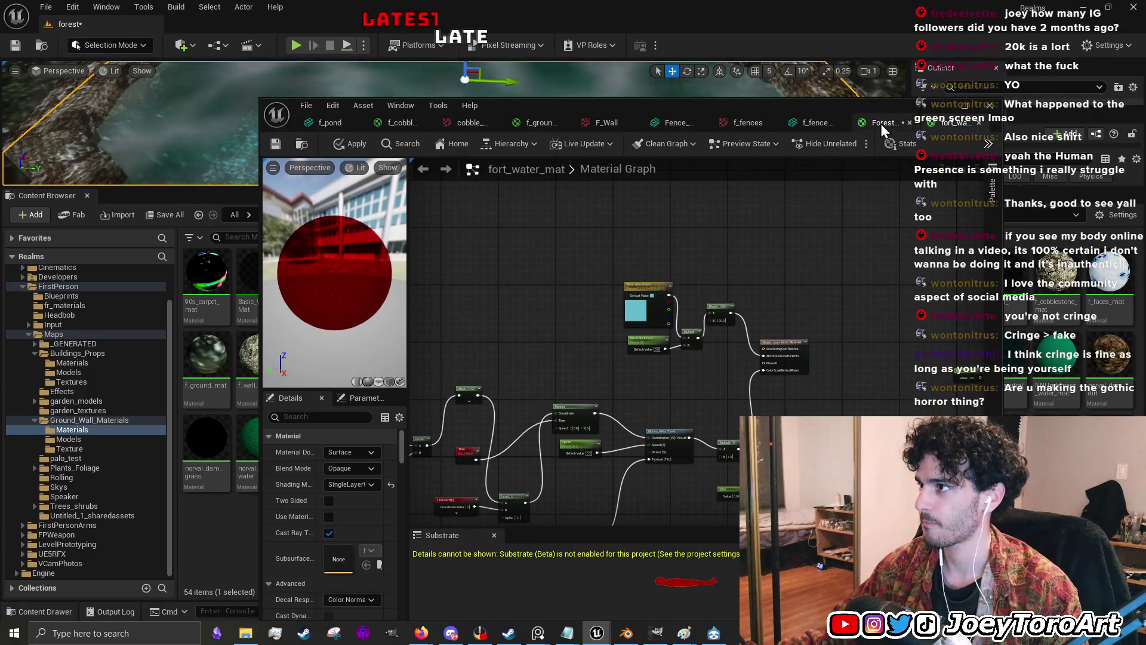
click(883, 123)
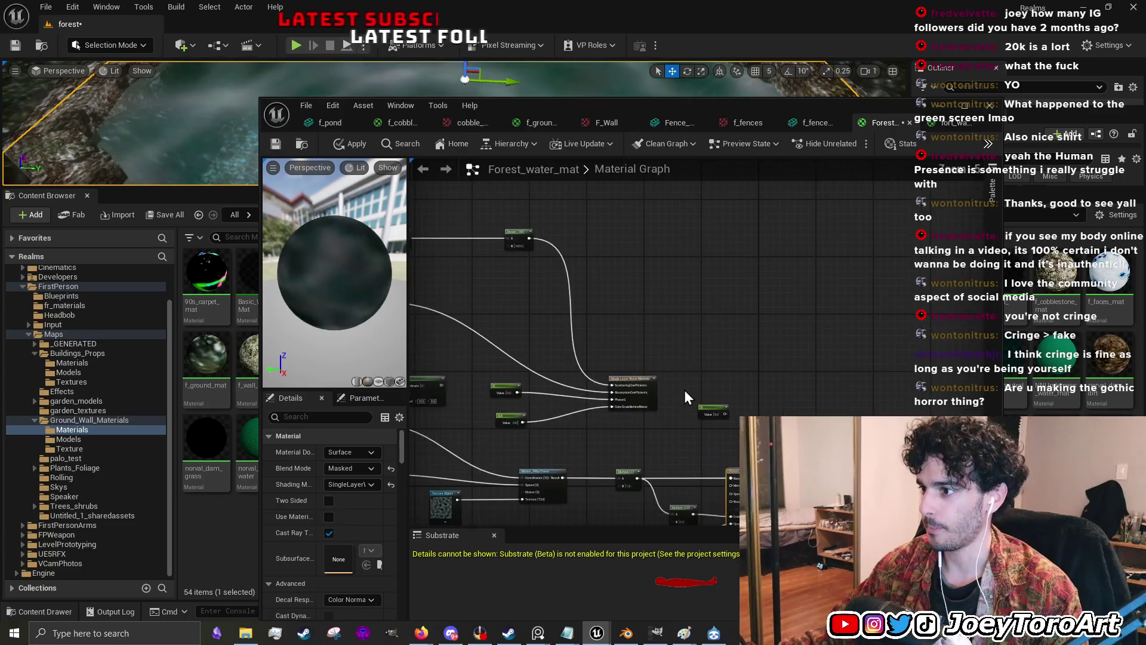
scroll(700, 410, up, 4)
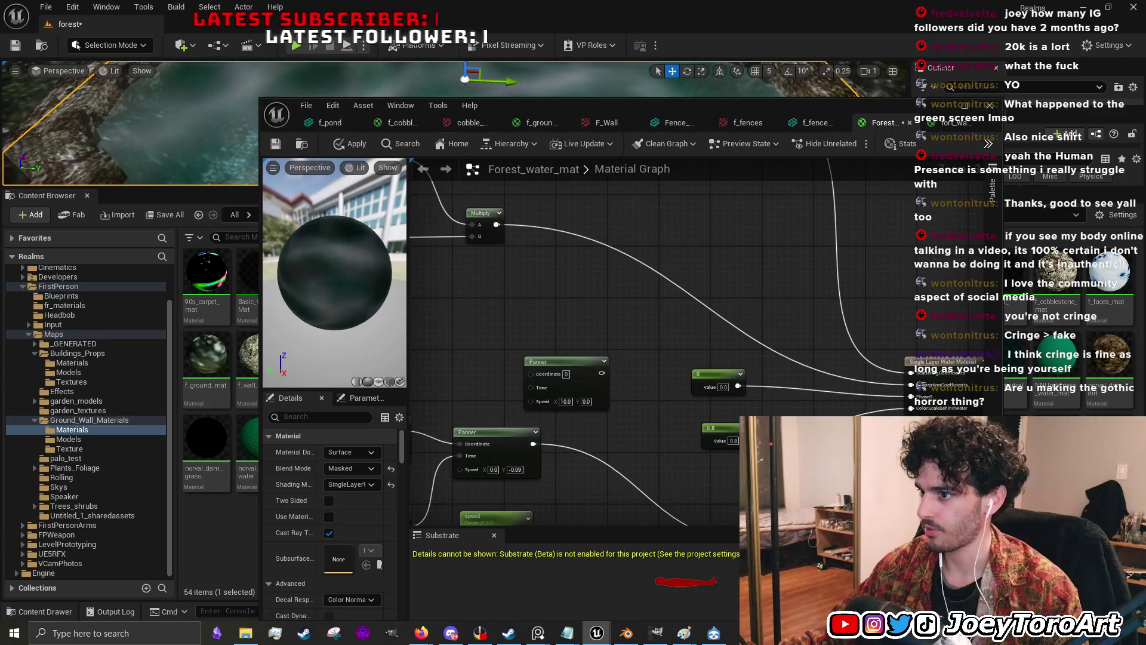
drag(625, 430, 758, 357)
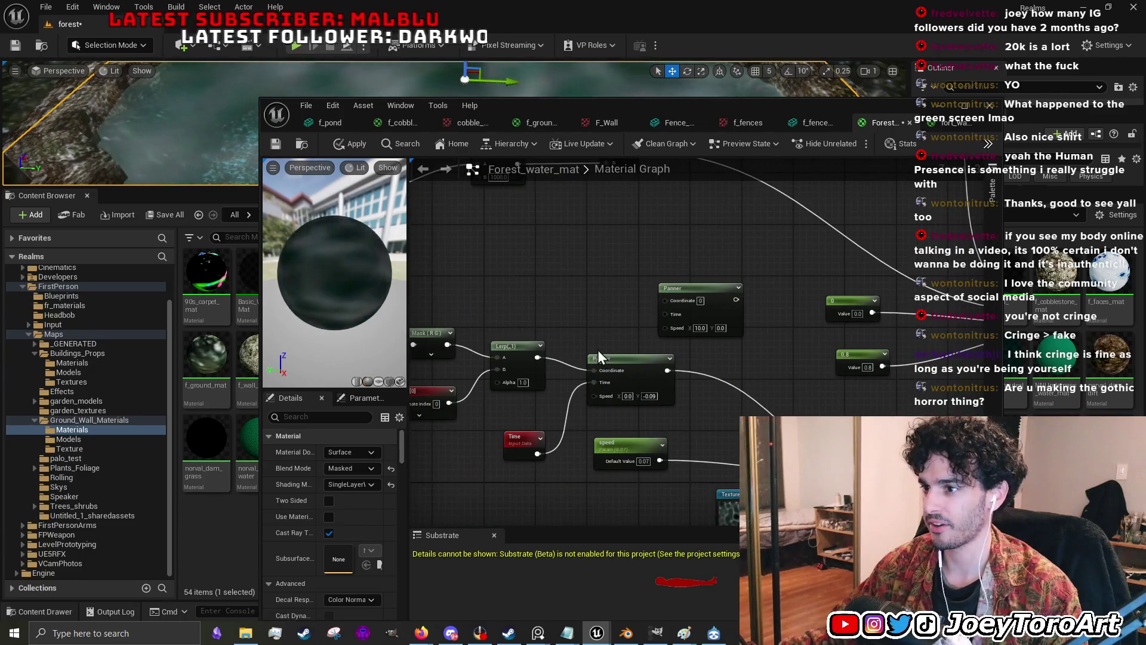
- Move fort_water_mat's Lerp, Mask (R G) and TexCoord nodes upward together
click(952, 123)
drag(662, 298, 662, 249)
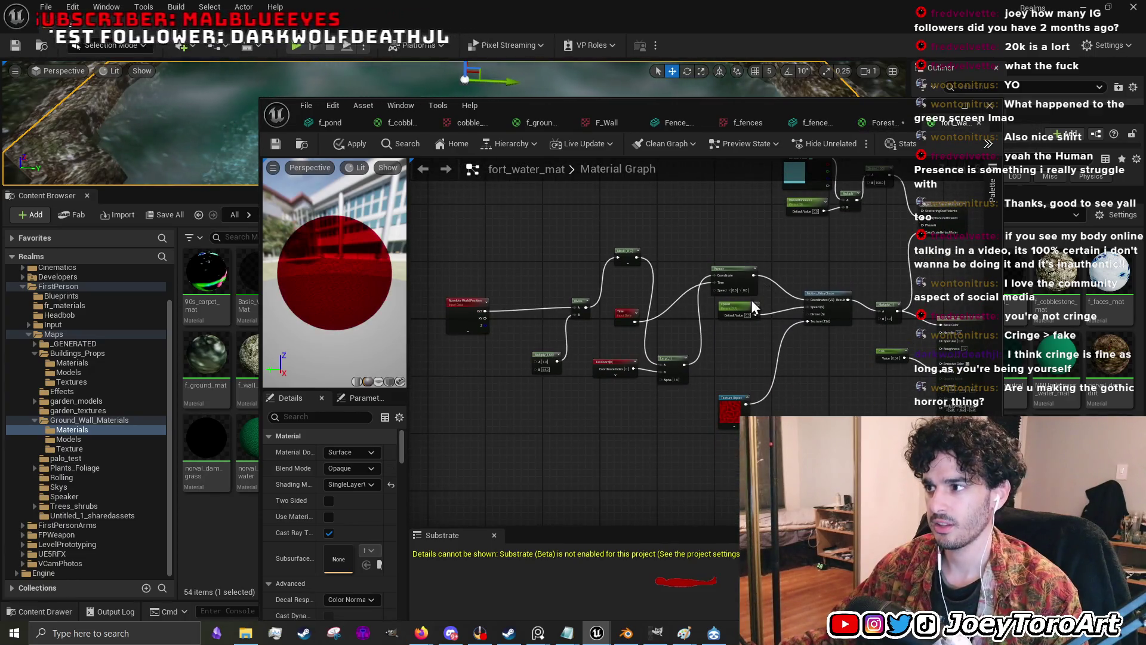
scroll(757, 308, up, 4)
mouse_move(628, 449)
mouse_down()
mouse_move(646, 296)
mouse_move(639, 238)
mouse_up()
drag(541, 269, 534, 231)
drag(514, 457, 544, 302)
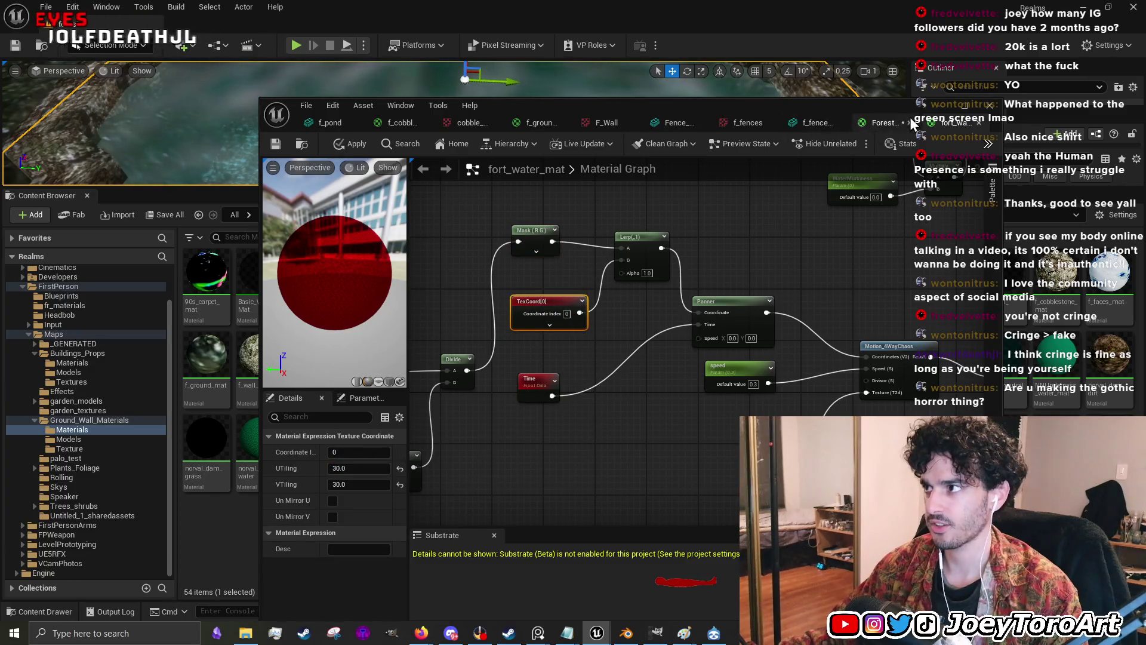
- Compare the Divide, Mask and TexCoord setups in both graphs, then minimise the Material Editor
click(889, 122)
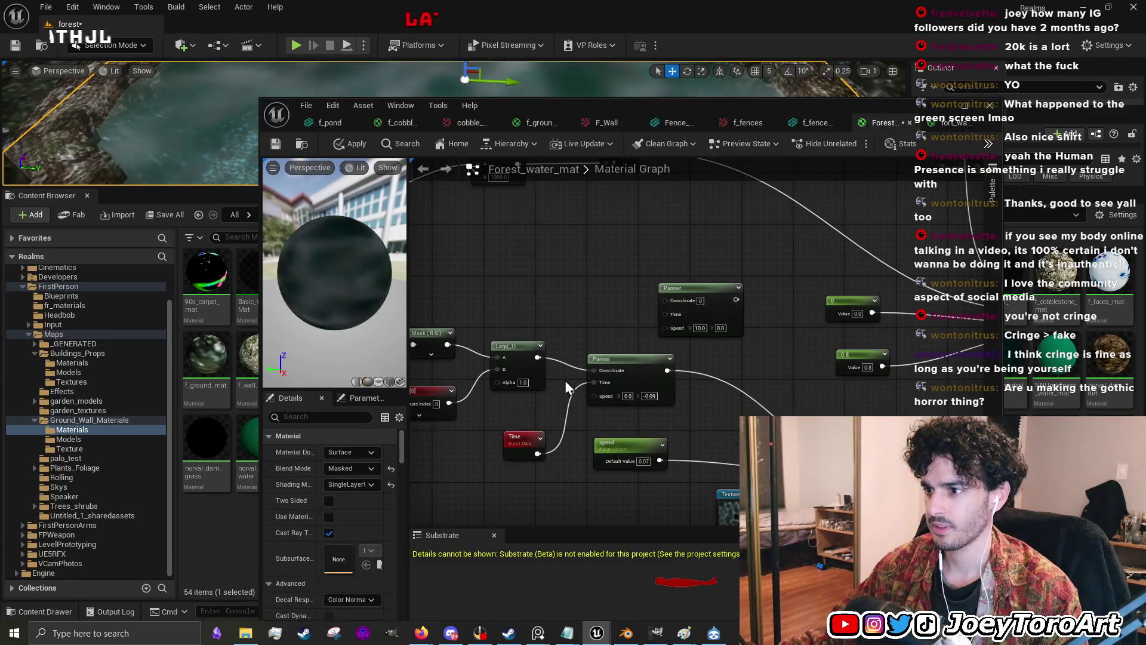
drag(581, 294, 694, 299)
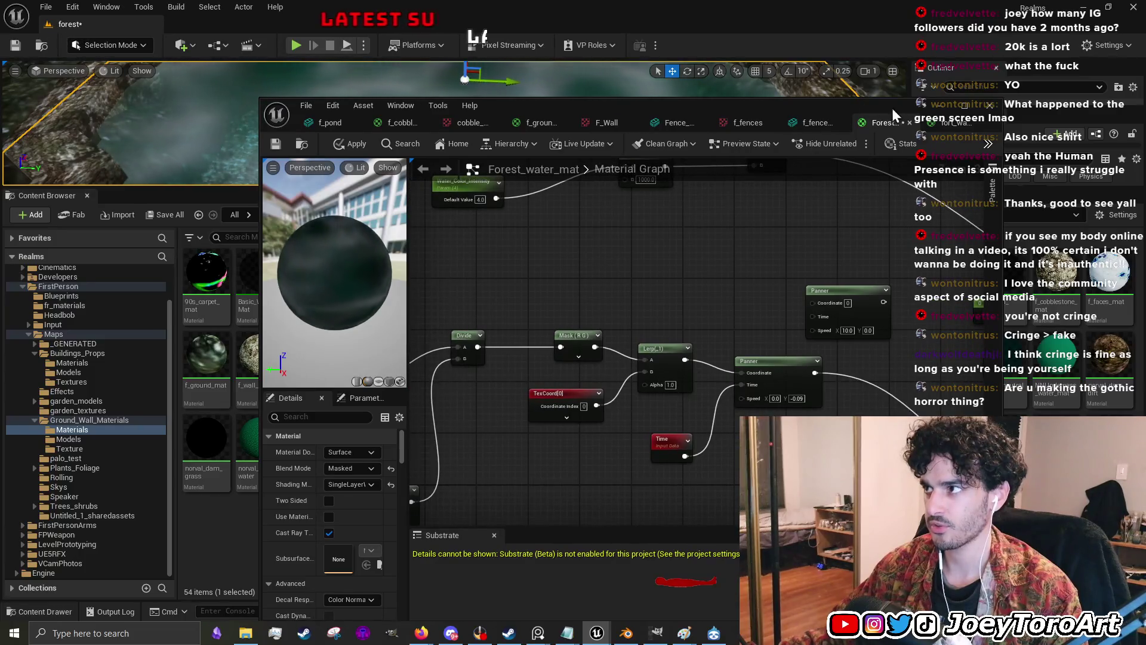
click(938, 125)
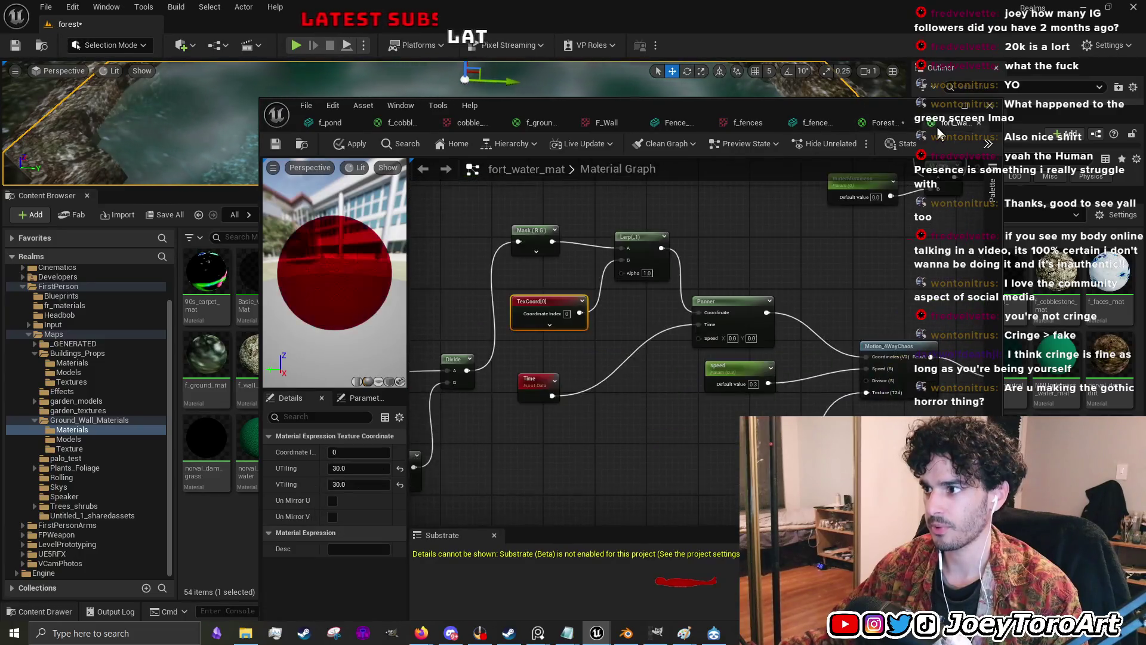
click(886, 124)
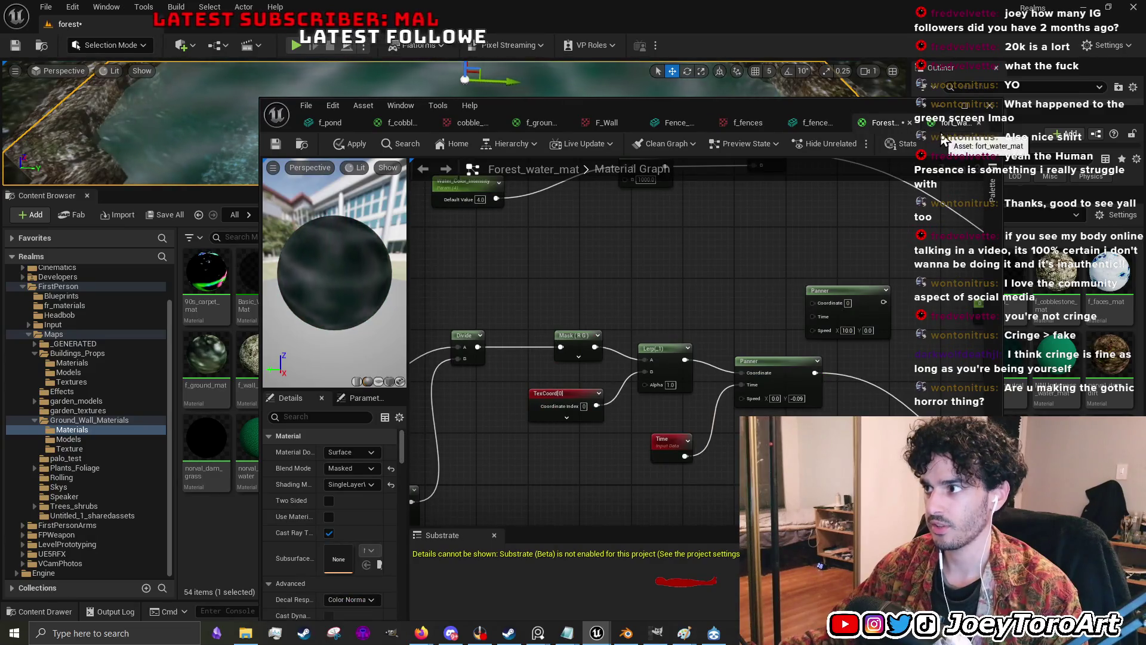
click(935, 124)
click(884, 121)
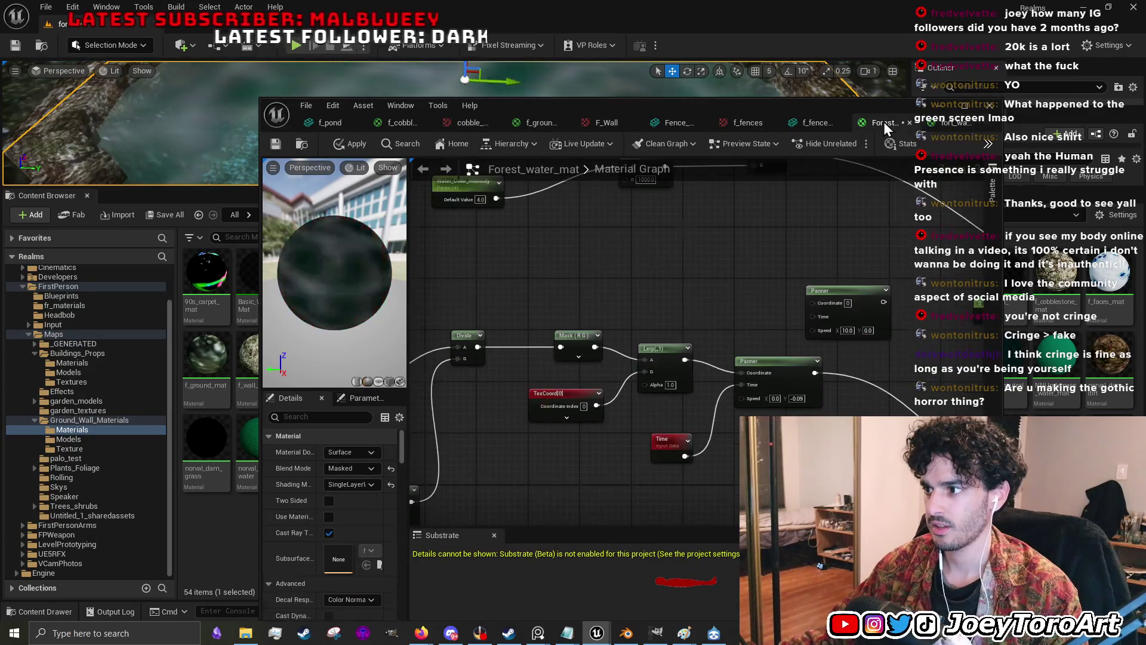
drag(743, 274, 719, 378)
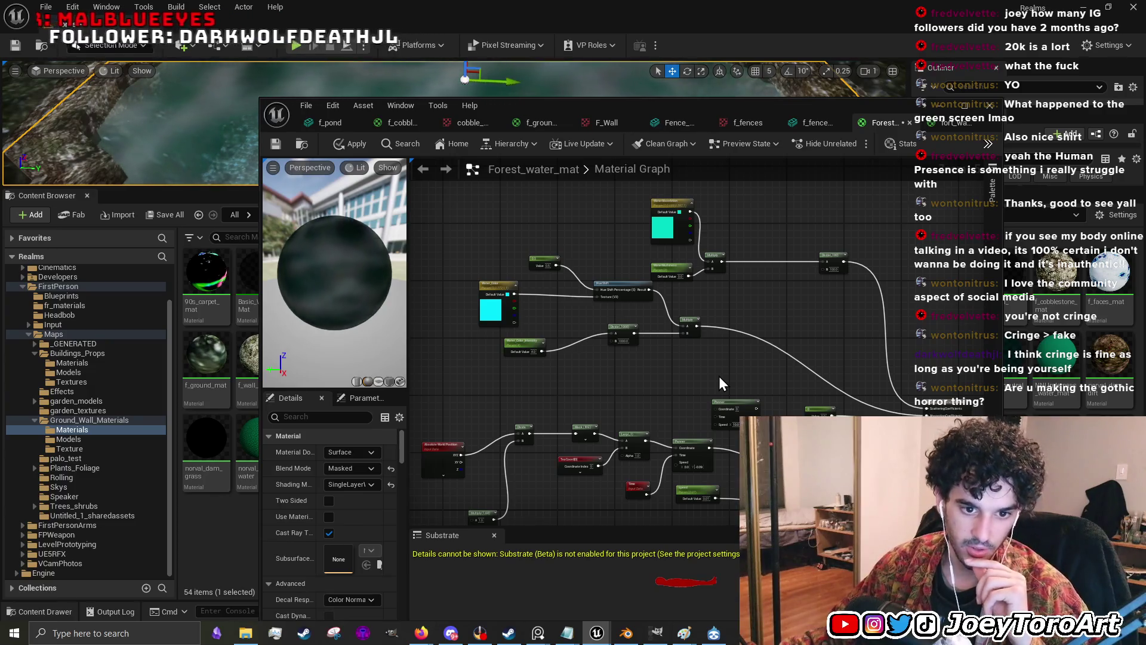
click(940, 106)
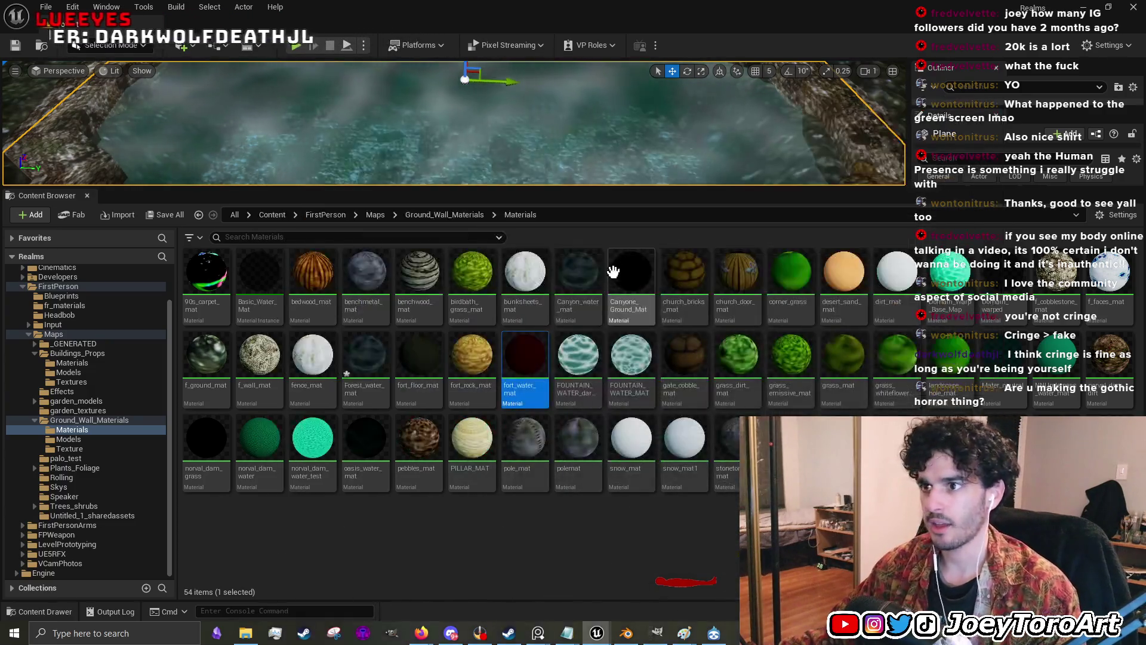
- Widen the viewport, play the level walking forward with W, then exit with Esc
drag(609, 187, 547, 474)
drag(625, 279, 623, 334)
click(303, 48)
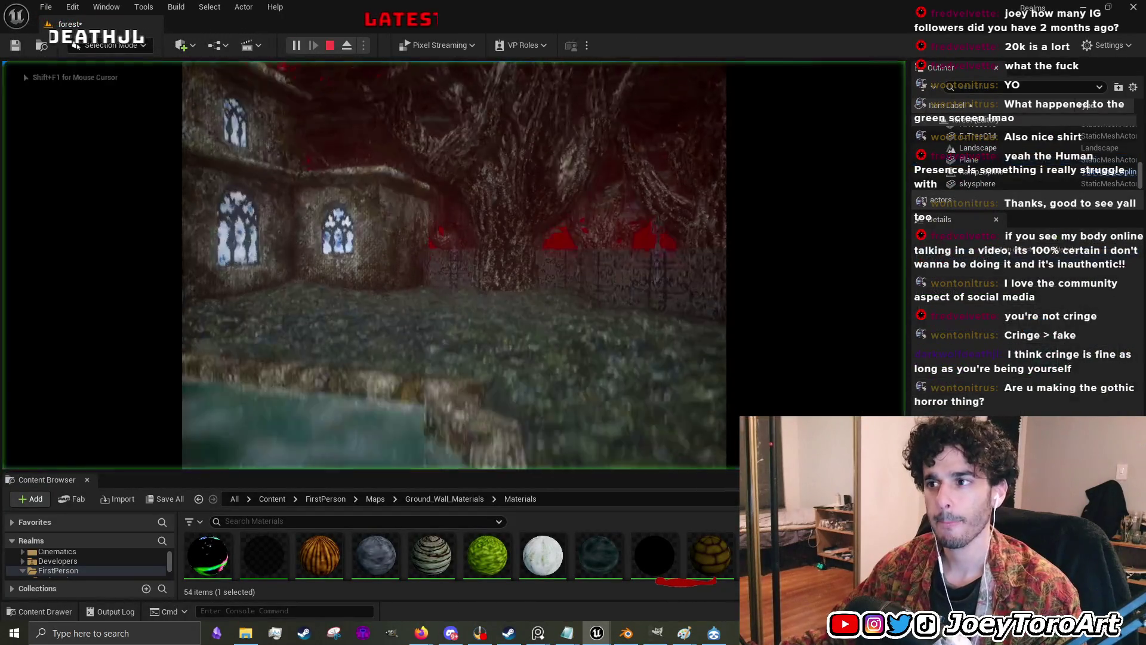
key(w)
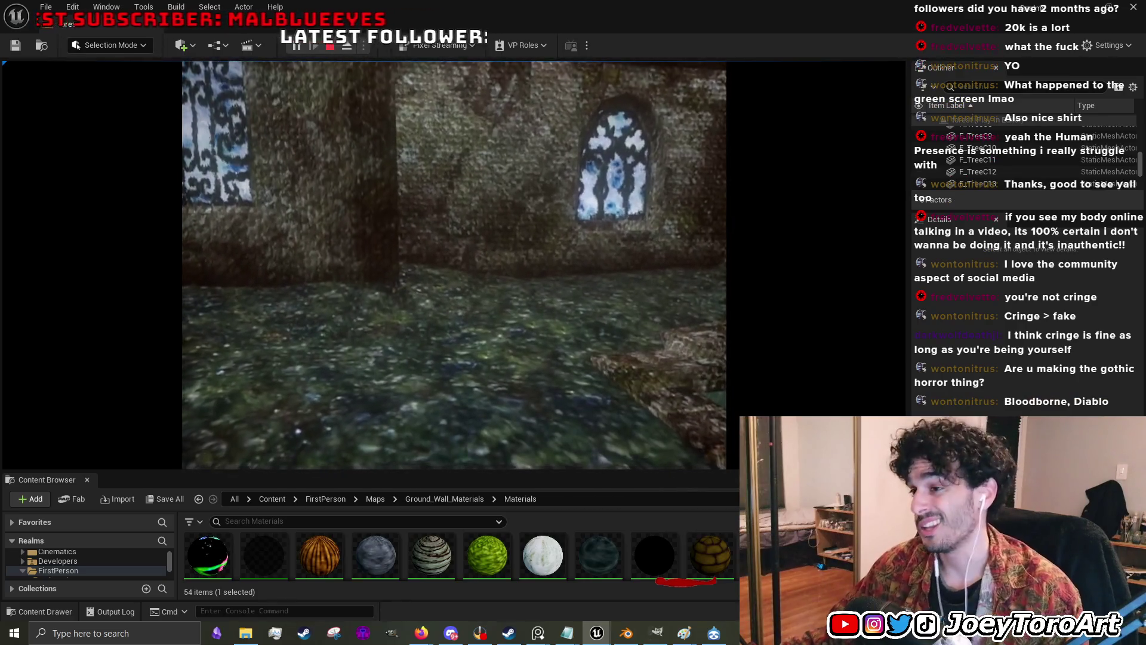
key(Escape)
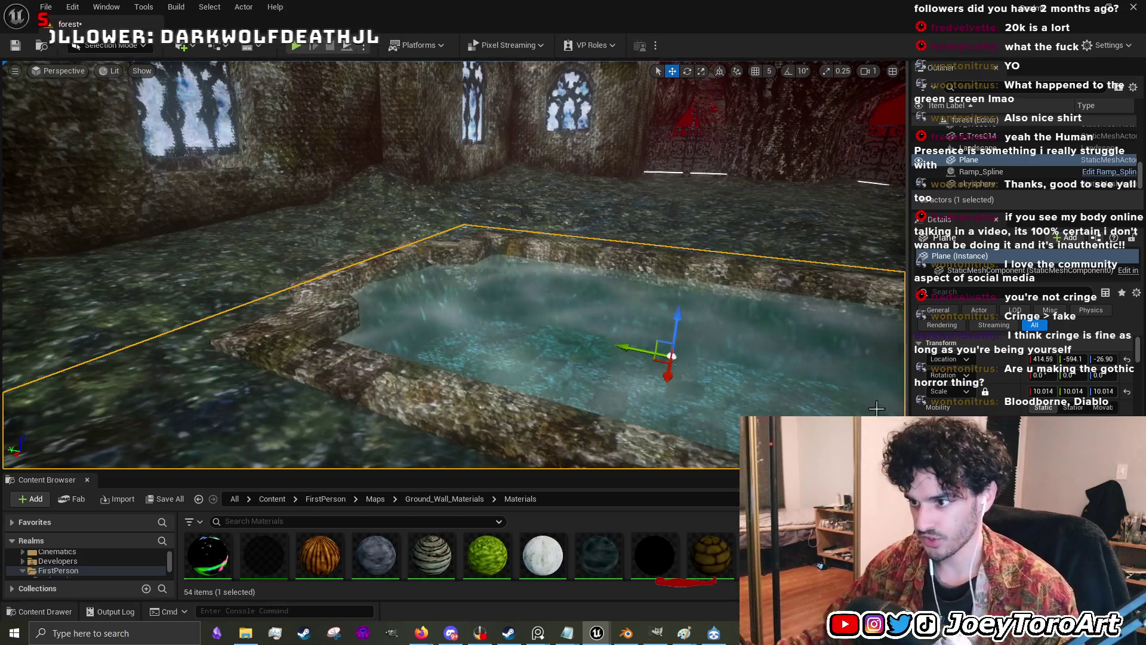
- Expand the Content Browser and open the norval_dam_water material
drag(824, 471, 824, 266)
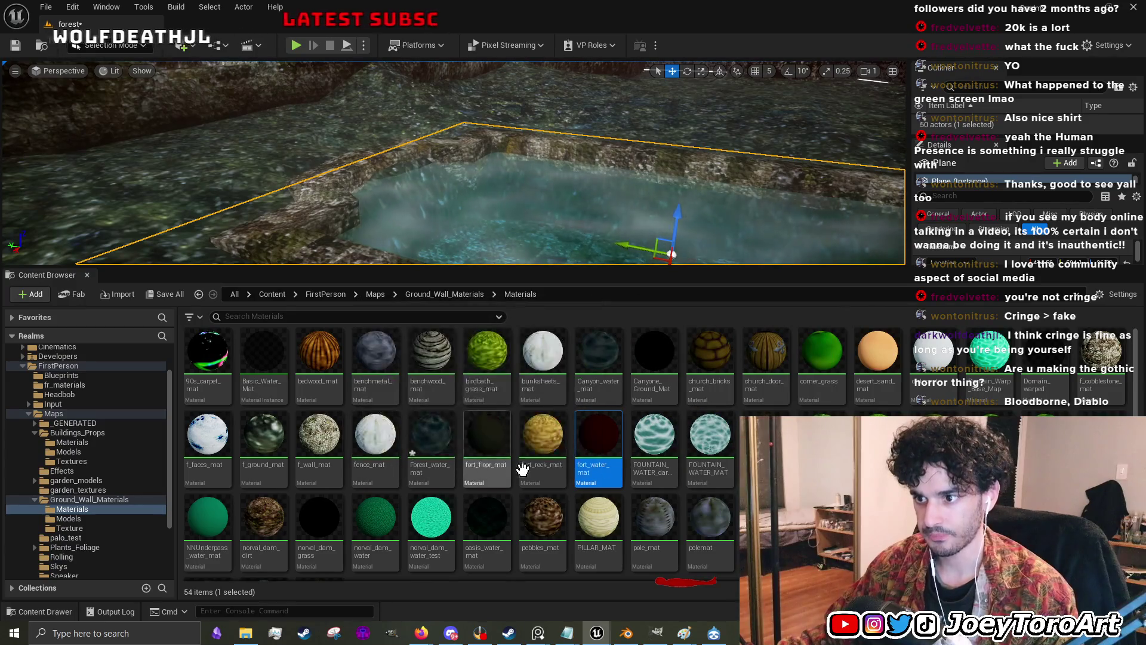
scroll(478, 478, down, 1)
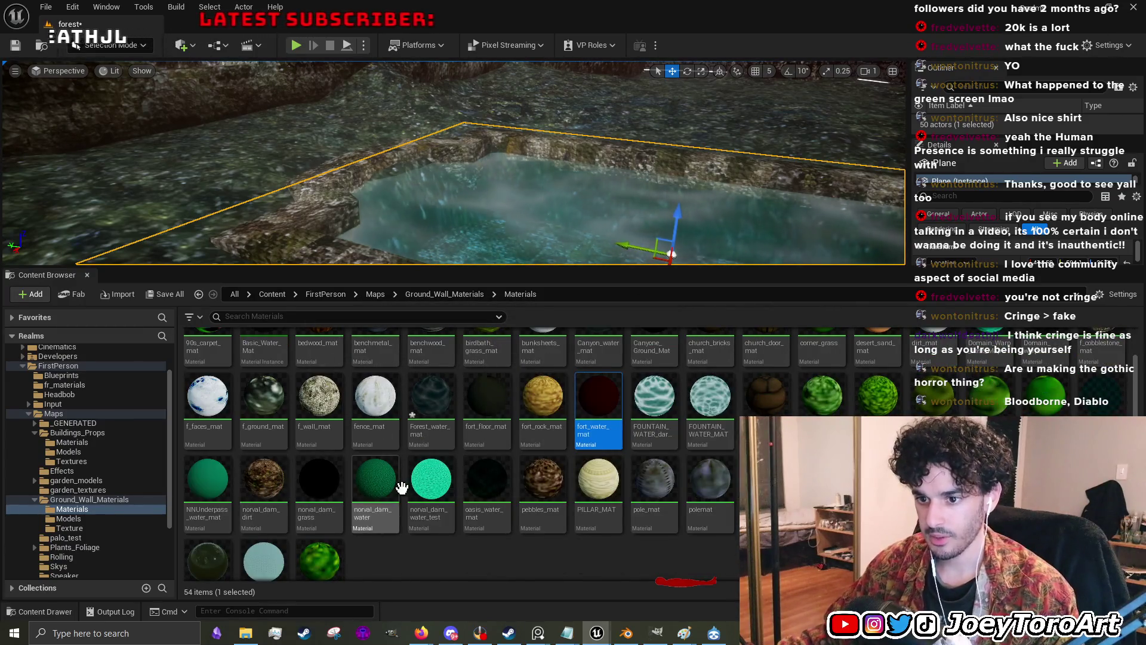
scroll(403, 478, down, 1)
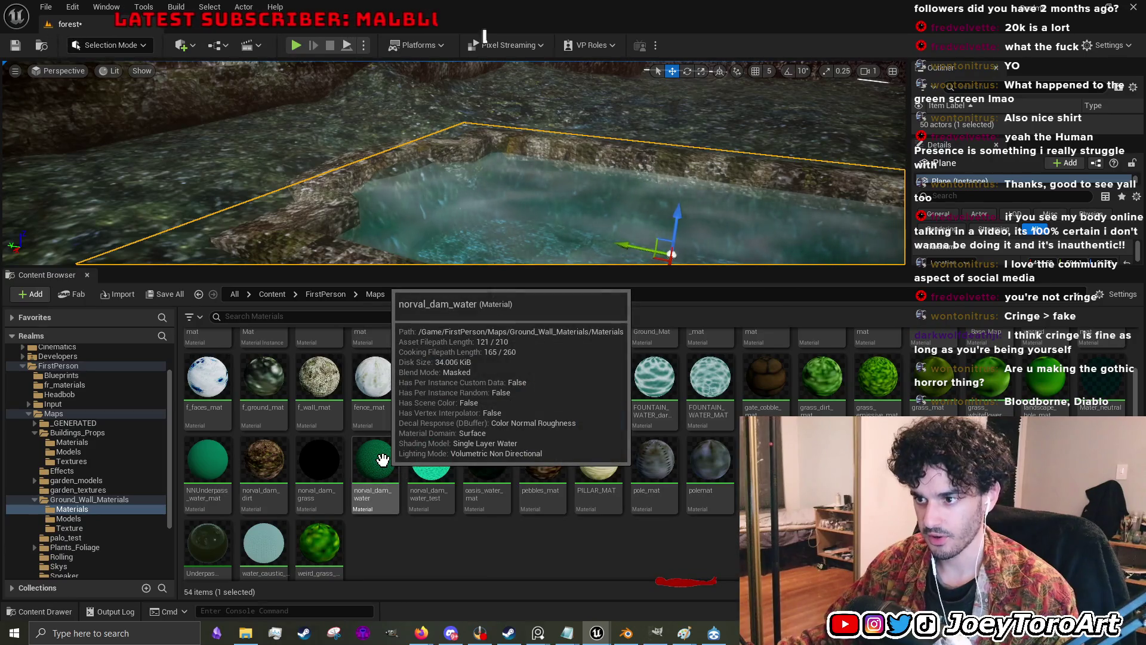
double_click(383, 459)
- Inspect norval_dam_water's Multiply constants and move its red and dark green Texture Object nodes
scroll(627, 399, down, 3)
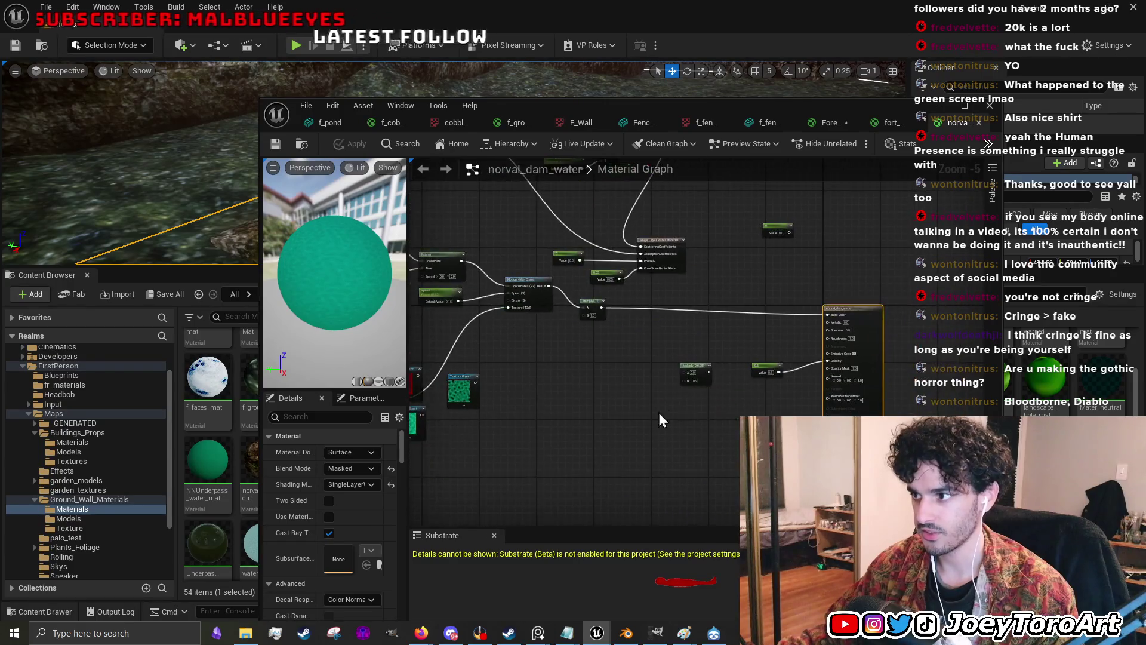
click(702, 366)
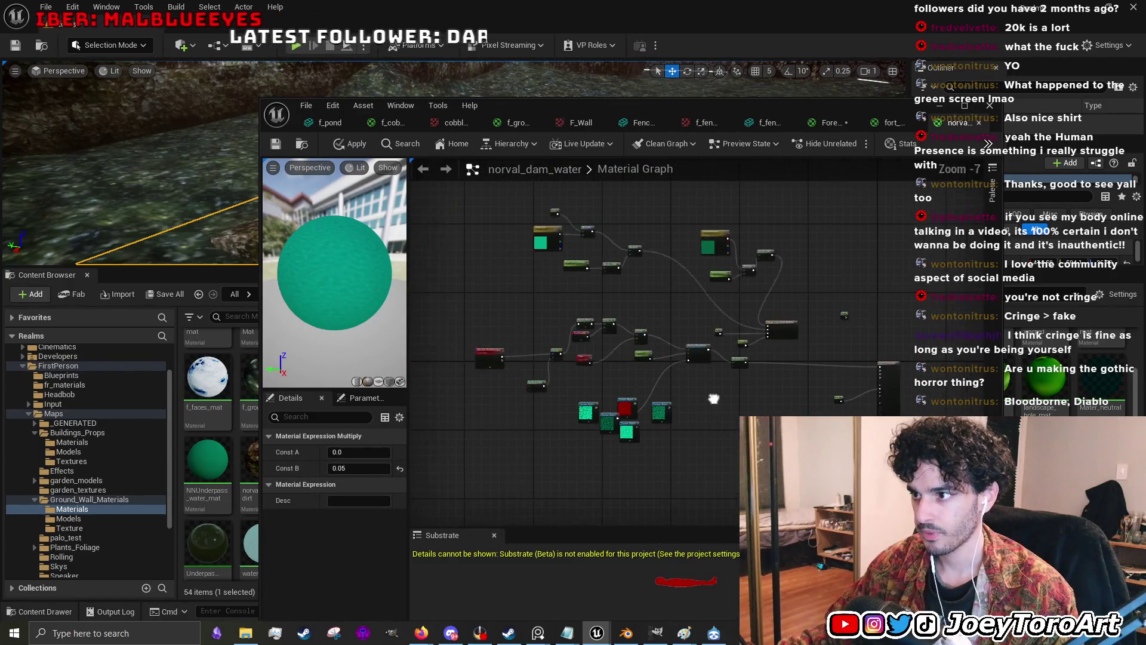
drag(592, 405, 640, 487)
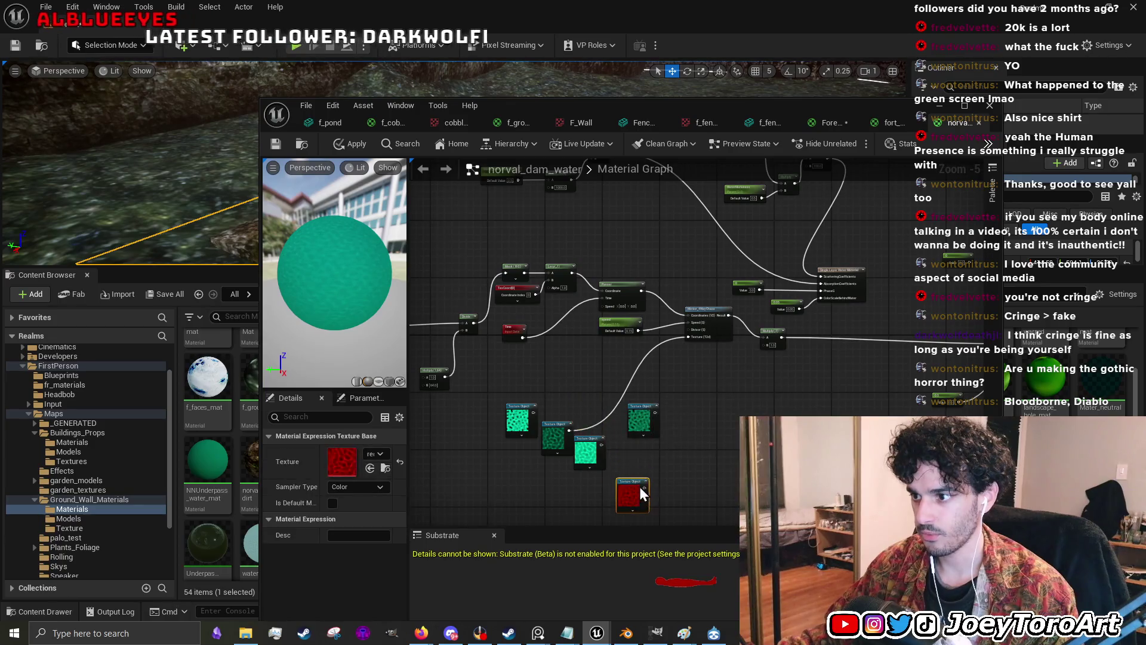
drag(568, 427, 577, 396)
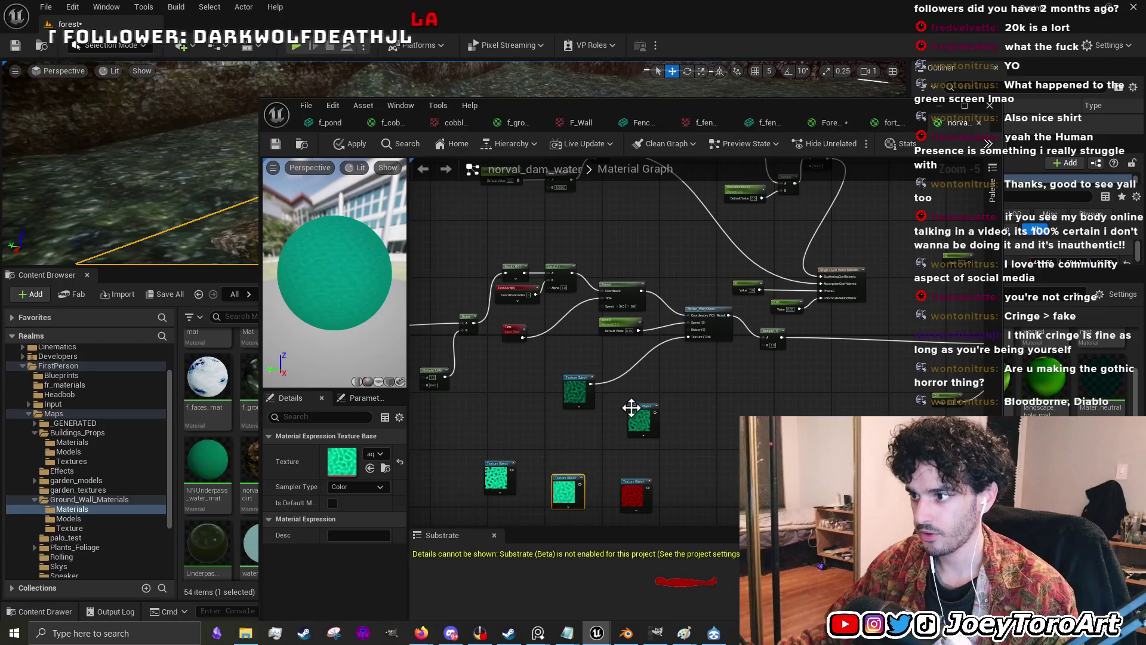
scroll(677, 474, down, 2)
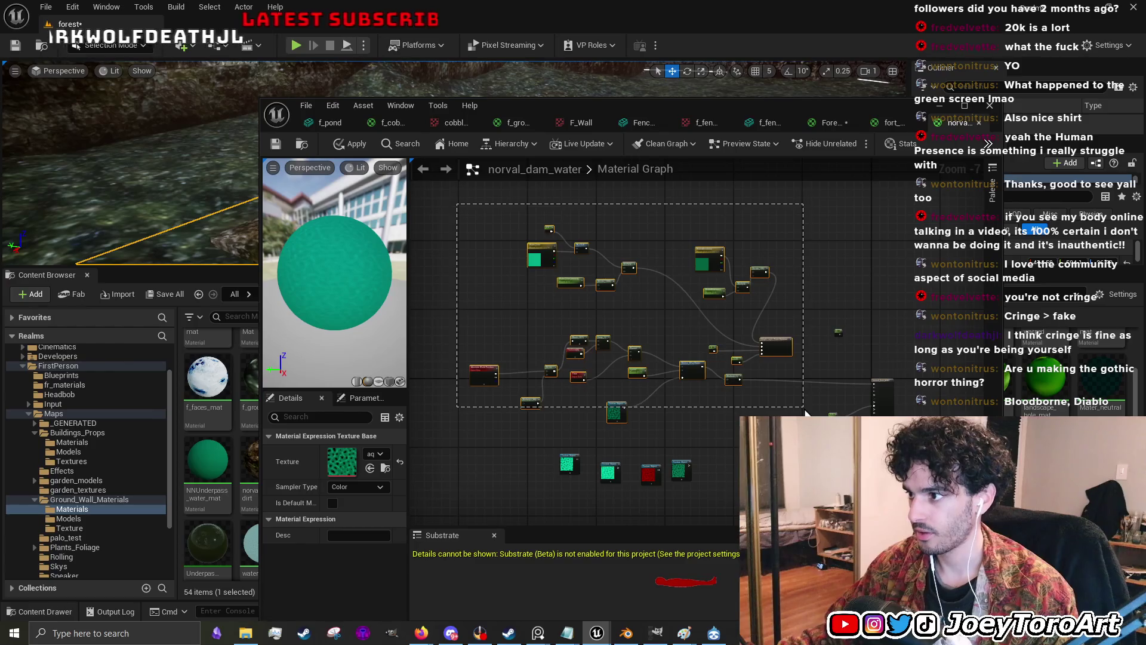
drag(805, 412, 805, 412)
scroll(667, 378, up, 4)
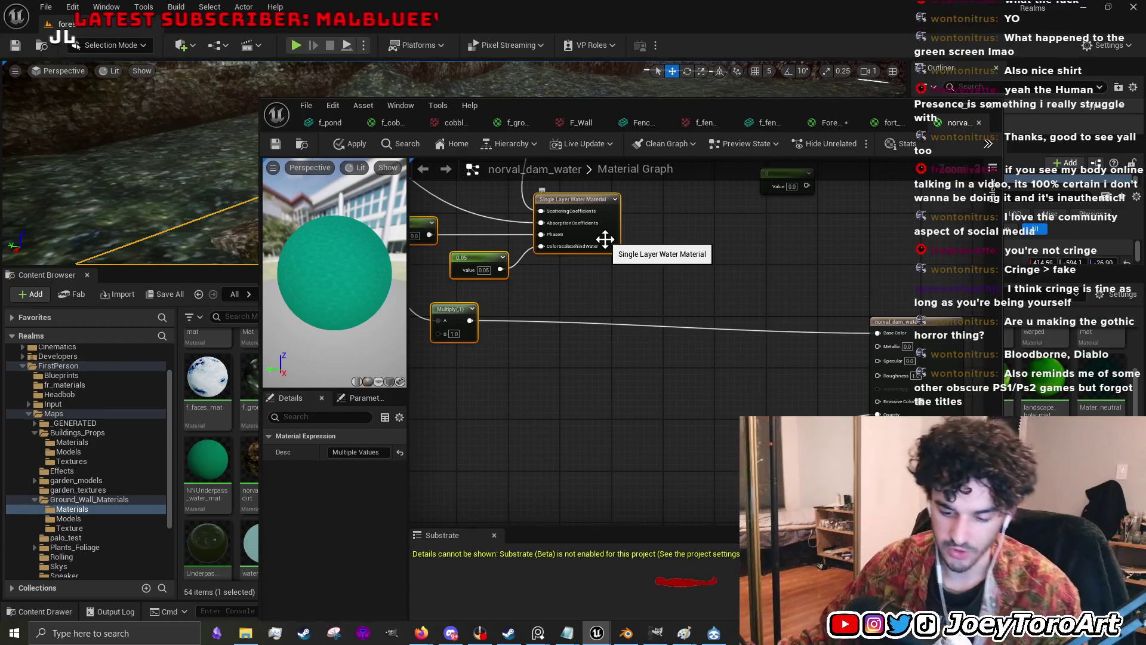
click(895, 123)
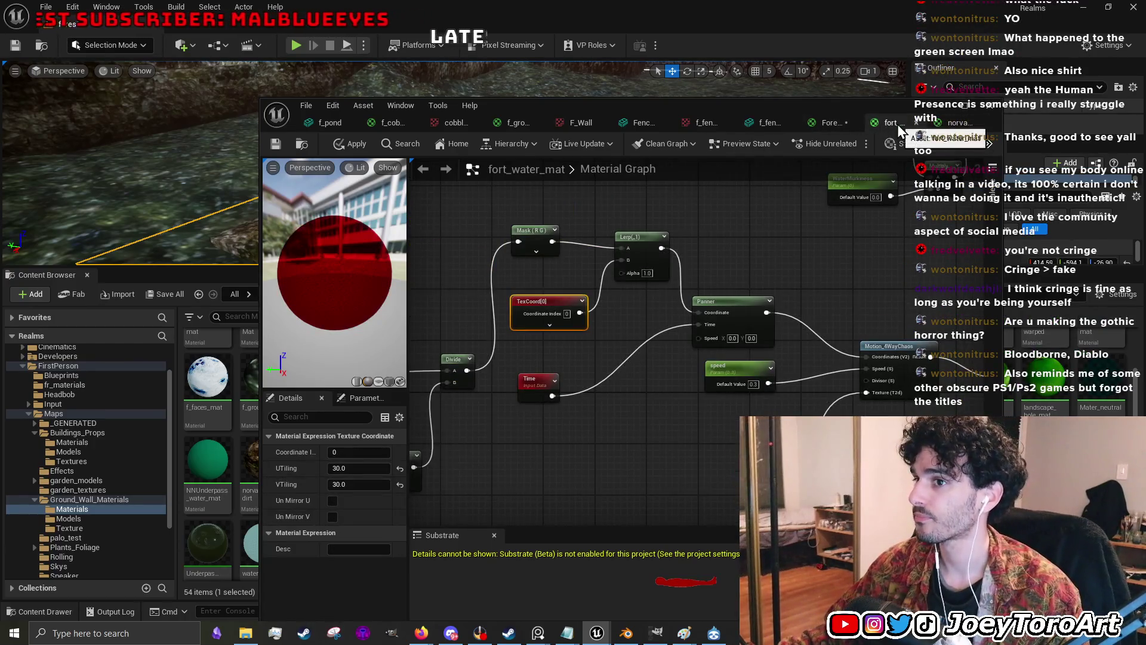
- Locate and select Forest_water_mat's Panner node to view its speed
click(836, 123)
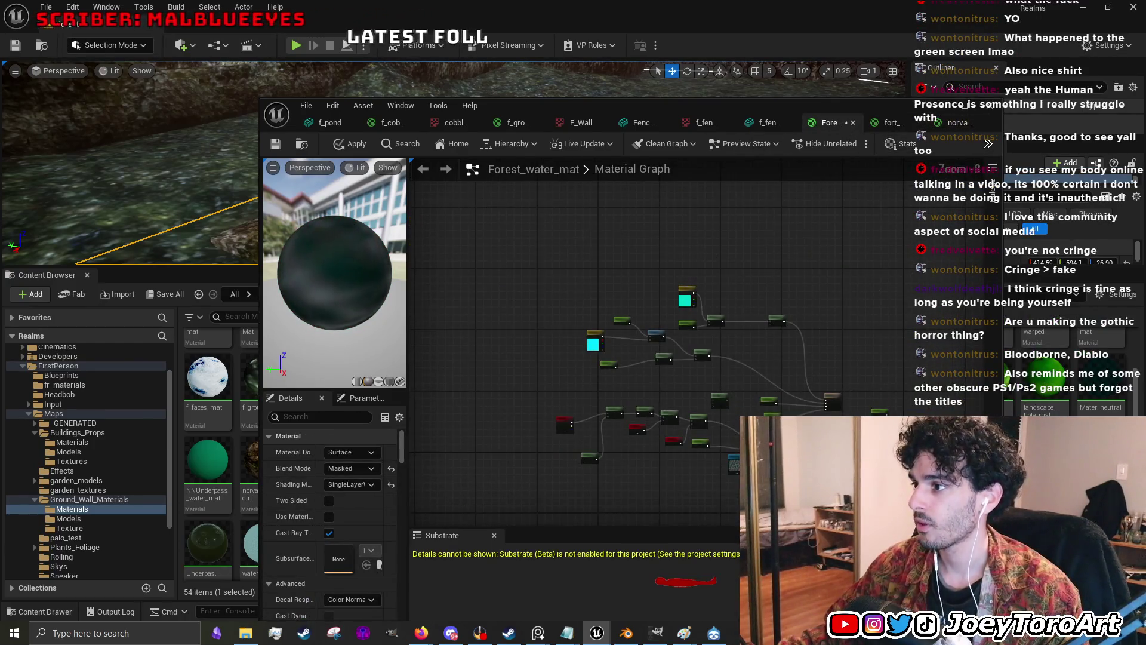
drag(751, 372, 673, 326)
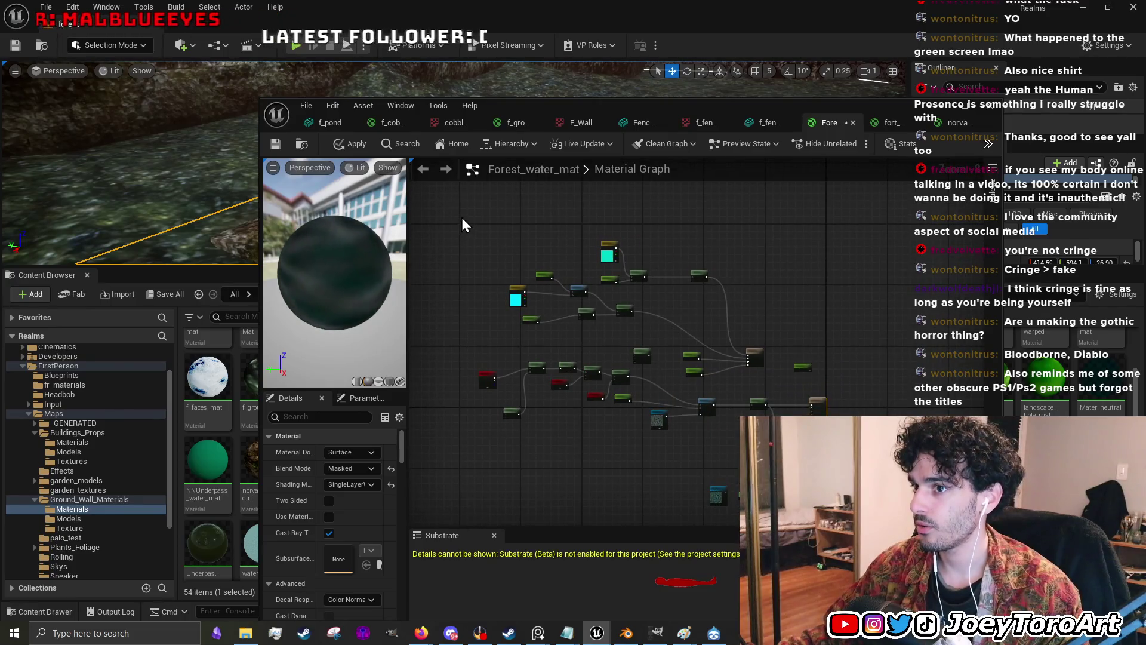
scroll(600, 291, up, 2)
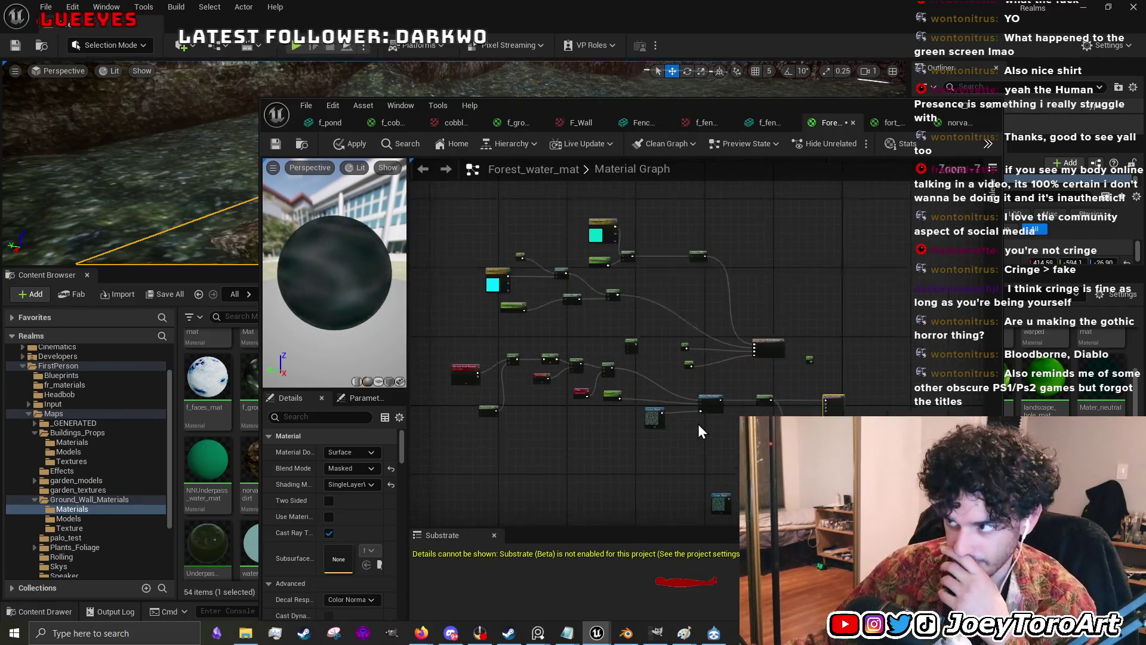
scroll(711, 385, up, 4)
mouse_move(566, 392)
mouse_down()
mouse_move(720, 330)
mouse_move(637, 346)
mouse_move(579, 327)
mouse_up()
drag(643, 397, 768, 370)
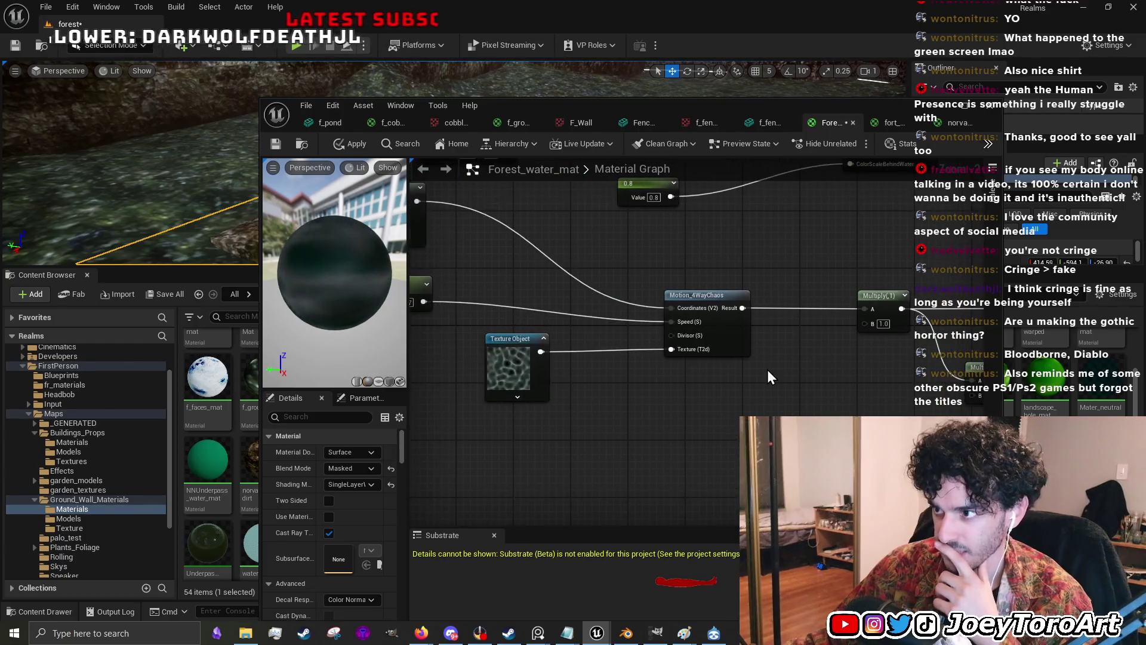
drag(418, 257, 639, 321)
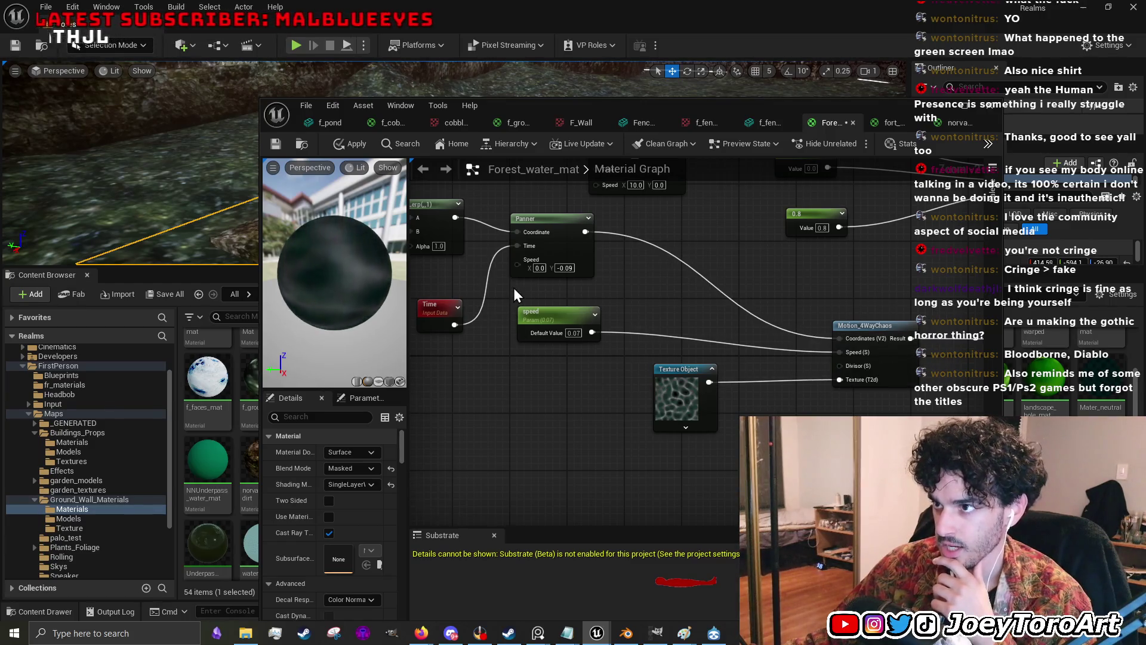
mouse_move(586, 240)
mouse_down()
mouse_move(658, 293)
mouse_move(705, 307)
mouse_up()
click(706, 307)
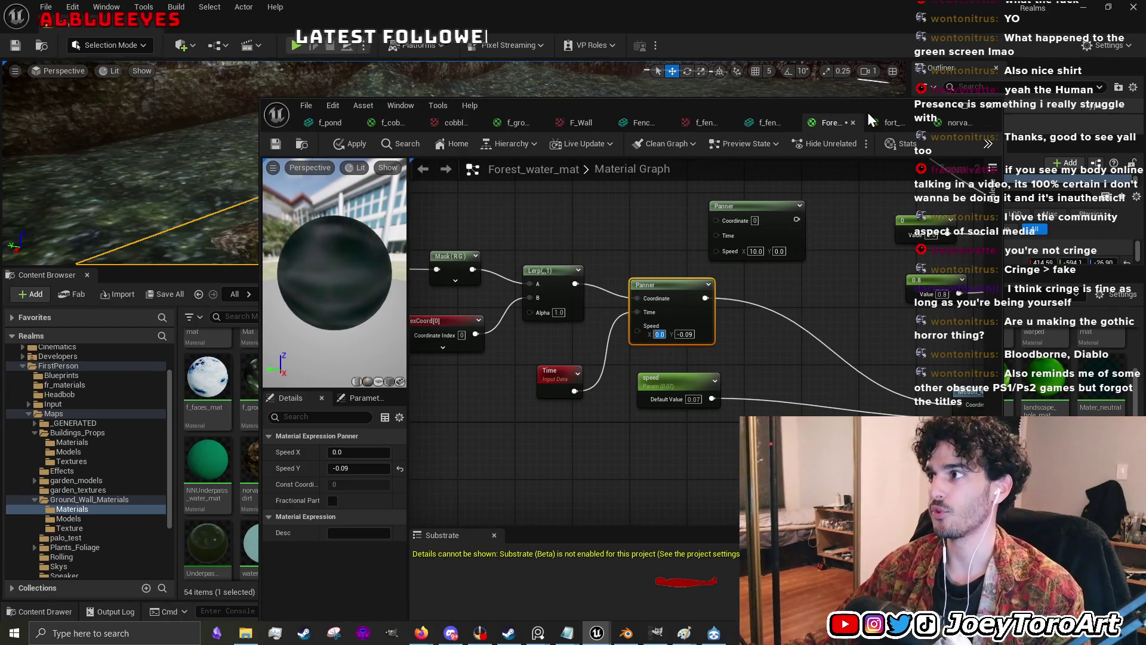
- Compare the fort_water_mat and norval_dam_water panners, then set Forest_water_mat's Speed Y to 0
click(883, 122)
scroll(668, 367, up, 2)
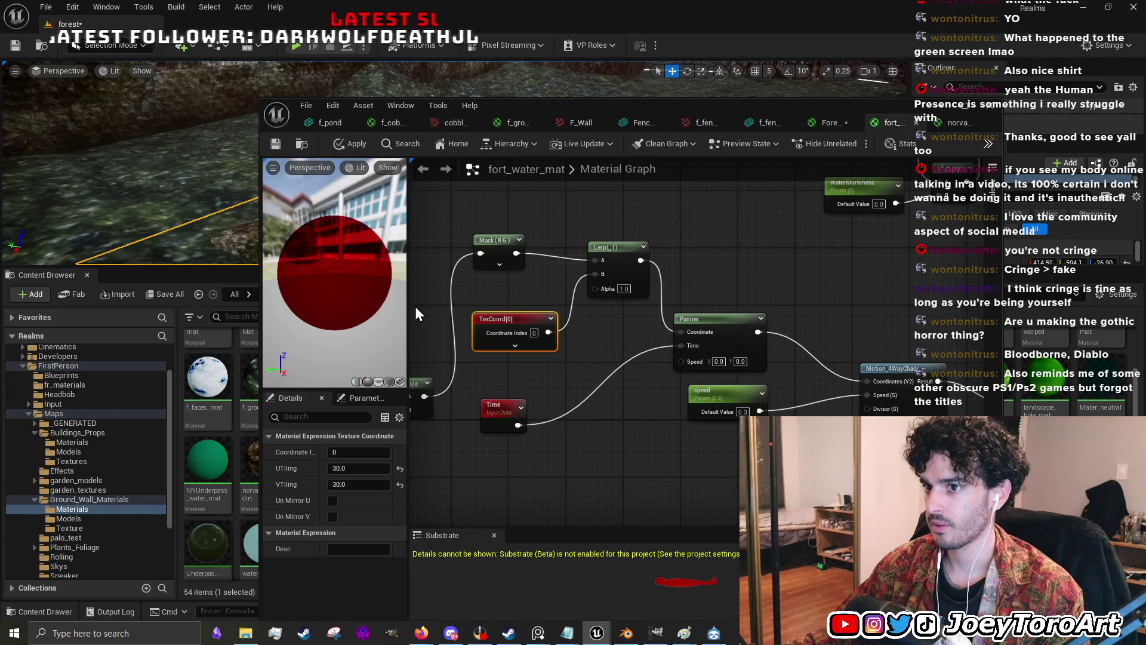
click(958, 120)
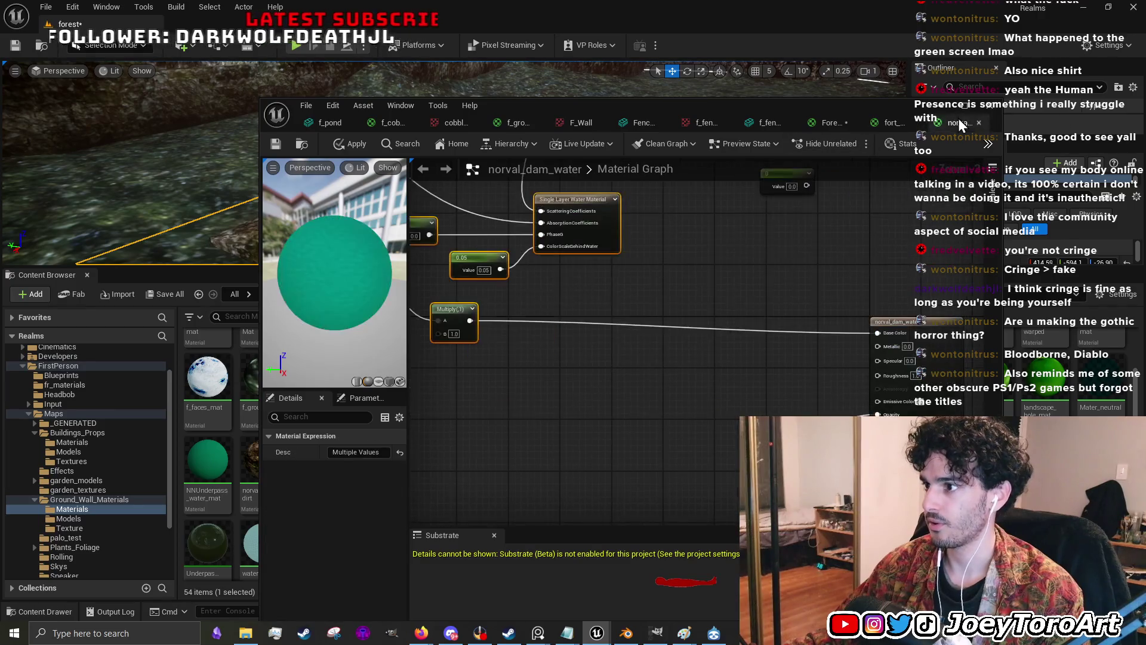
drag(490, 288, 653, 262)
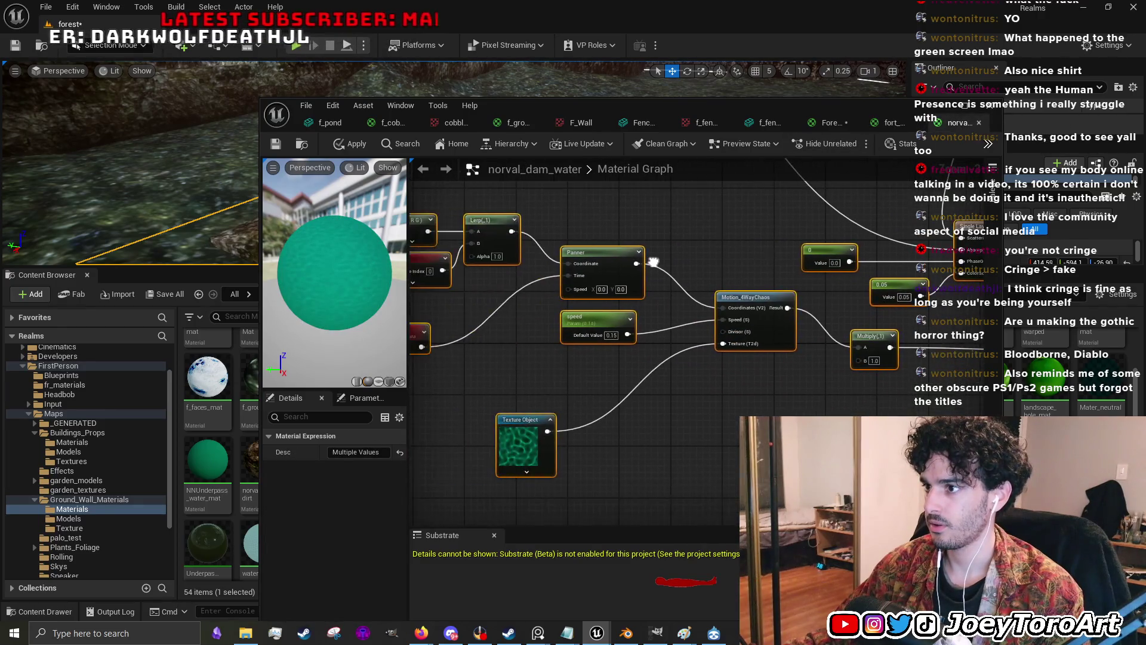
click(844, 117)
click(683, 334)
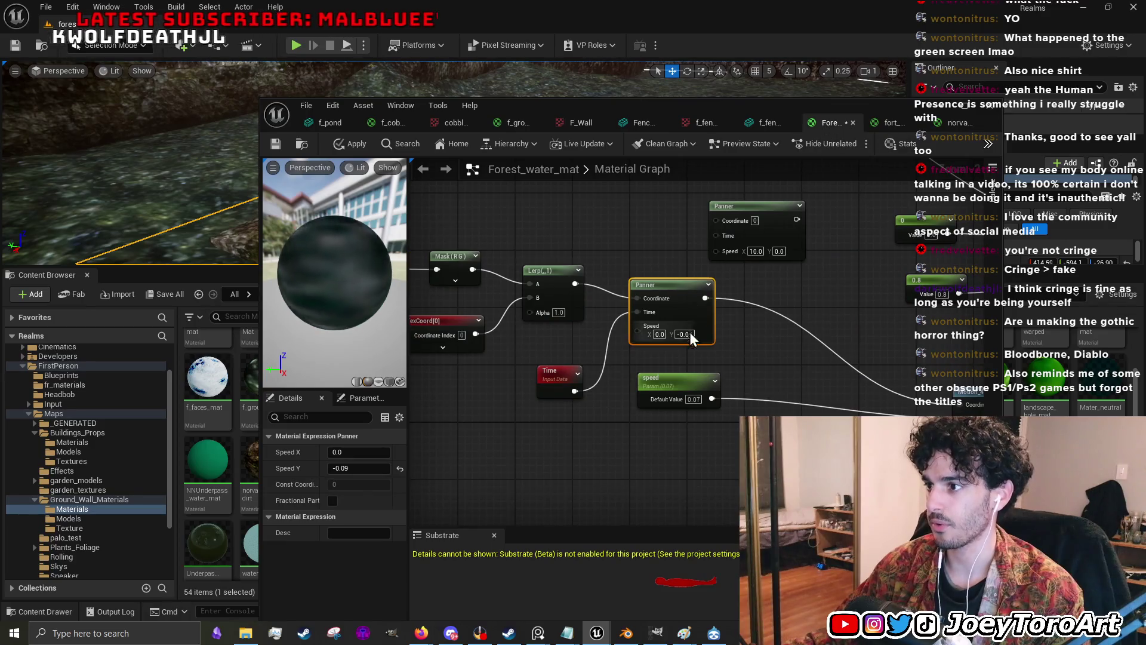
text(0)
key(Return)
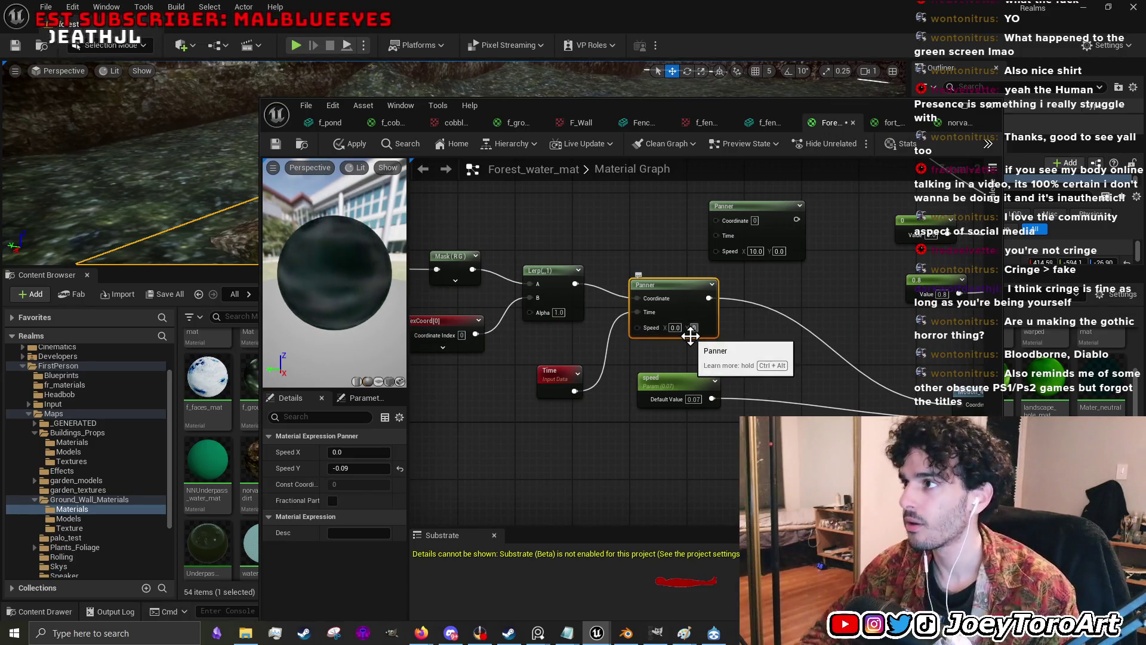
- Apply the material edits, close the editor and fly around the pool to check it
click(354, 145)
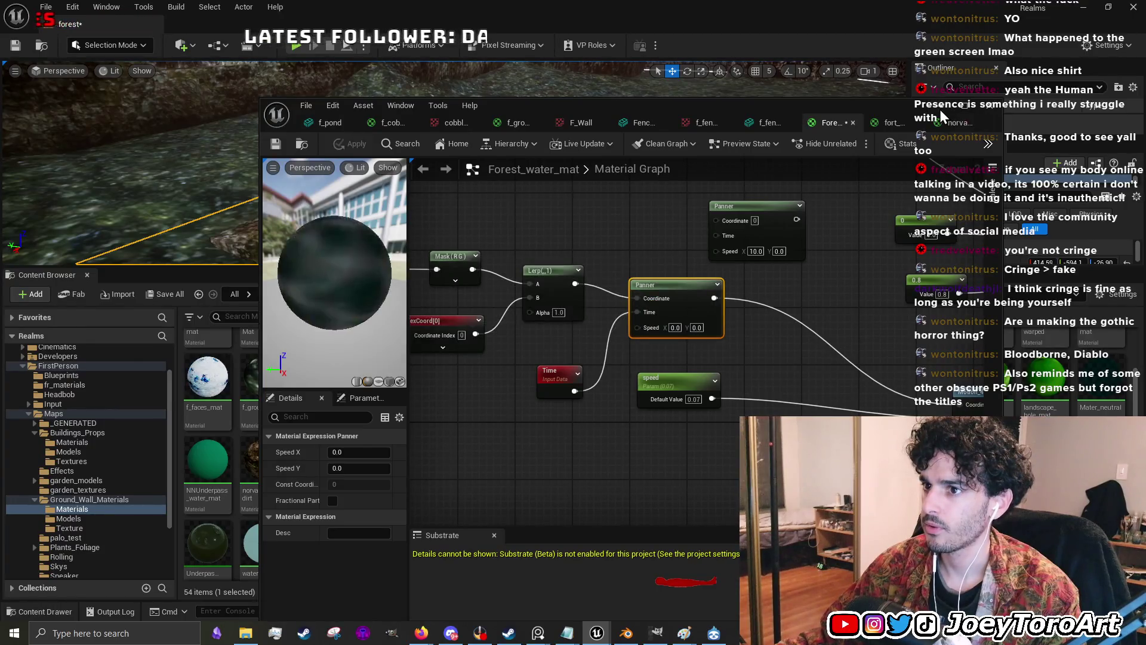
click(989, 105)
mouse_move(710, 189)
mouse_down()
mouse_move(662, 215)
mouse_move(635, 284)
mouse_move(635, 481)
mouse_move(573, 442)
mouse_up()
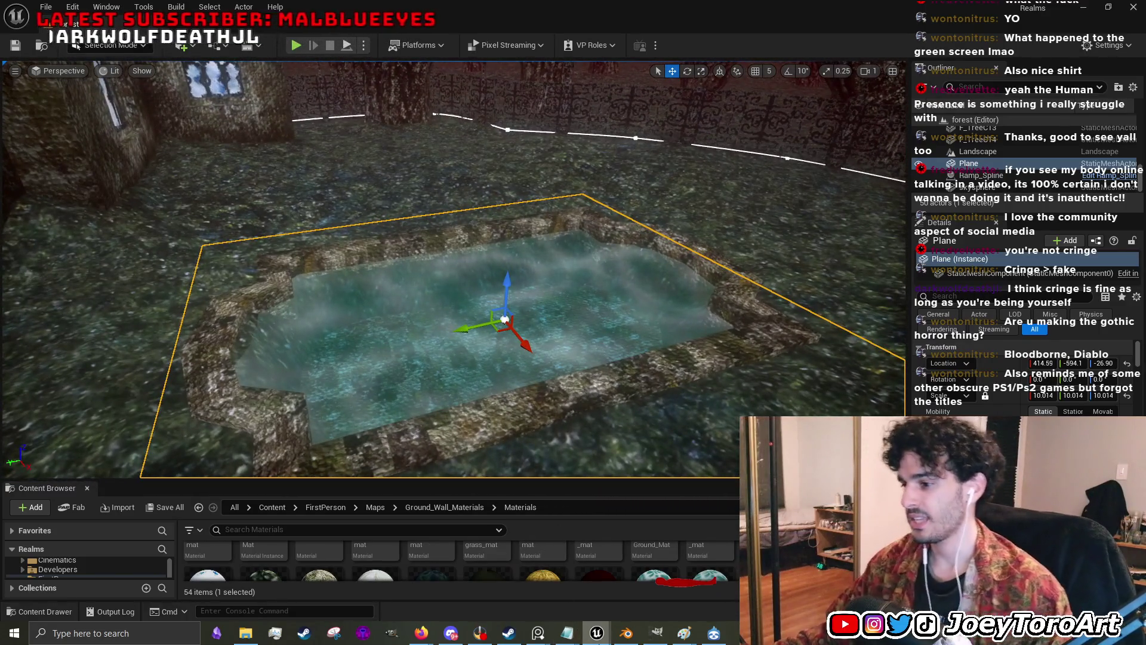
- Reopen Forest_water_mat and select the TexCoord node after the Motion_4WayChaos node
mouse_move(597, 633)
click(700, 600)
mouse_move(239, 286)
mouse_down()
mouse_move(227, 287)
mouse_move(259, 289)
mouse_up()
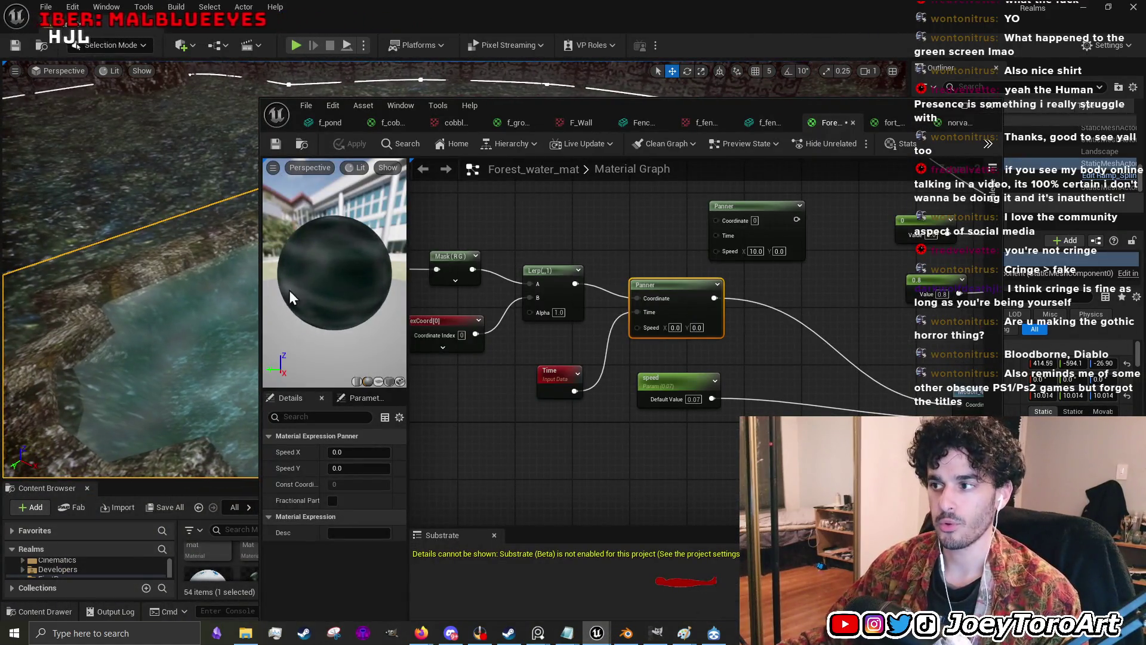
scroll(668, 308, down, 3)
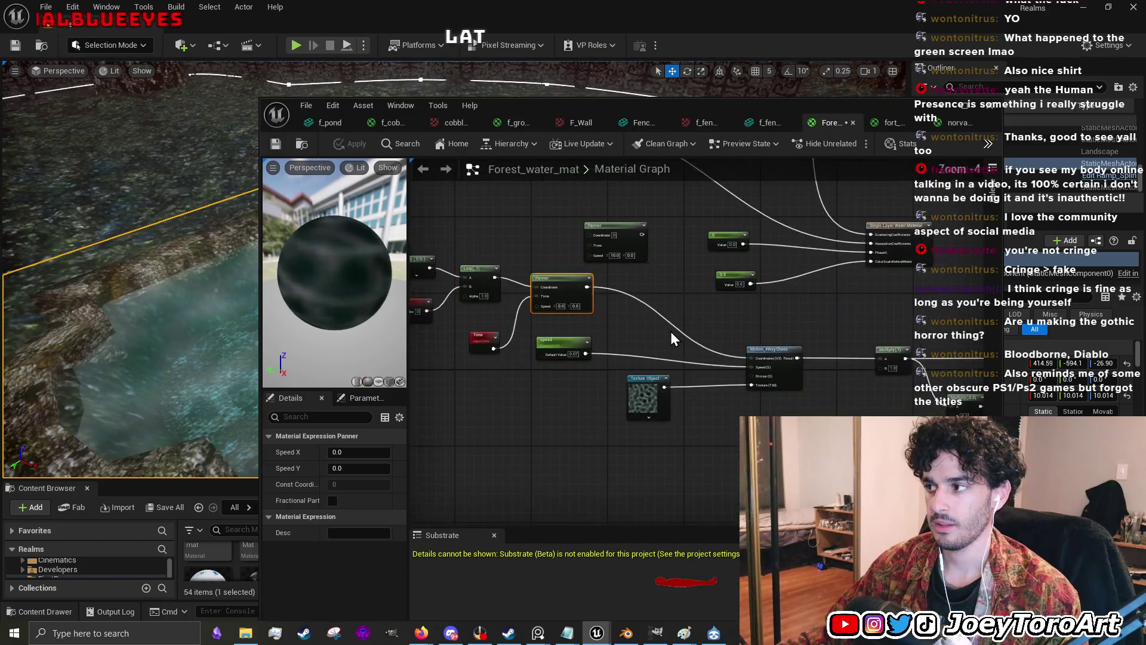
mouse_move(829, 324)
mouse_down()
mouse_move(736, 325)
mouse_move(699, 342)
mouse_move(652, 335)
mouse_up()
click(644, 346)
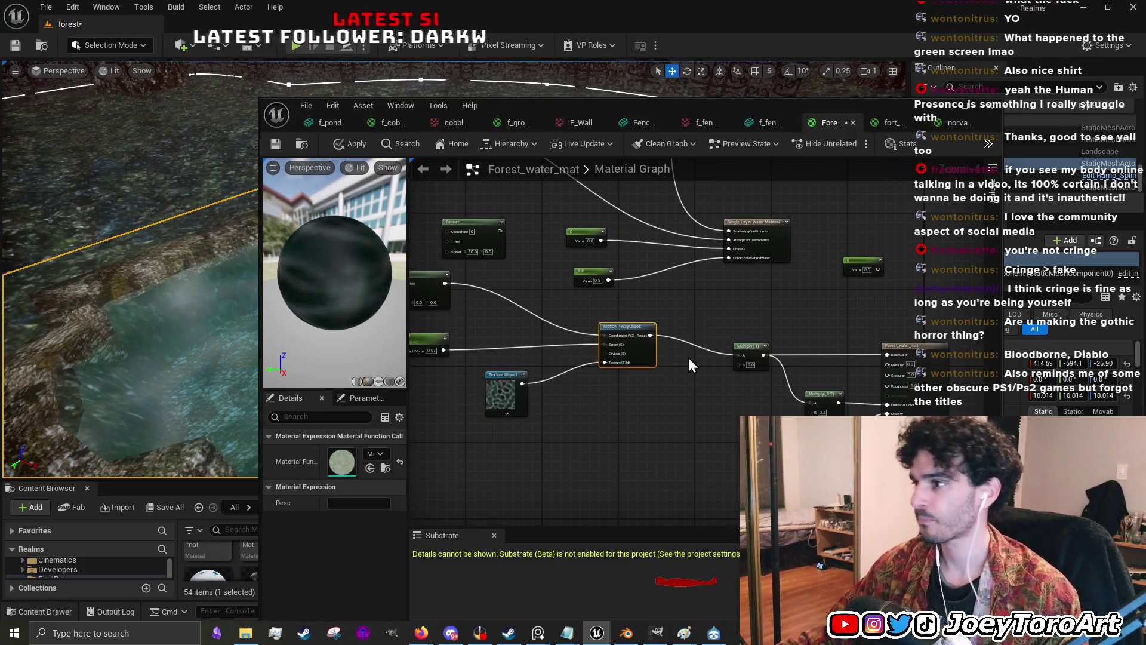
scroll(495, 356, up, 4)
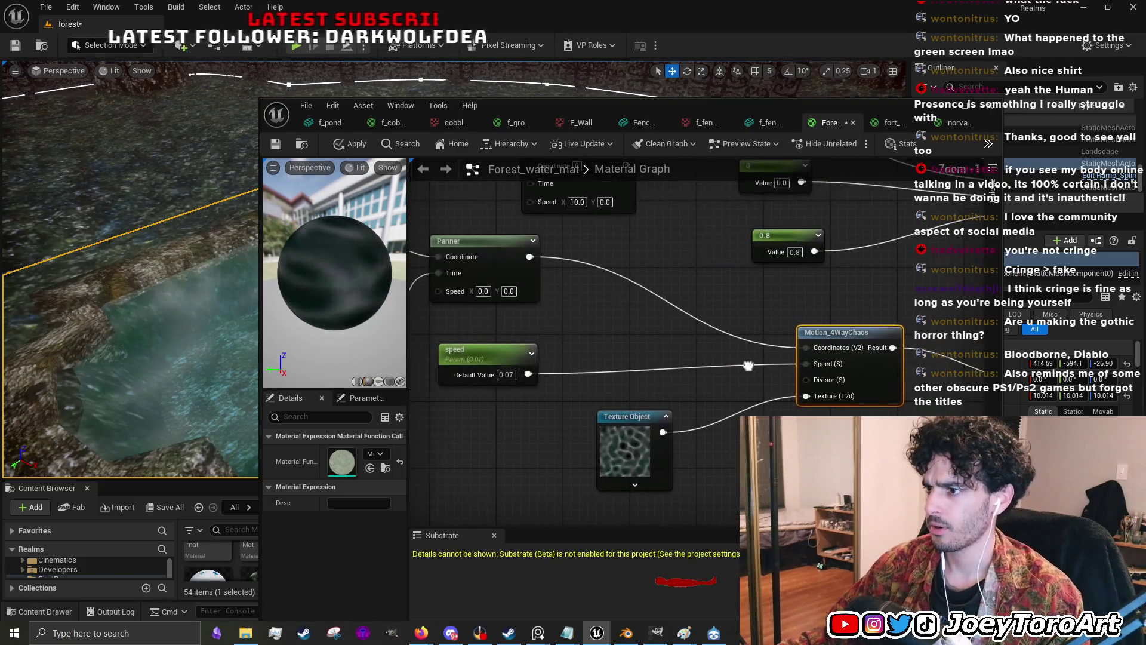
scroll(525, 330, down, 2)
click(648, 317)
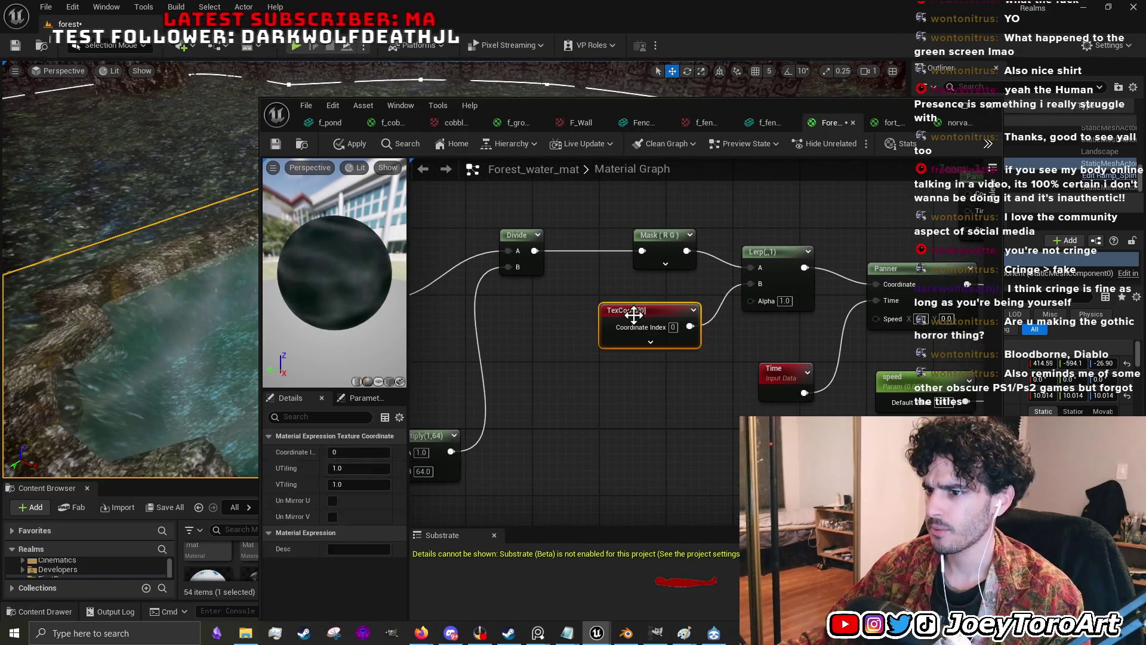
- Give the TexCoord node a U tiling of 2.0 and apply it to Forest_water_mat
drag(412, 444, 520, 451)
click(352, 469)
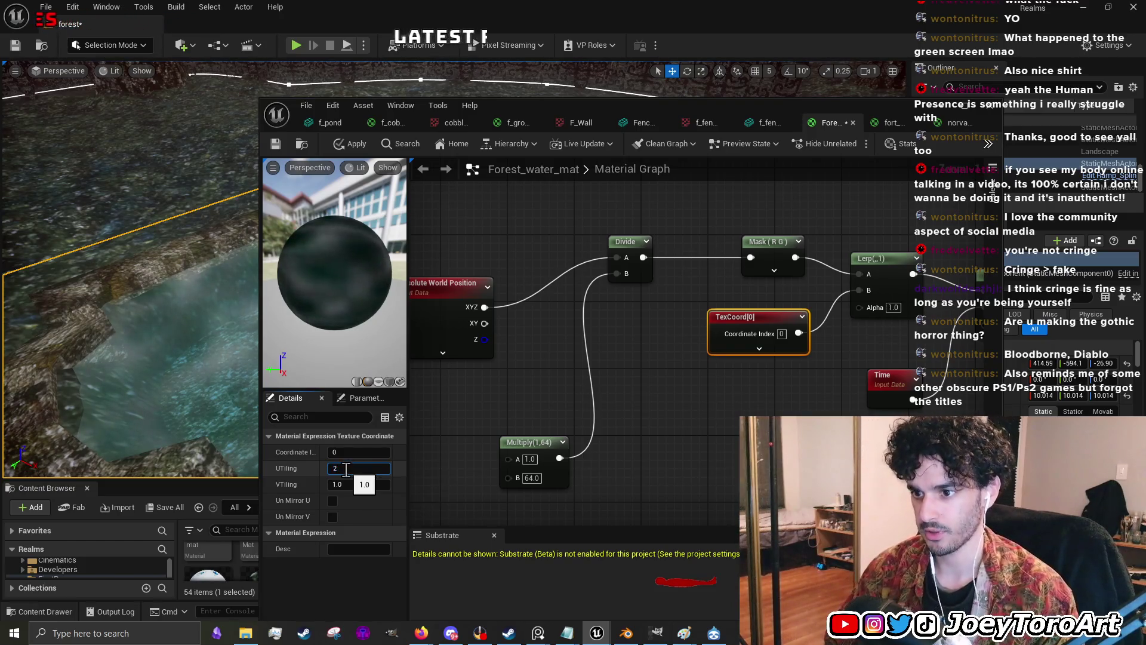
click(344, 486)
click(680, 496)
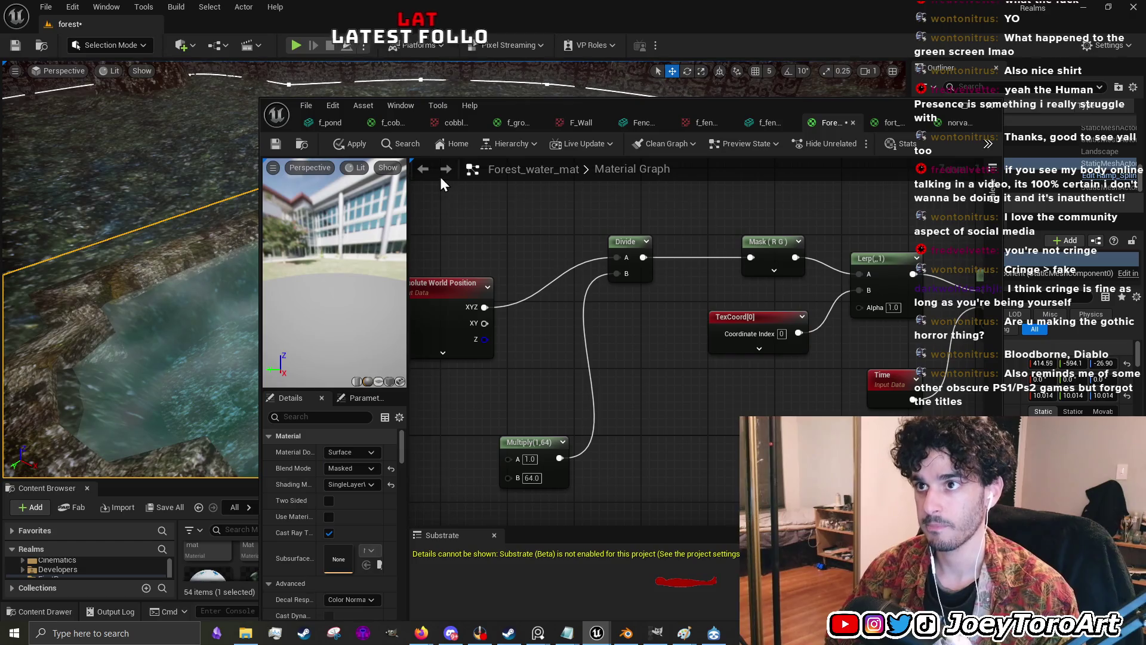
click(372, 148)
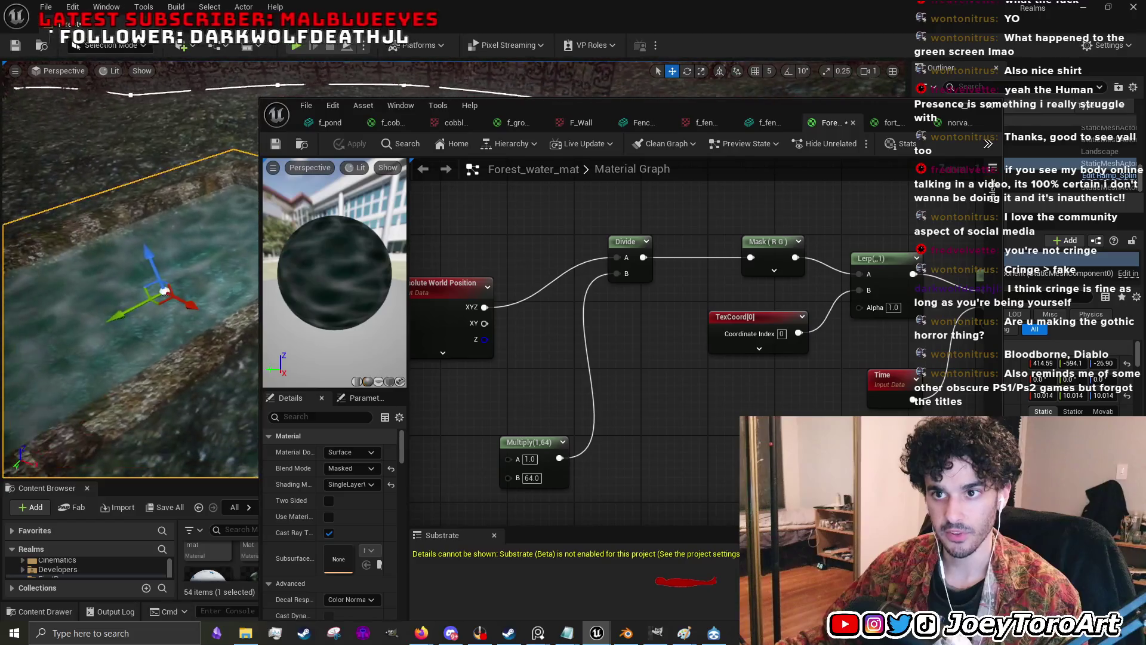
drag(436, 442, 466, 399)
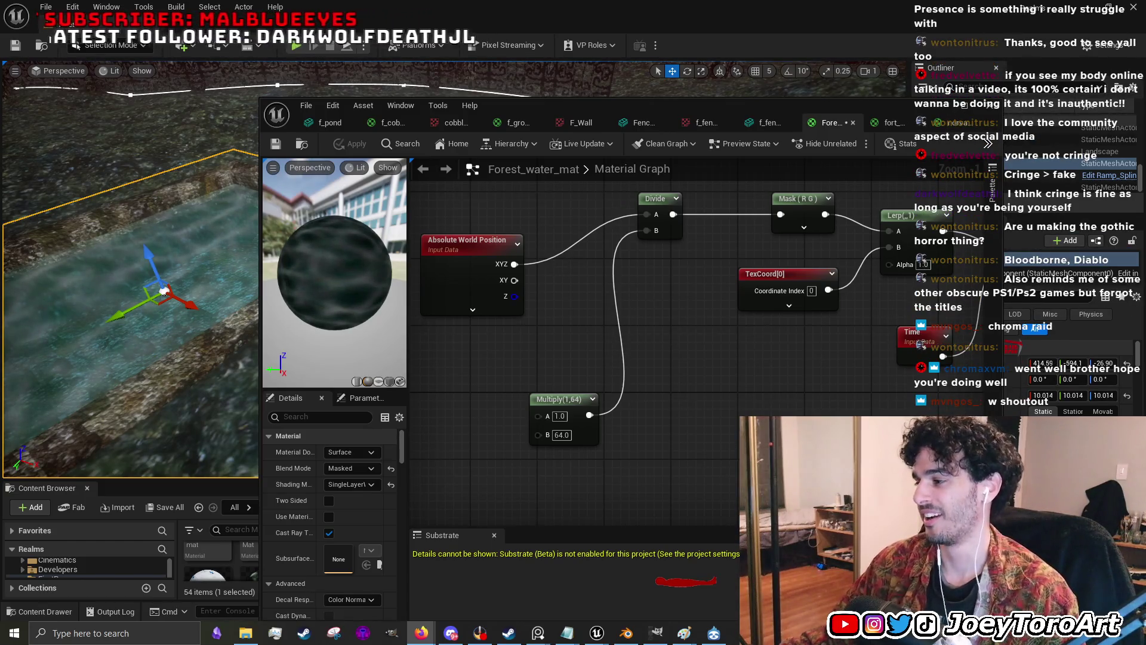
drag(777, 359, 600, 425)
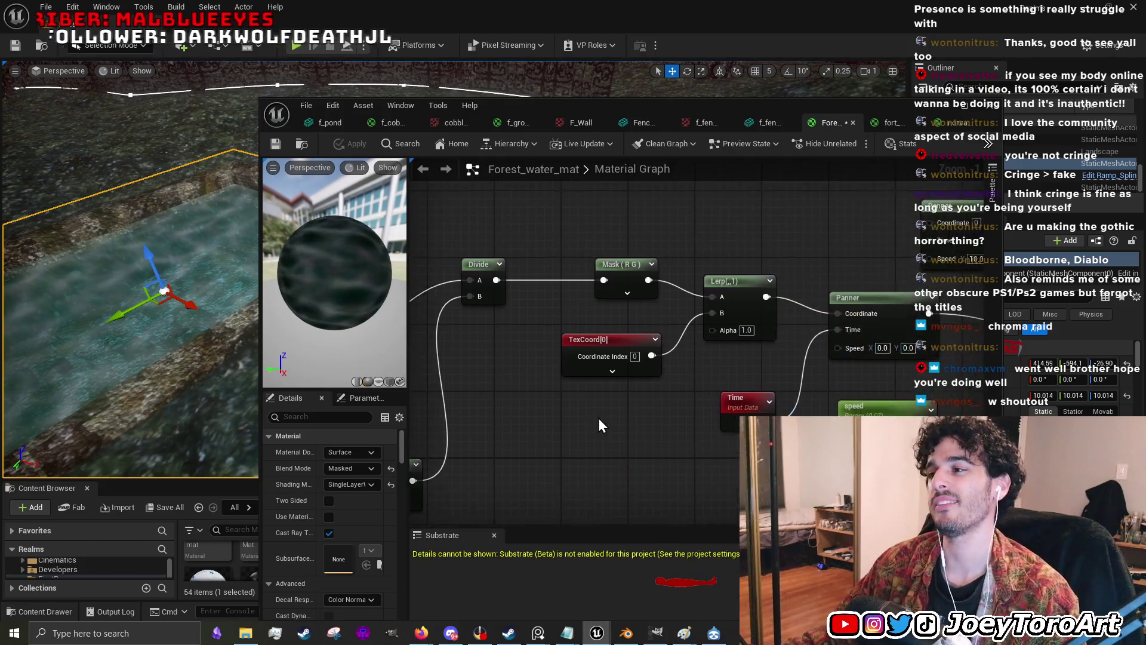
- Survey the graph from Single Layer Water to Texture Object and select Motion_4WayChaos
scroll(600, 426, down, 2)
mouse_move(884, 365)
mouse_down()
mouse_move(790, 274)
mouse_move(693, 371)
mouse_up()
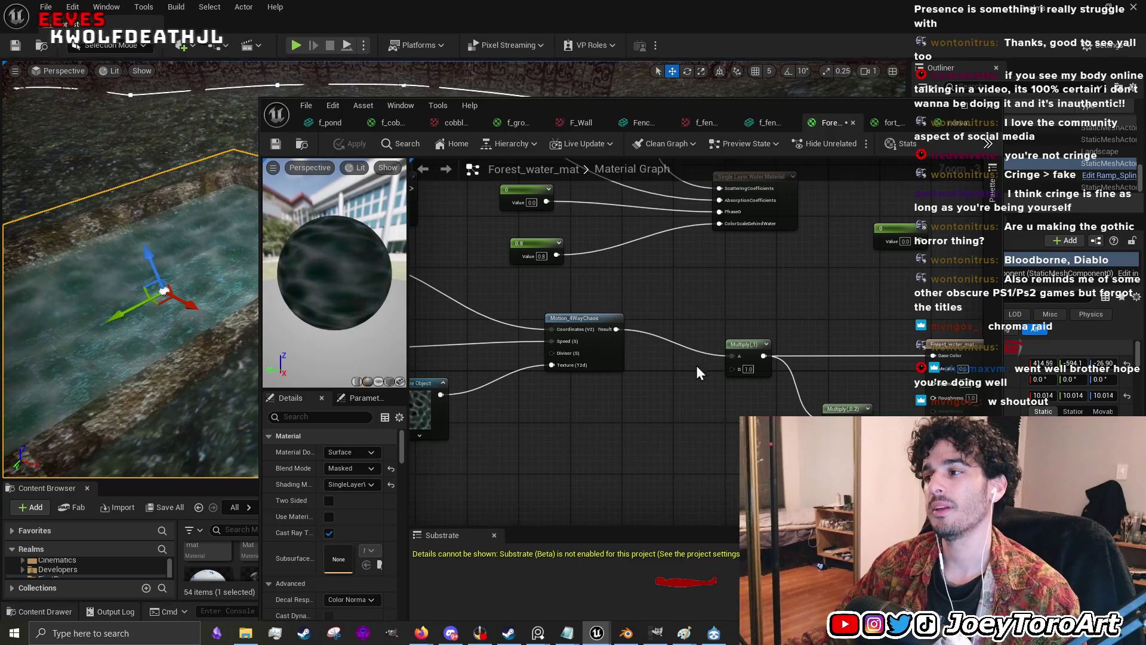
scroll(641, 462, up, 1)
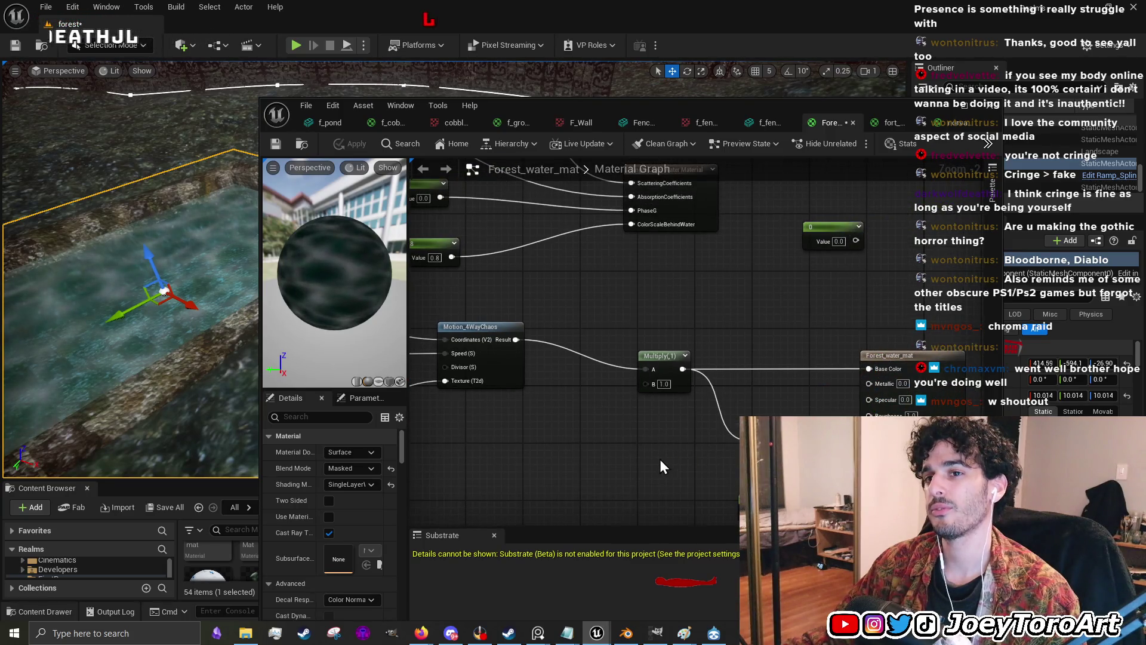
drag(514, 417, 696, 410)
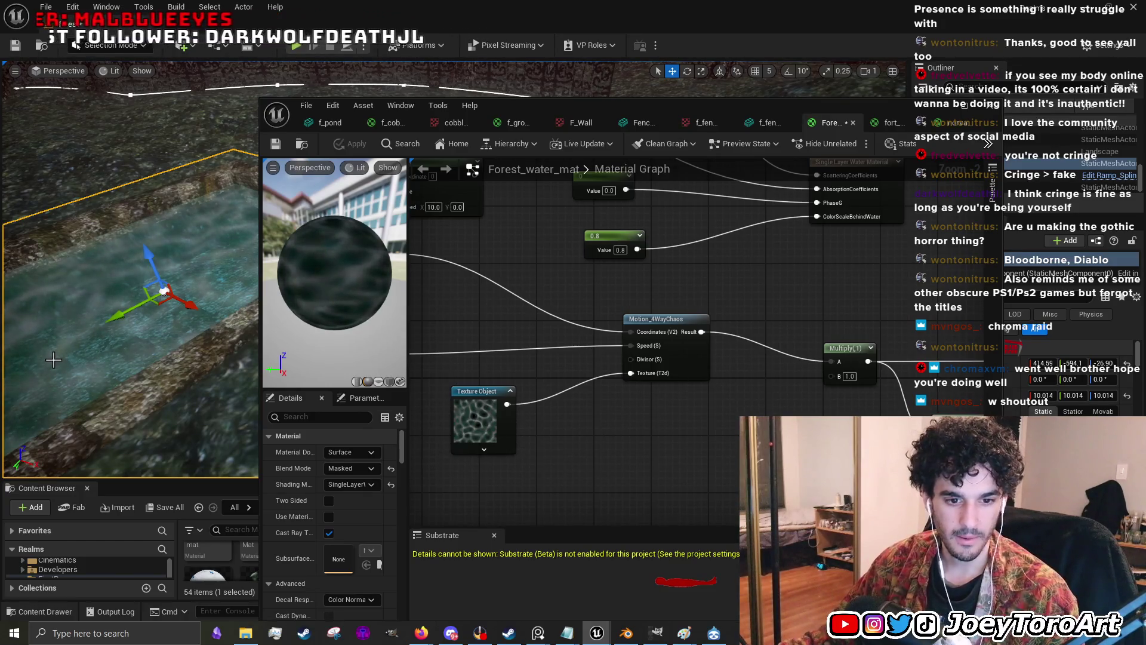
click(671, 321)
- Minimize the material editor, enlarge the level viewport, and look toward the trees and red sky
click(938, 107)
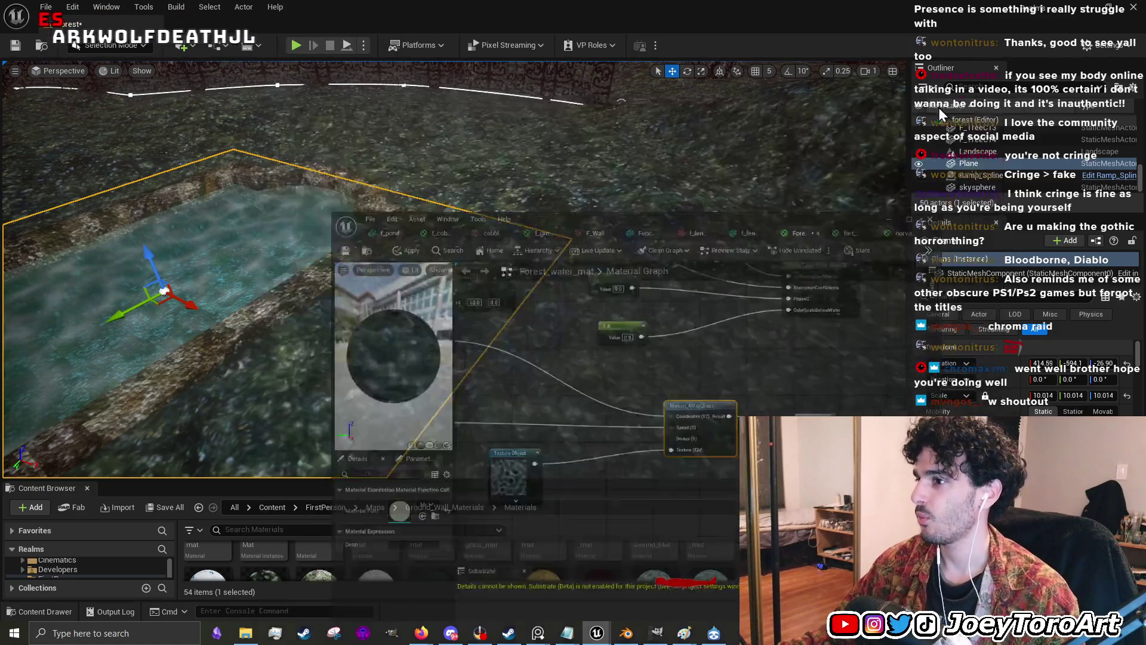
drag(633, 481, 630, 523)
mouse_move(597, 466)
mouse_down()
mouse_move(597, 418)
mouse_move(573, 376)
mouse_move(594, 392)
mouse_move(454, 368)
mouse_up()
- Play-test the level walking forward, then fly back and select the pool's water plane
click(594, 393)
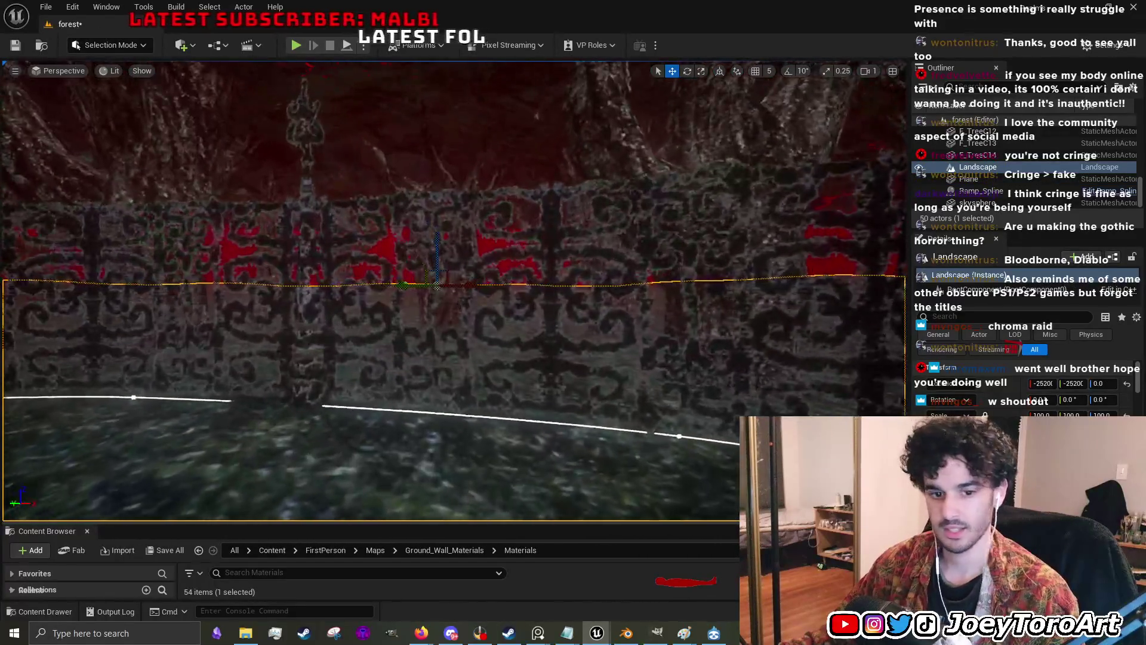
click(295, 45)
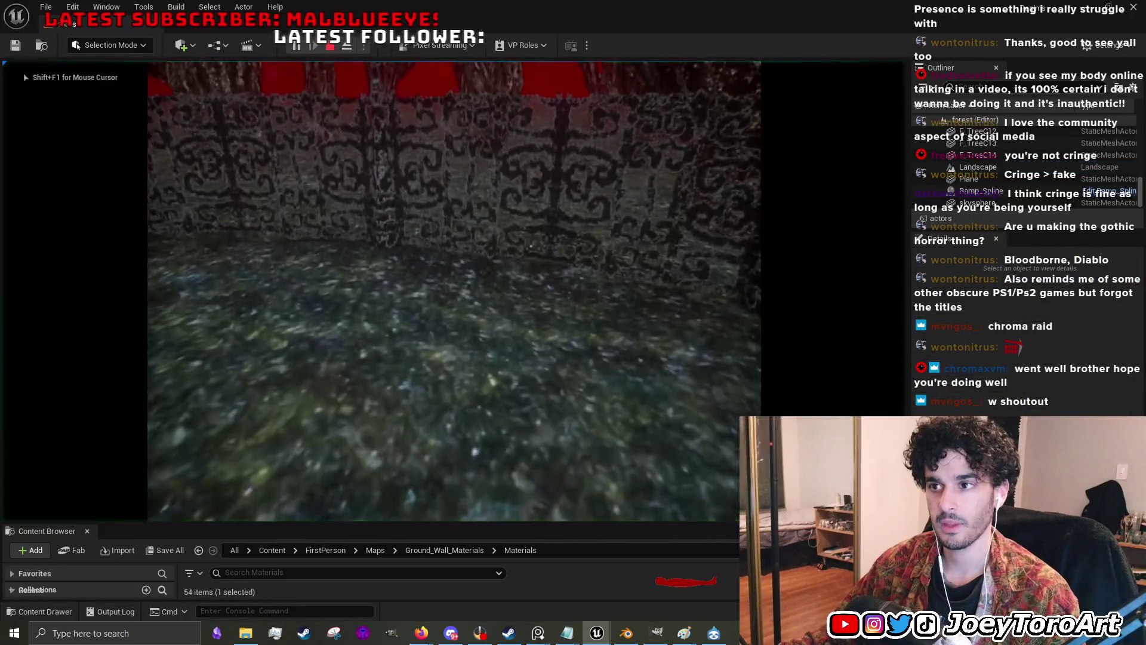
key(w)
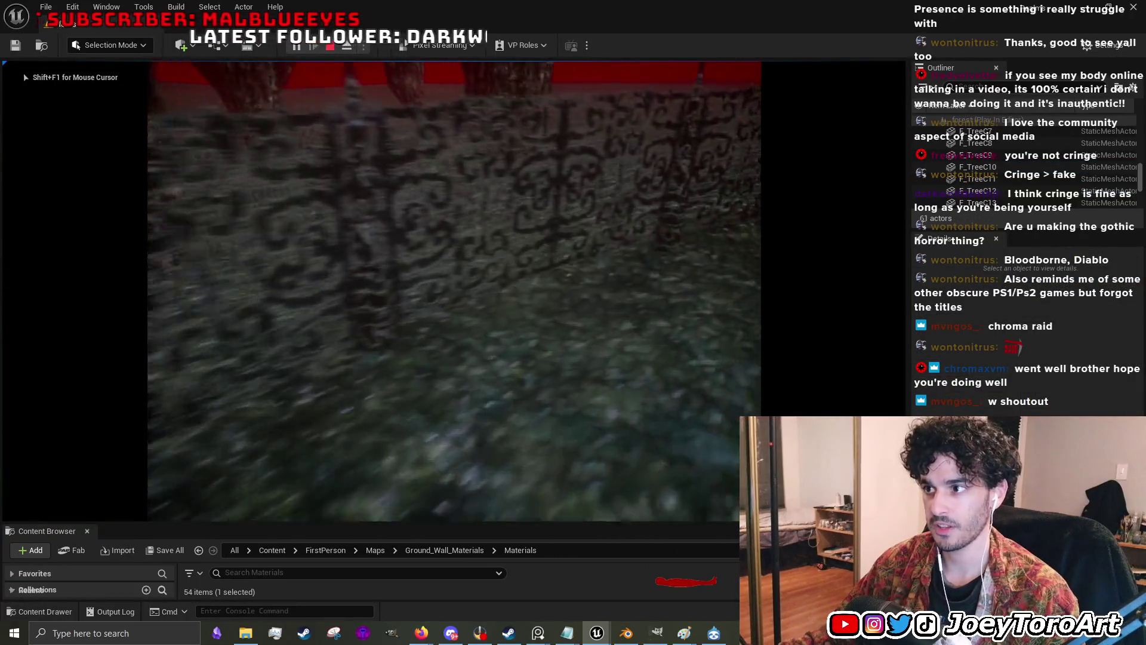
key(Escape)
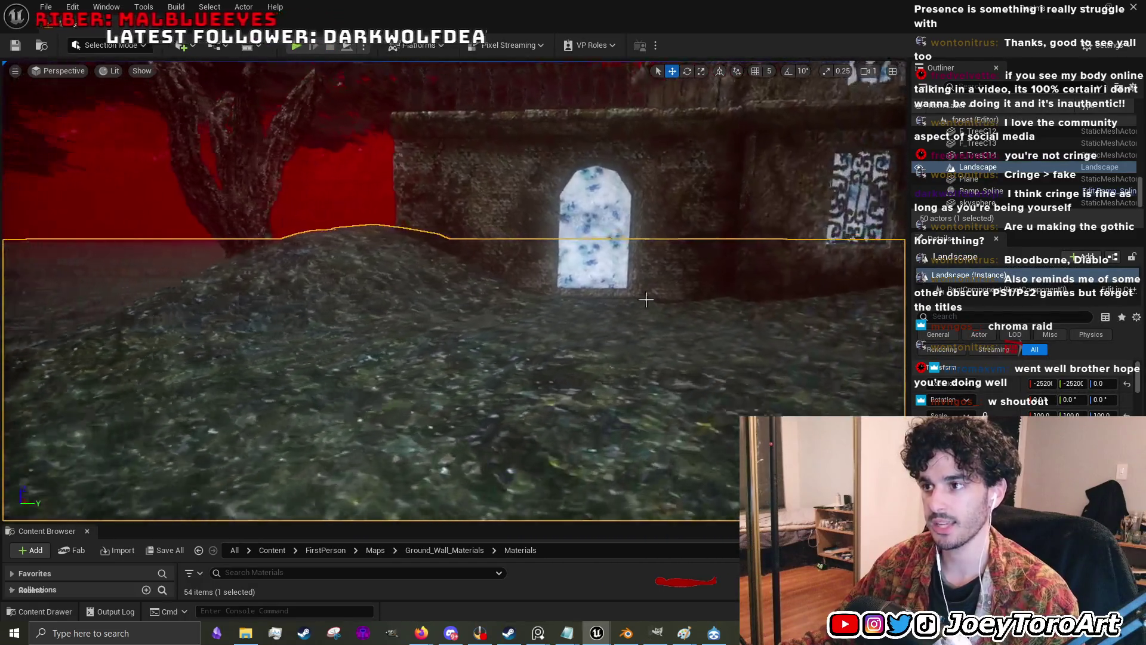
drag(646, 299, 621, 302)
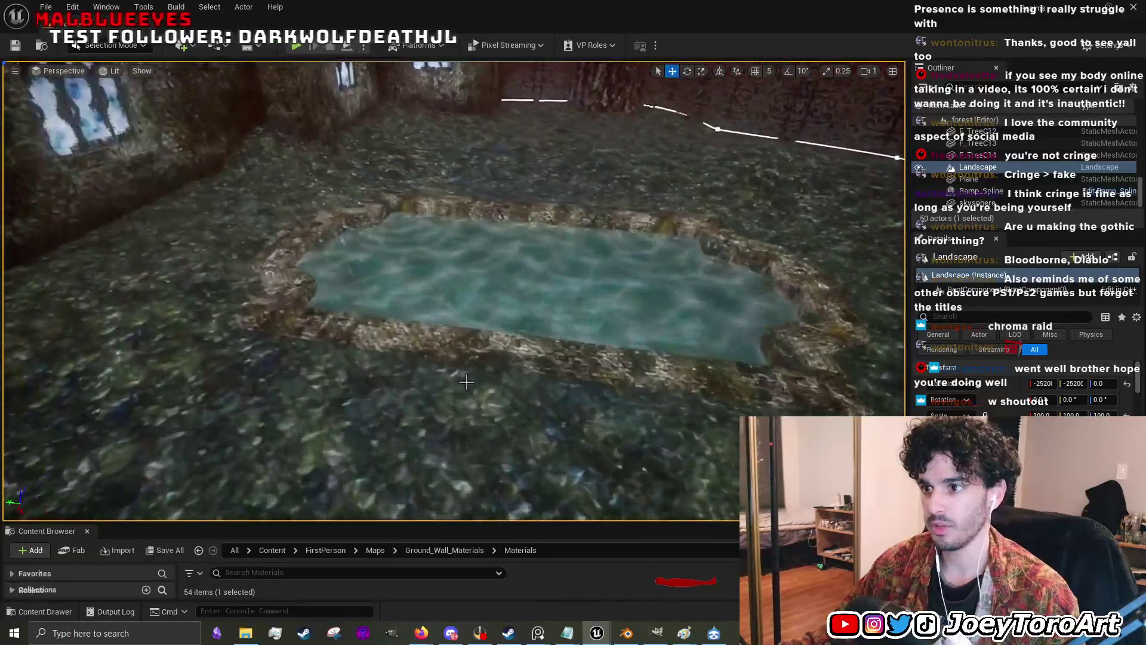
click(556, 281)
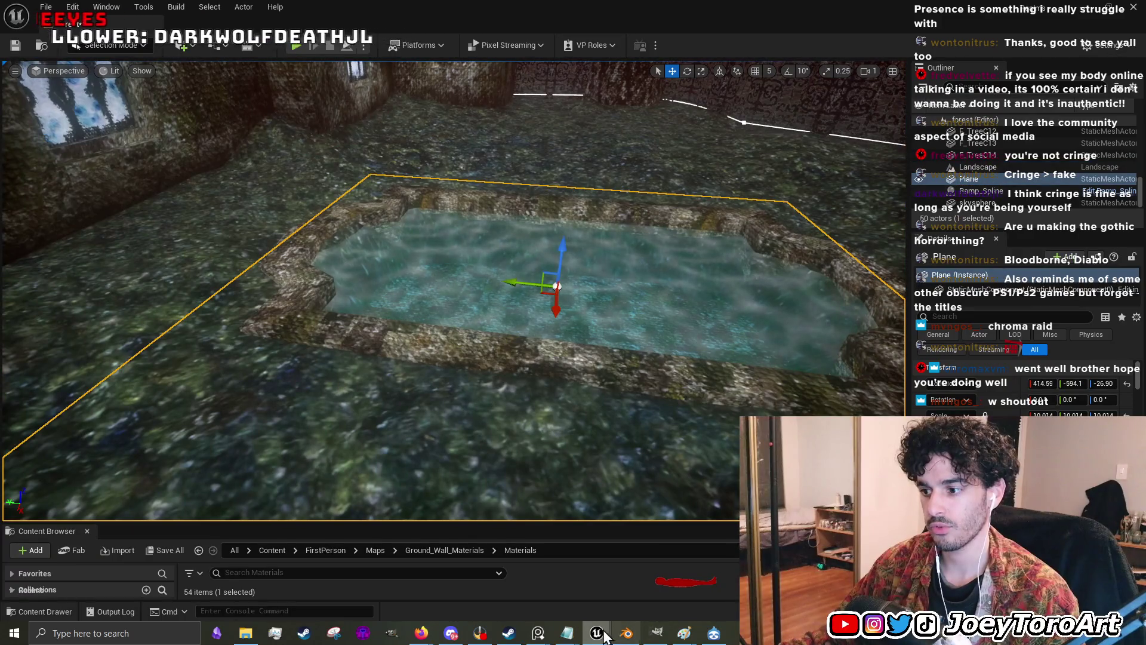
- Restore the Forest_water_mat editor from the taskbar and select its TexCoord node
mouse_move(606, 636)
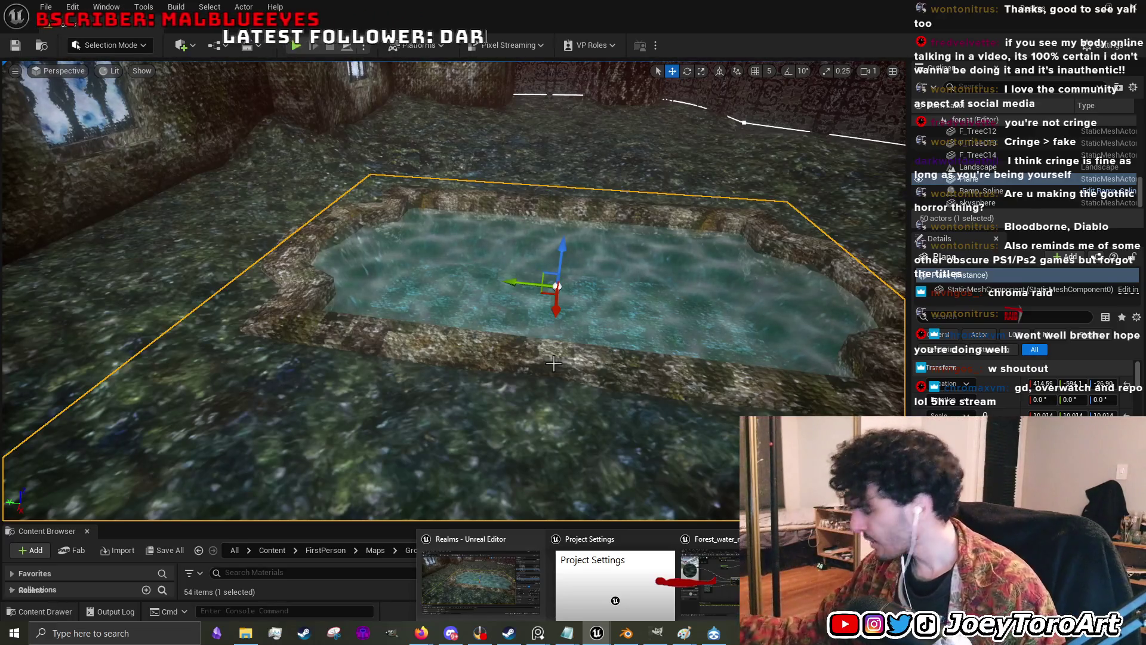
click(705, 573)
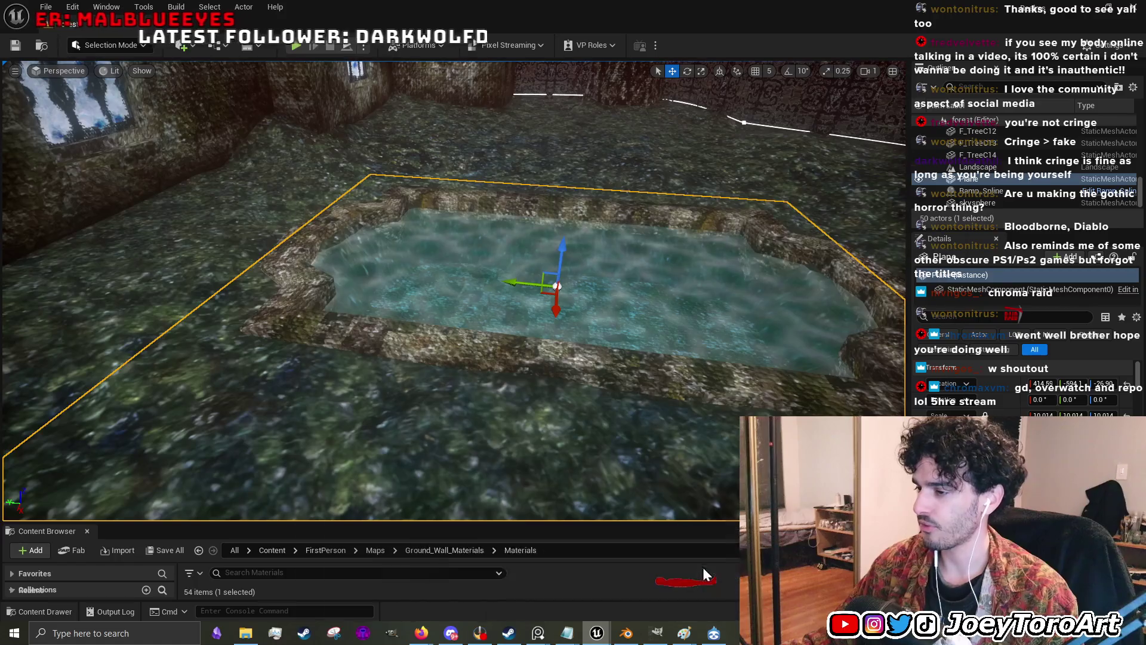
drag(728, 451, 652, 402)
mouse_move(519, 404)
mouse_down()
mouse_move(541, 358)
mouse_move(565, 355)
mouse_move(938, 399)
mouse_up()
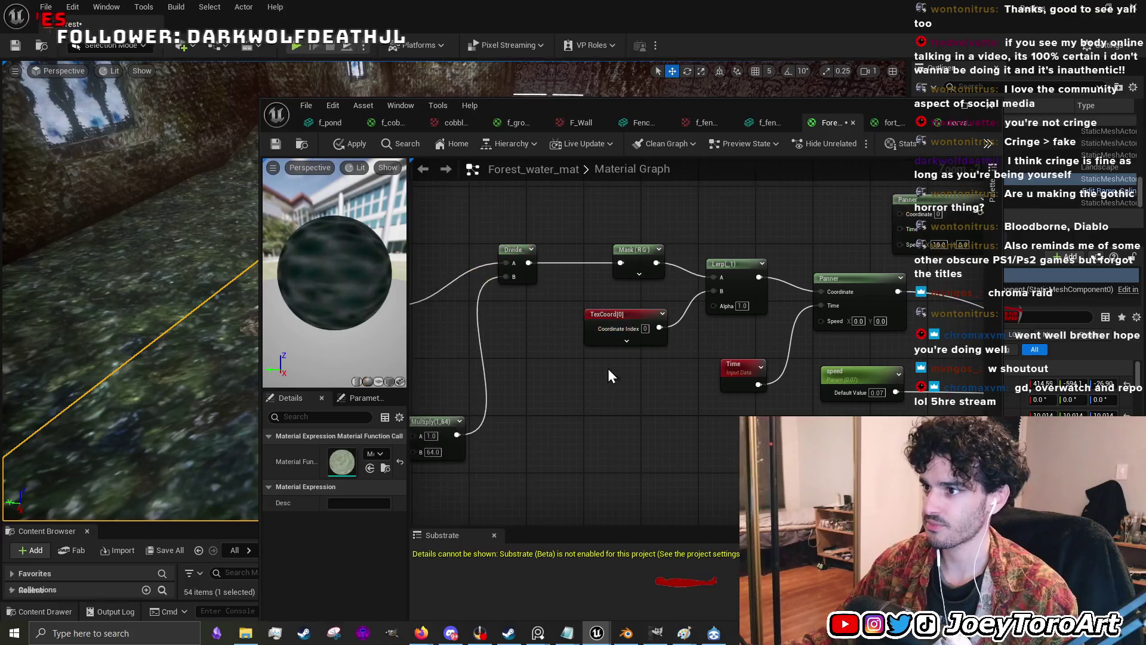
click(641, 320)
text(1)
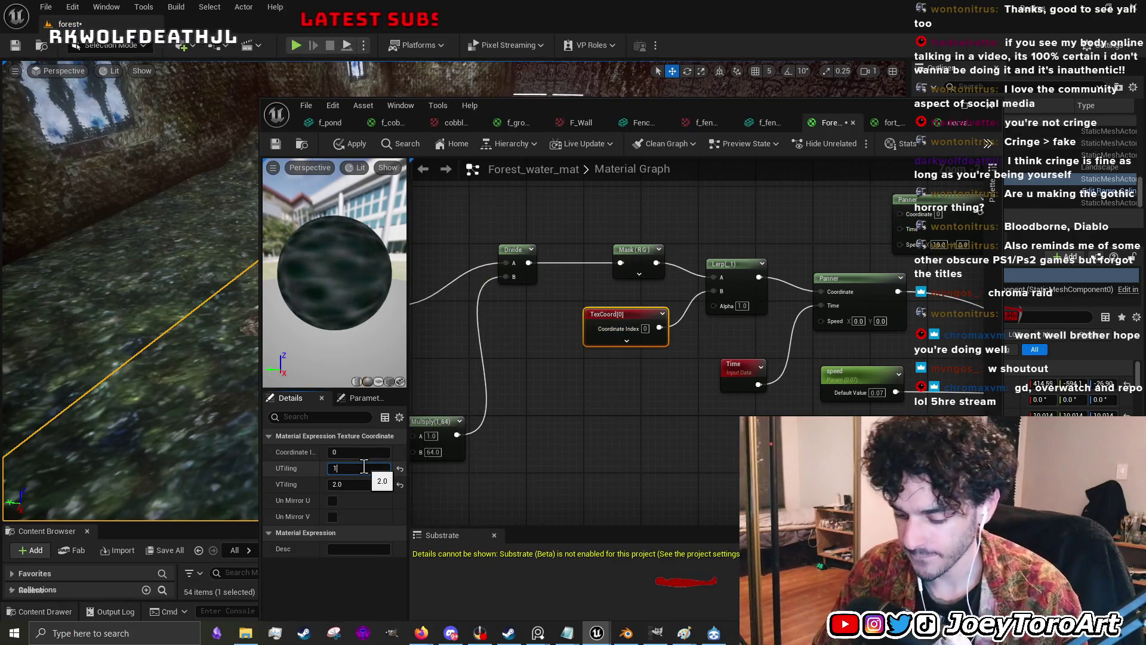
- Set TexCoord U and V tiling to 1.3, apply, and minimize the editor to view the pool
text(3)
key(Return)
click(352, 483)
text(1)
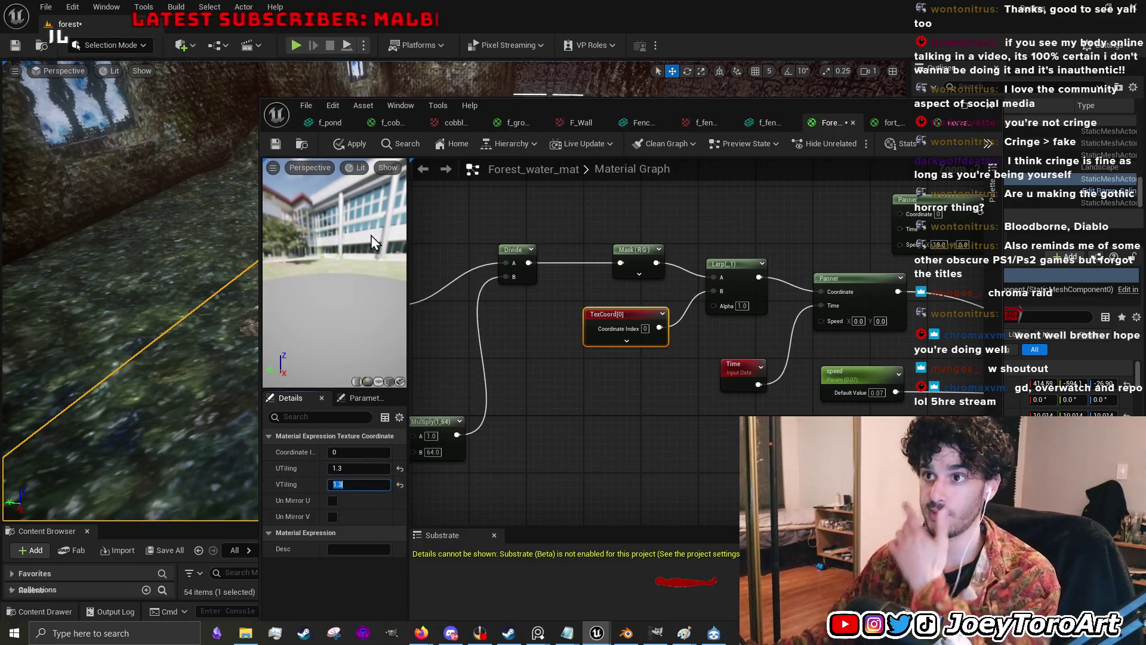
click(354, 144)
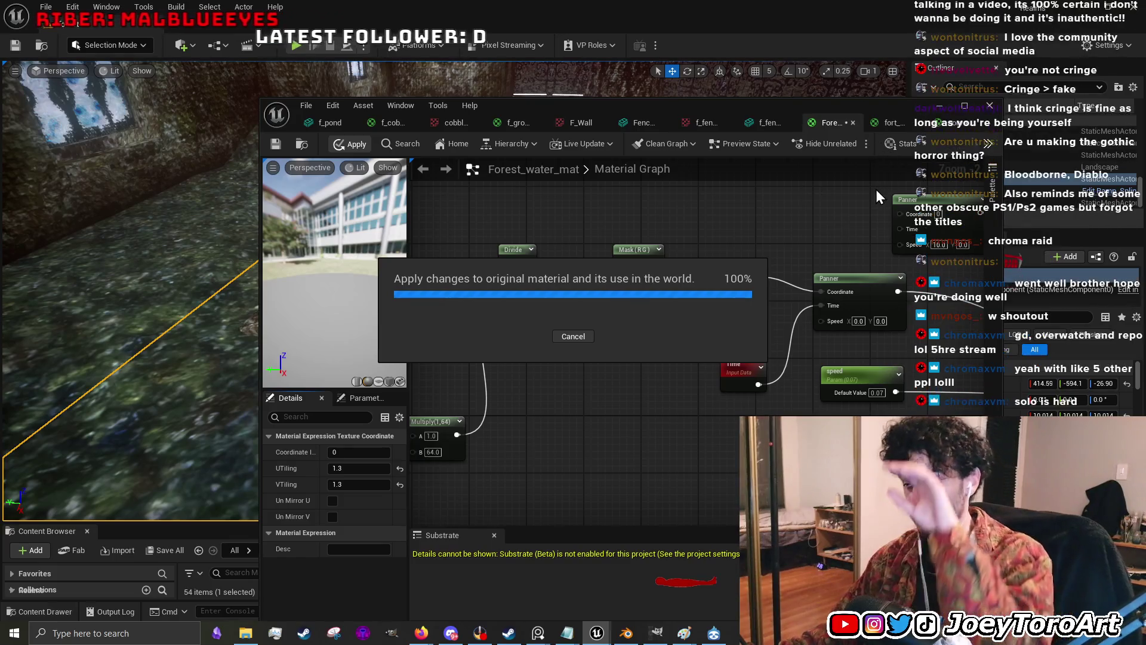
click(939, 108)
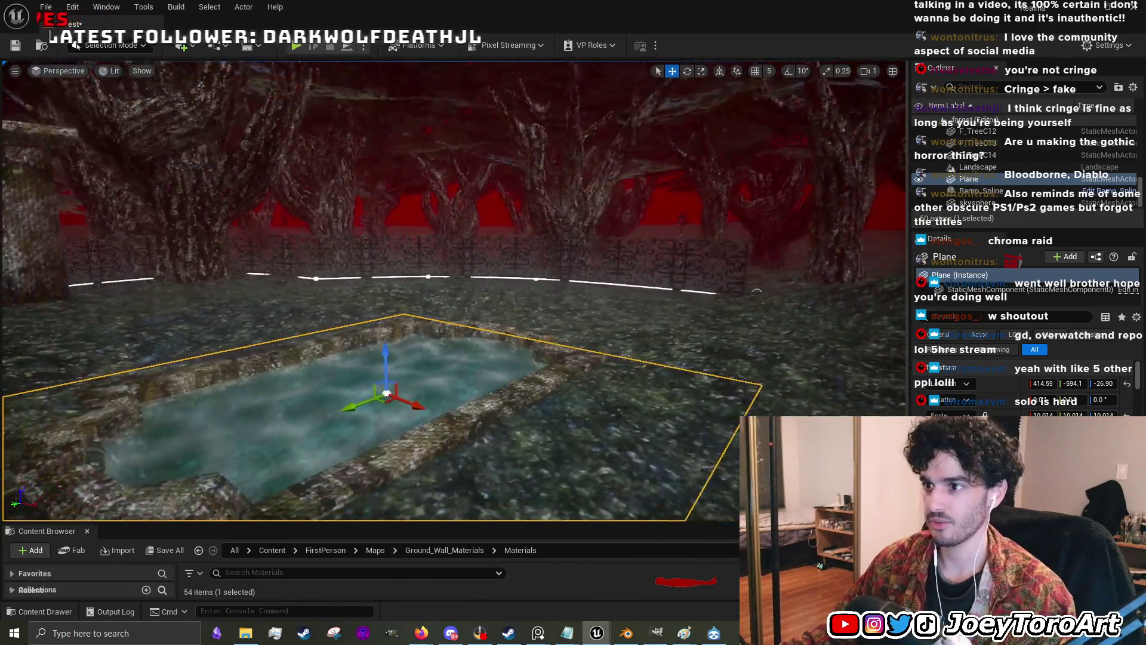
- Browse the project's material thumbnails, then restore the level view and bring back Forest_water_mat's editor
drag(591, 411, 588, 412)
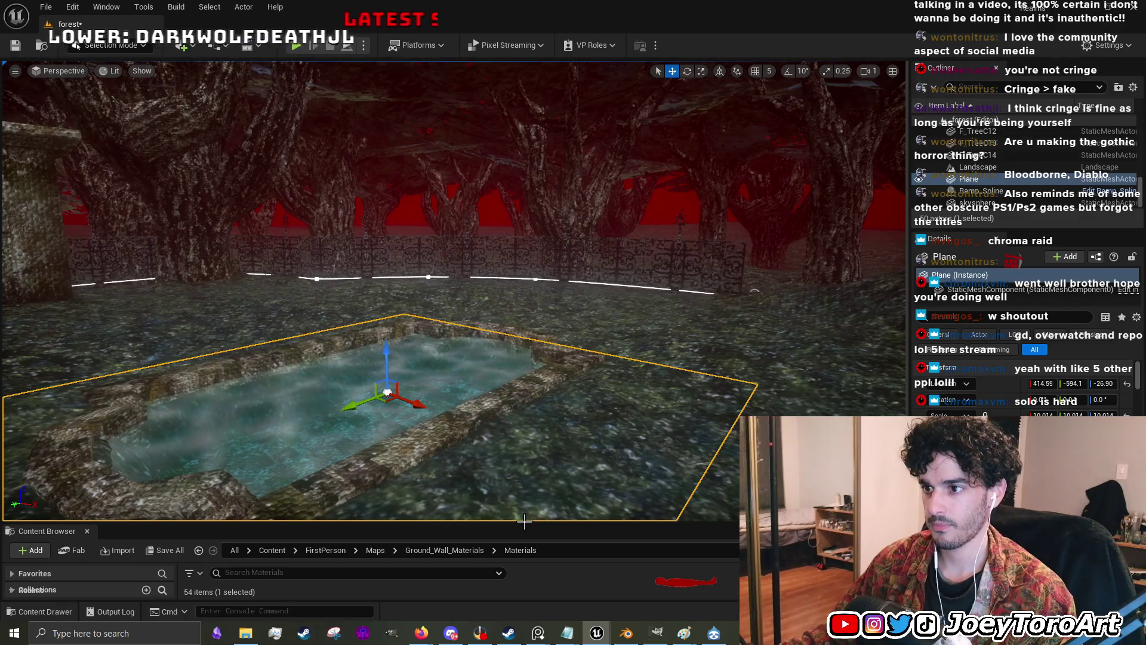
mouse_move(524, 522)
mouse_down()
mouse_move(555, 271)
mouse_move(504, 439)
mouse_move(512, 272)
mouse_move(483, 406)
mouse_move(487, 333)
mouse_up()
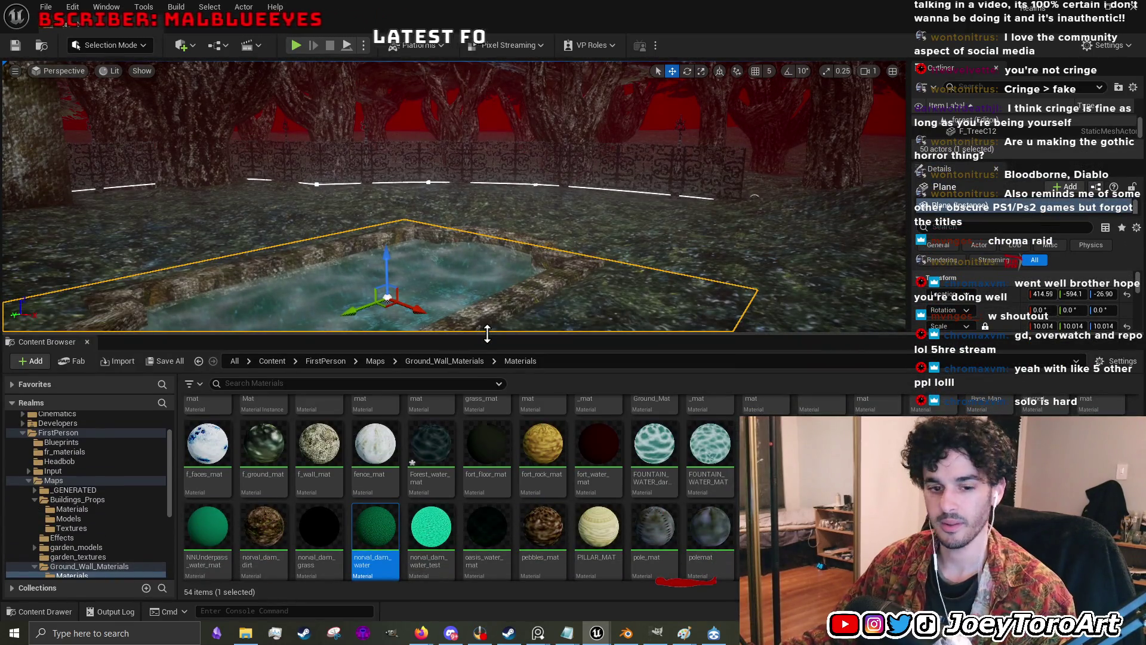
drag(487, 334, 508, 253)
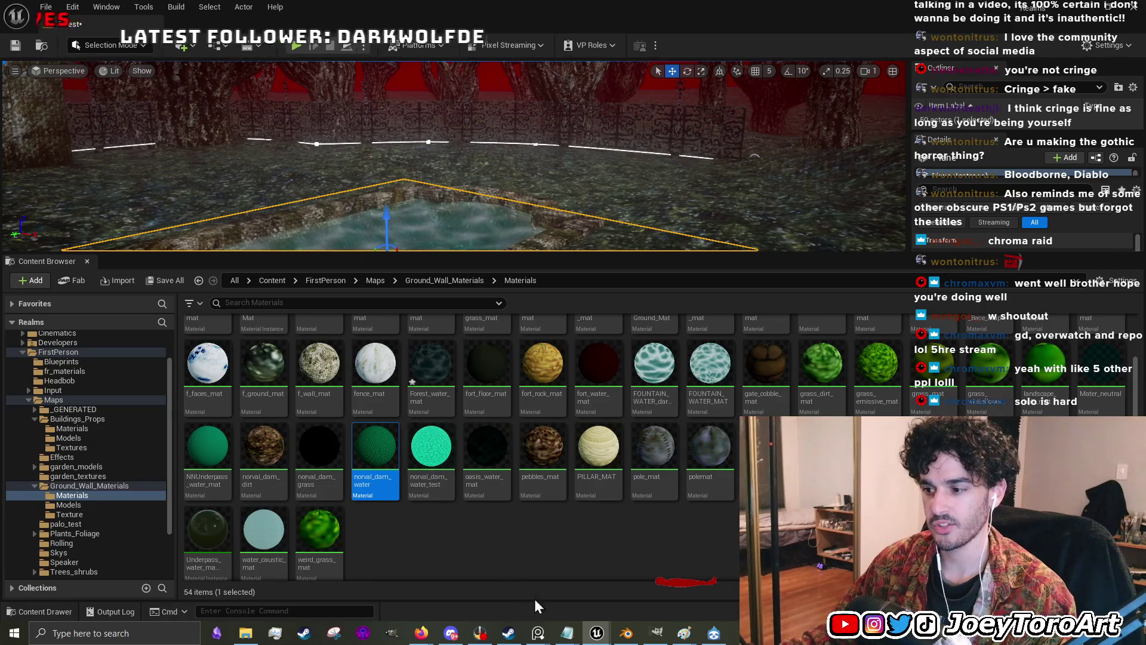
drag(541, 254, 633, 621)
mouse_move(604, 640)
click(707, 597)
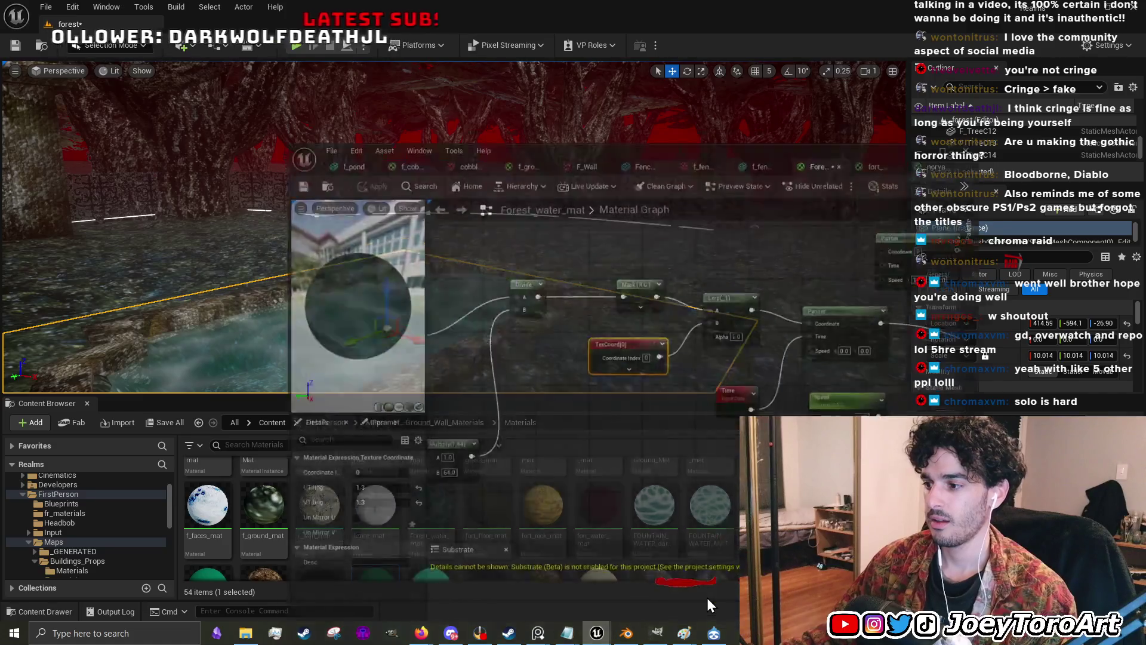
- Change the 0.8 water constant to 1 and apply the material
scroll(624, 406, down, 2)
scroll(818, 412, up, 1)
mouse_move(818, 412)
mouse_down()
mouse_move(617, 403)
mouse_move(628, 347)
mouse_move(635, 440)
mouse_up()
scroll(728, 396, up, 2)
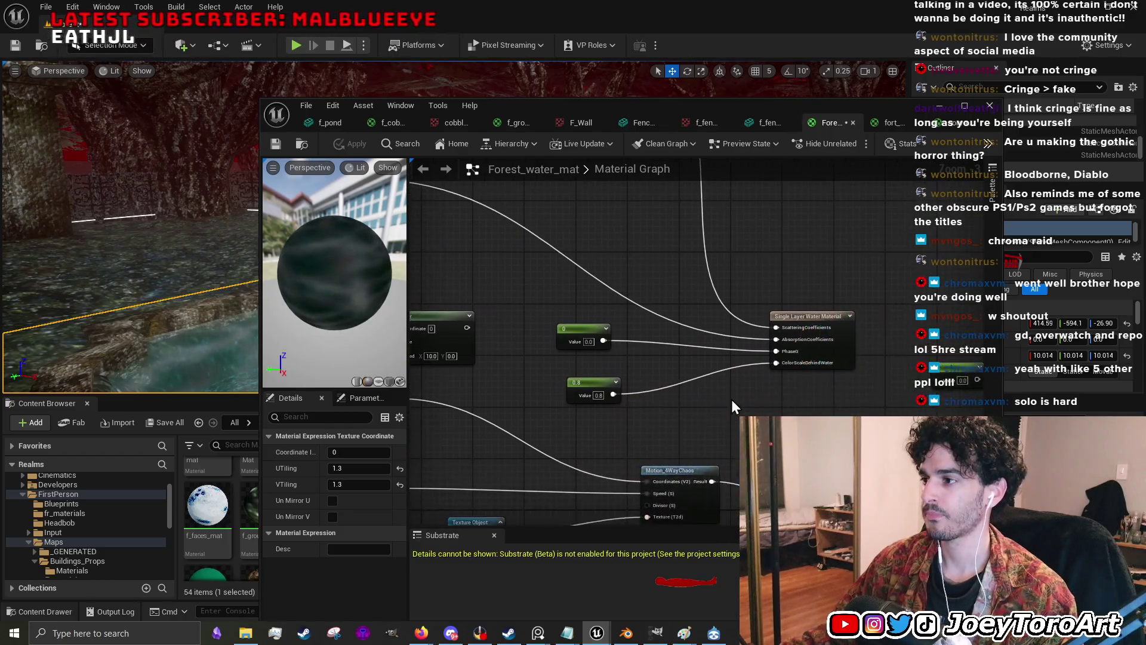
drag(566, 104, 645, 65)
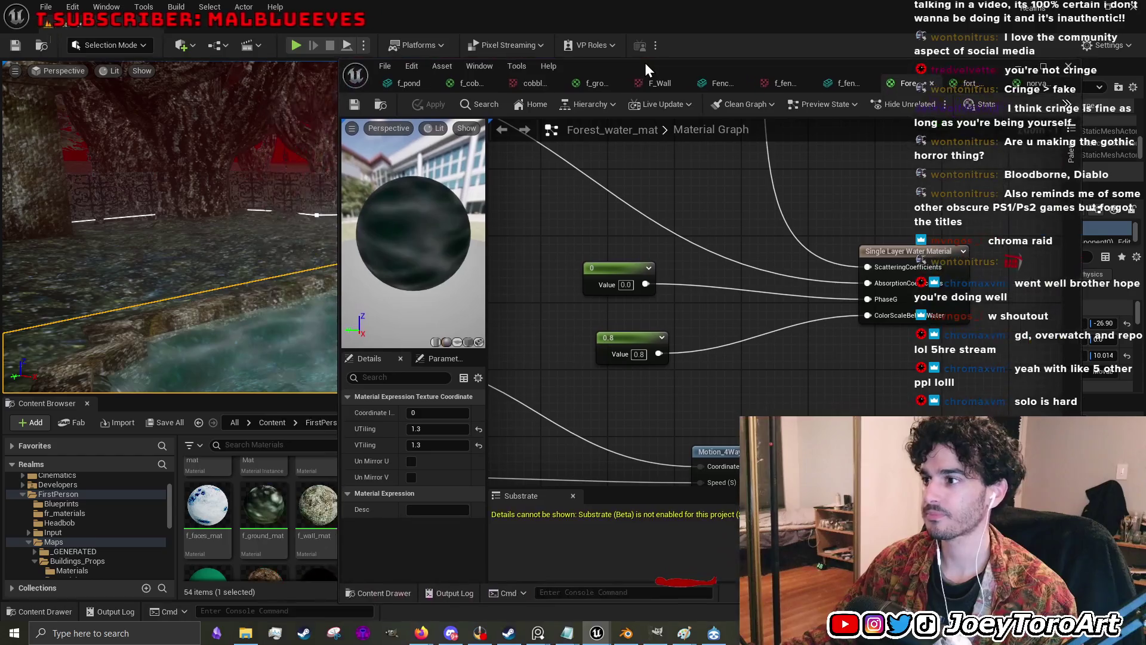
drag(740, 349, 762, 335)
click(731, 311)
text(1)
key(Return)
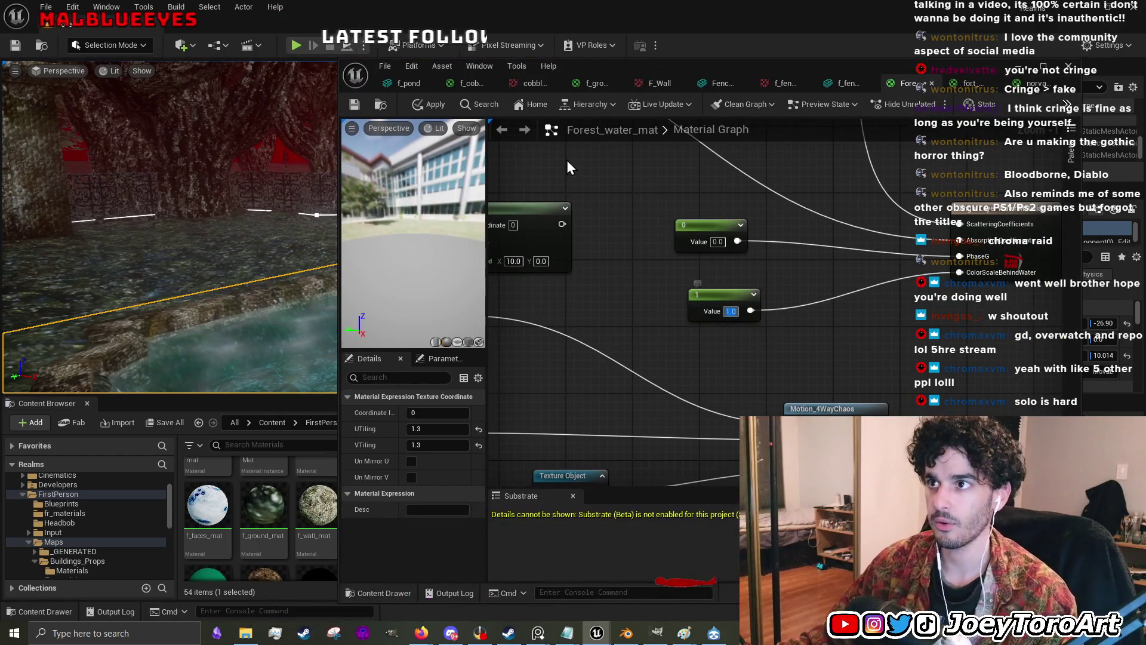
click(430, 105)
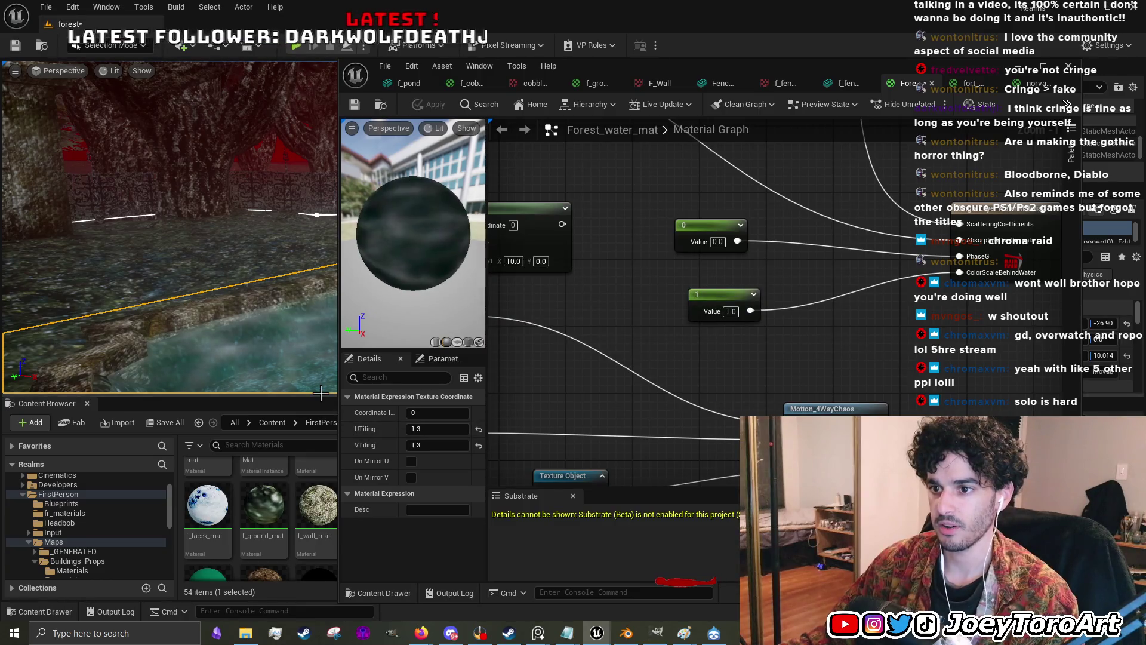
- Set that constant to 0 and apply it to the pool
drag(321, 394, 321, 510)
click(731, 311)
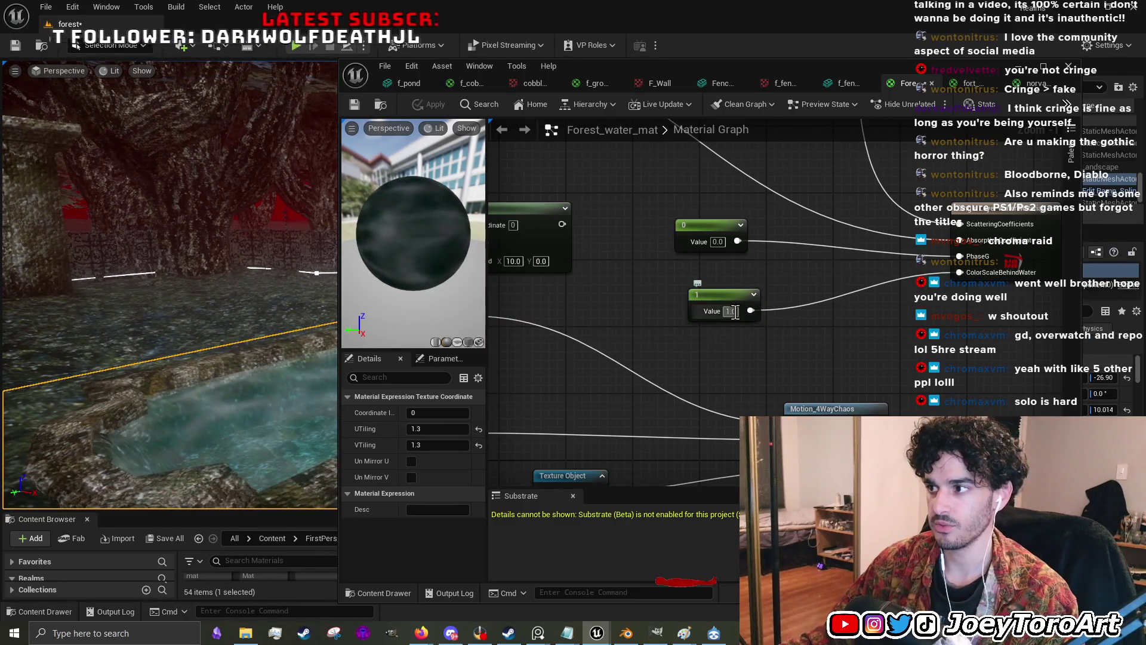
text(0)
key(Return)
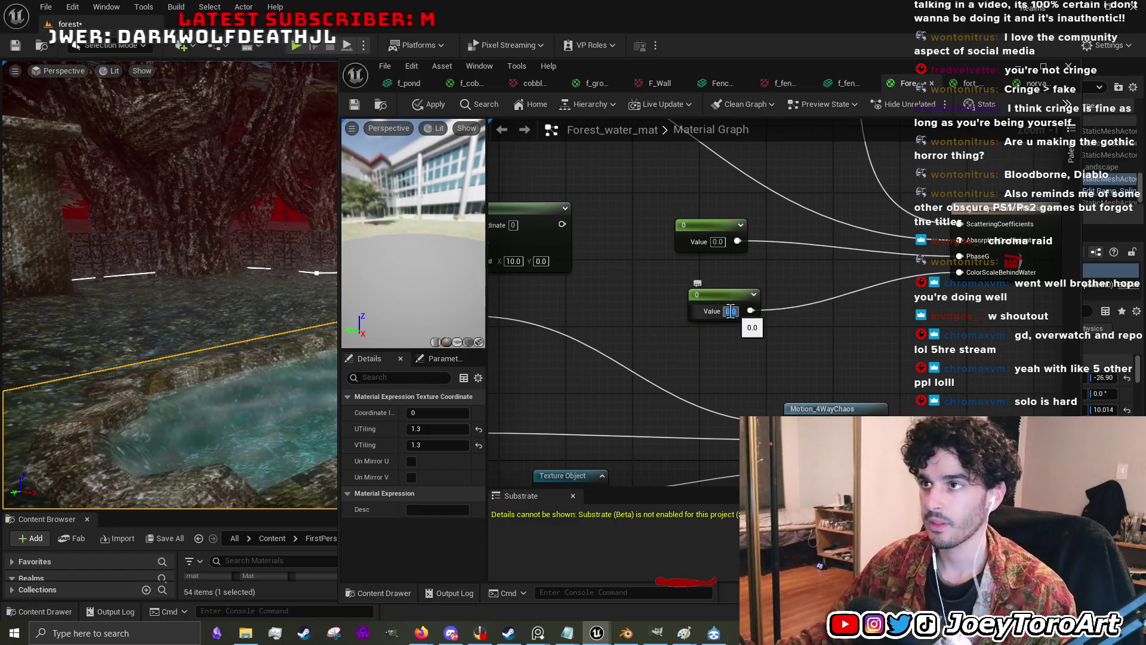
click(428, 106)
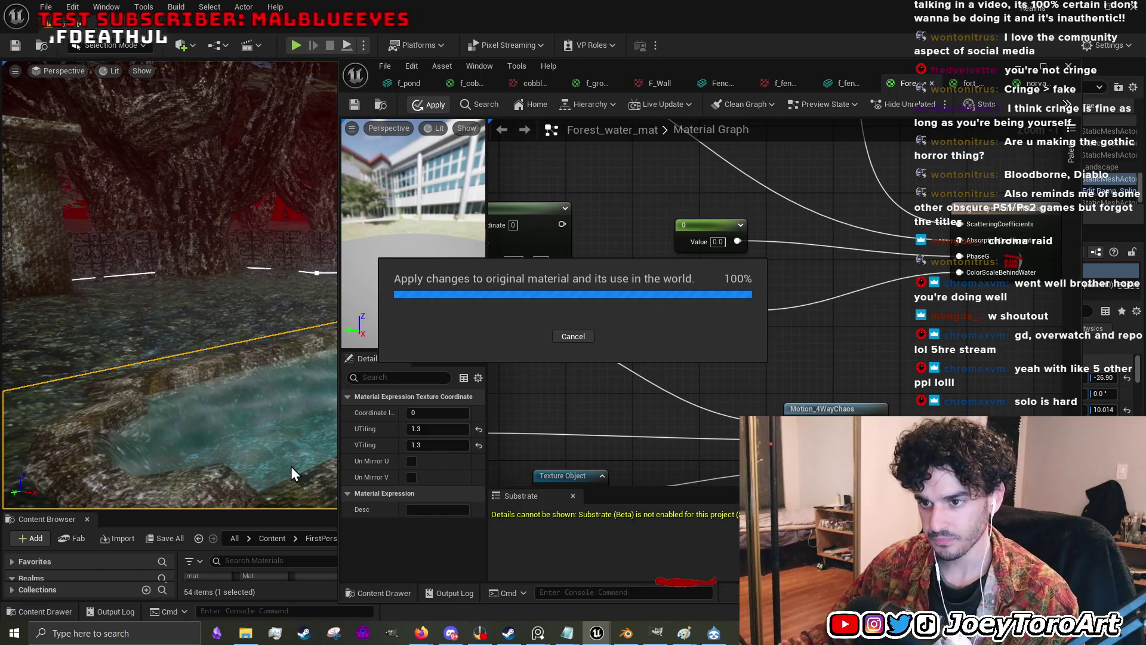
- Try ColorScaleBehindWater at 0.1, then settle on 0.13, applying each value
drag(296, 410, 293, 408)
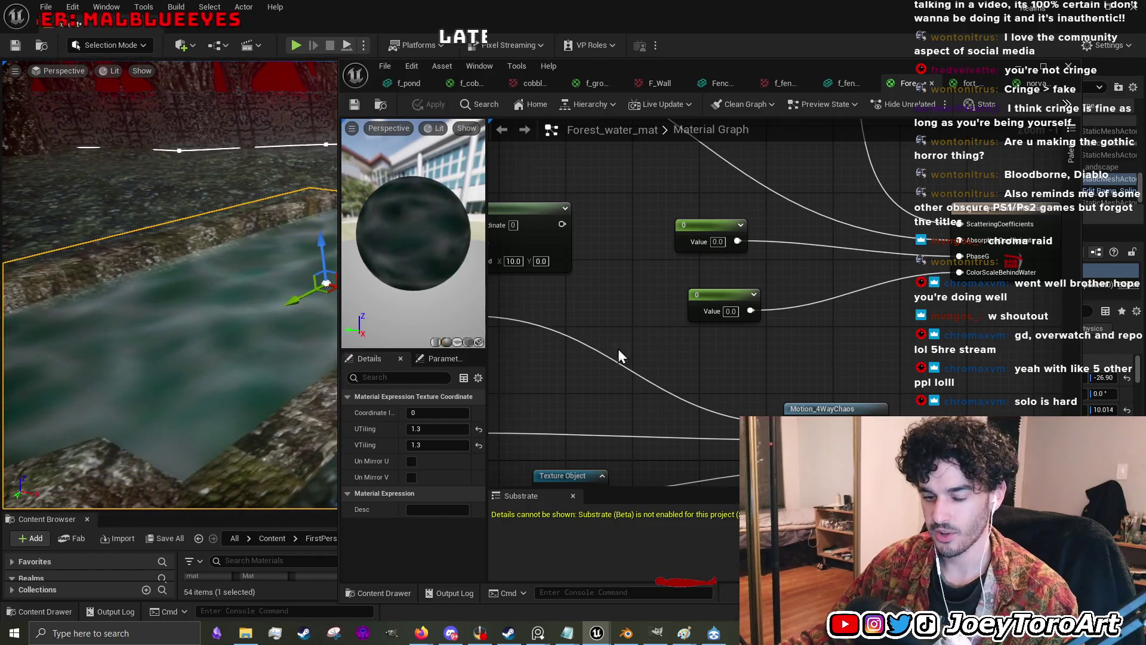
text(0.1)
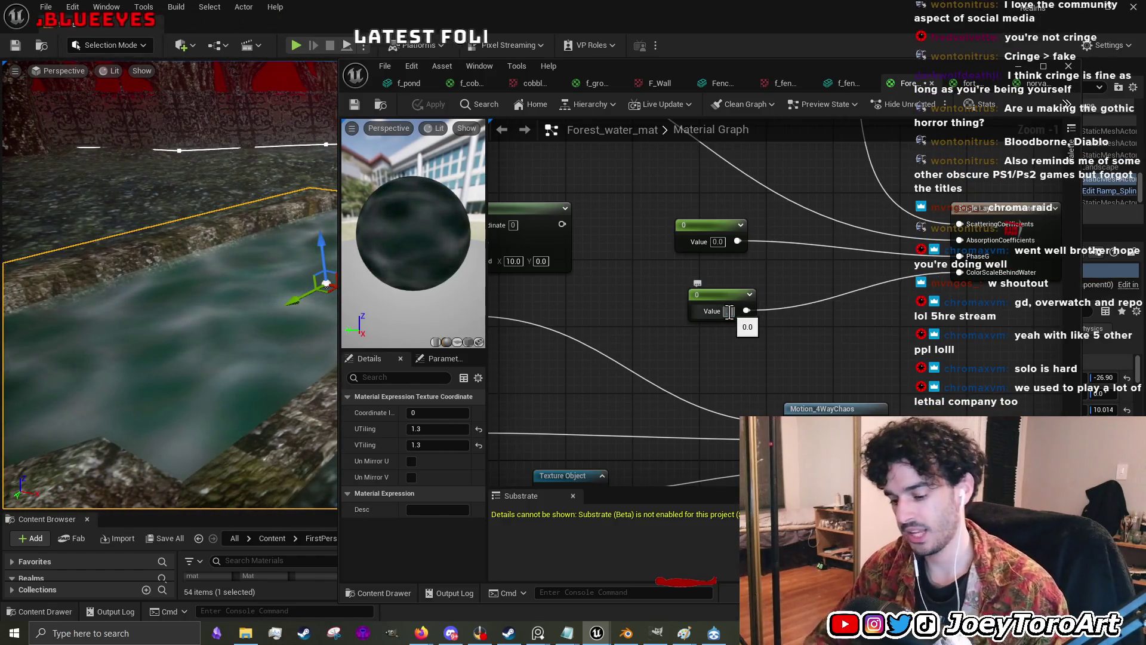
key(Return)
click(430, 104)
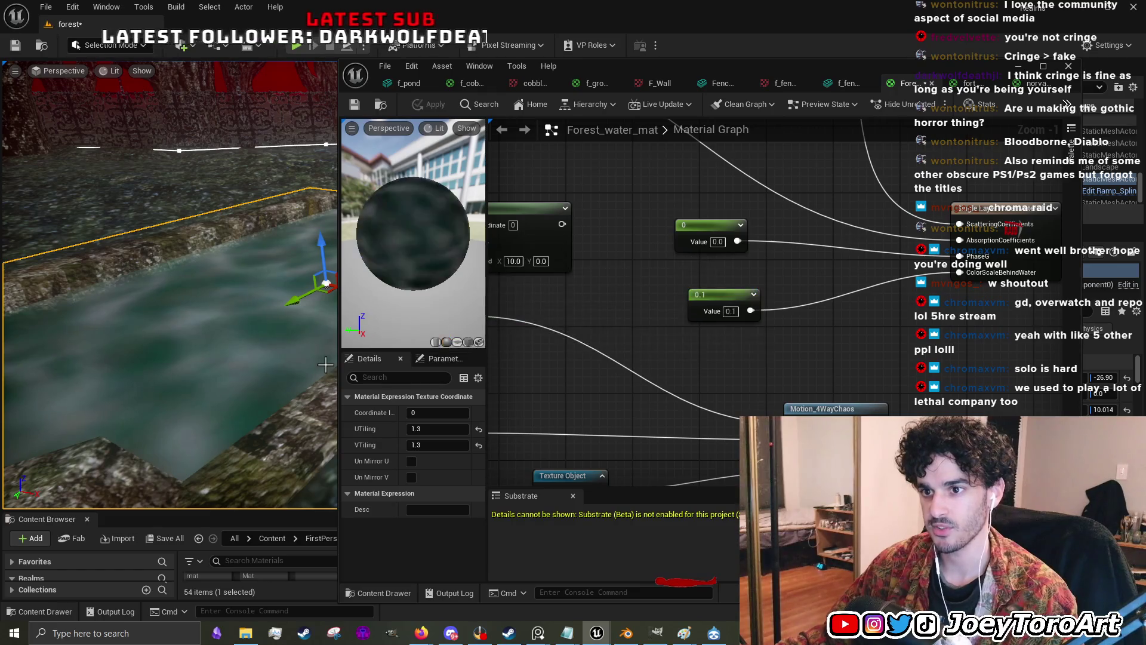
drag(179, 286, 209, 272)
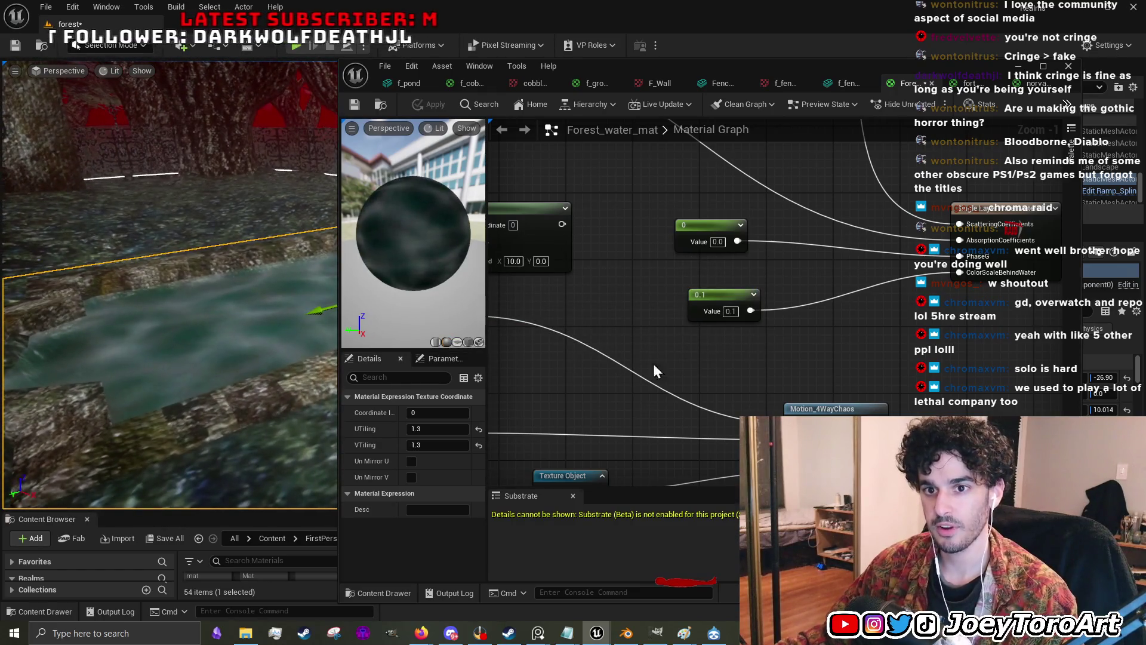
double_click(727, 311)
text(0.13)
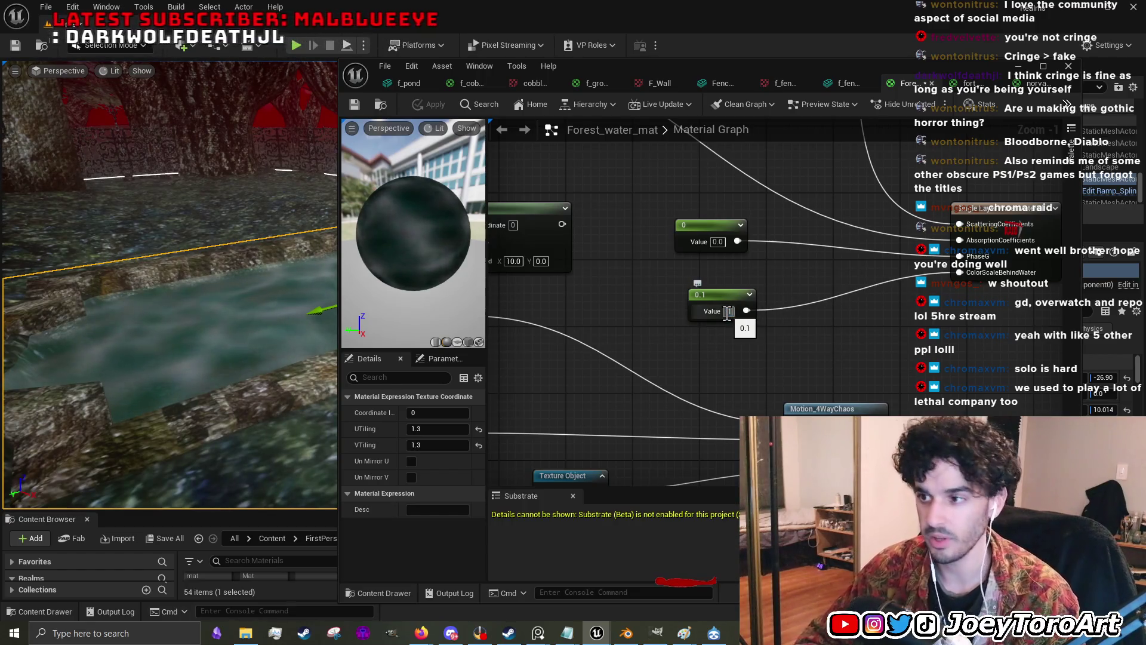
key(Return)
click(646, 347)
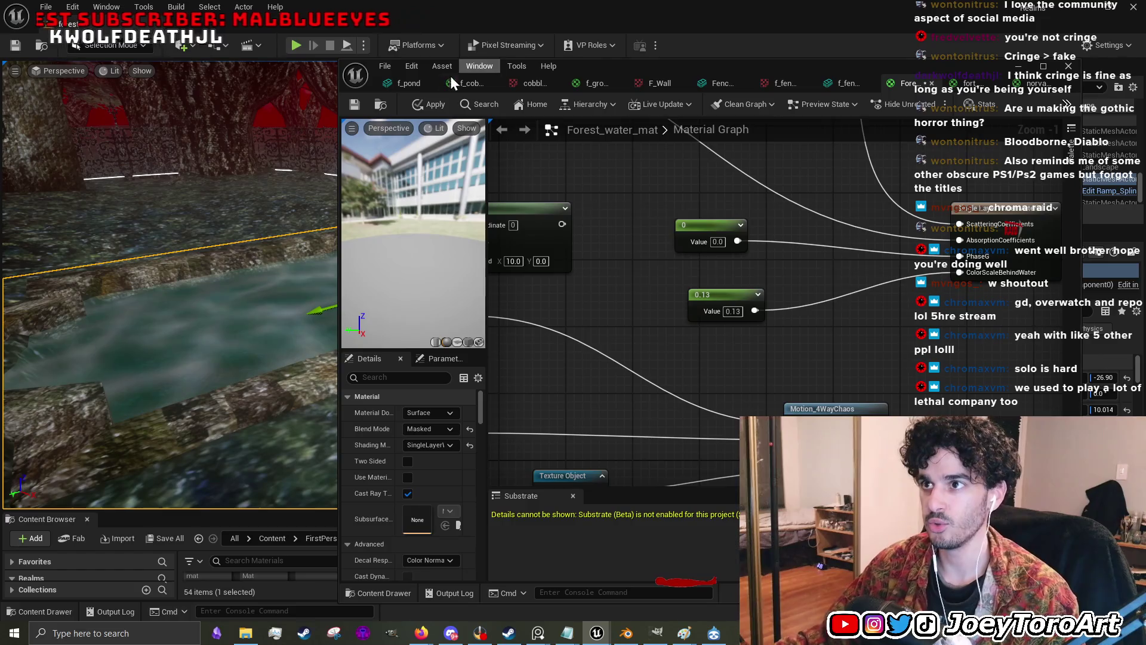
click(427, 104)
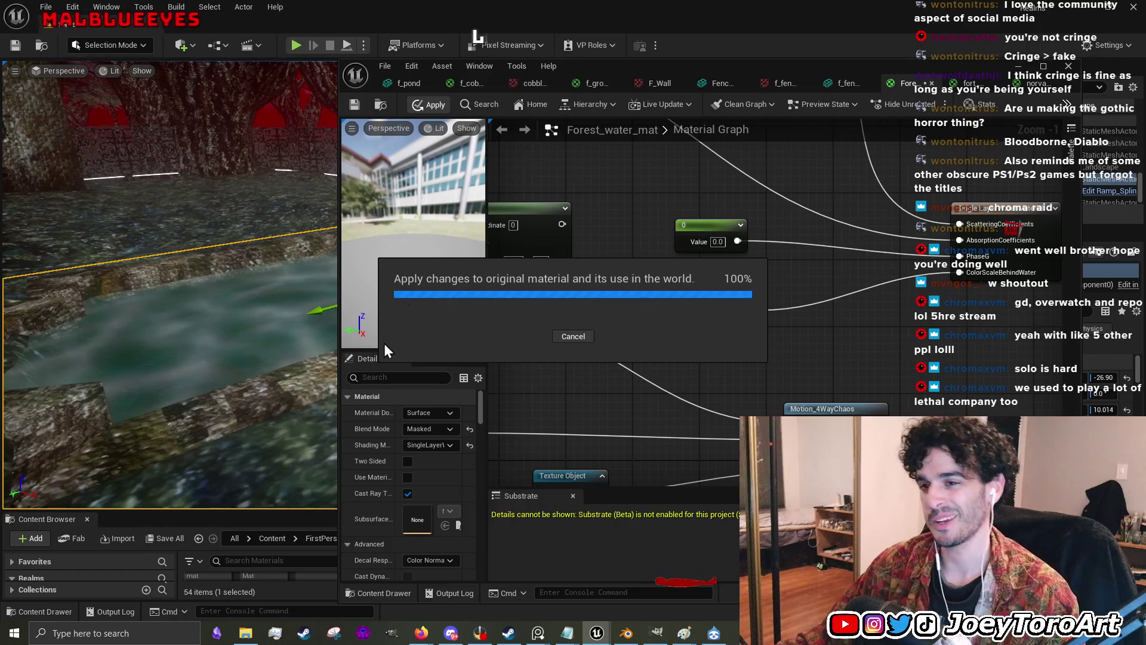
- Change the upper constant from 0 to 1 and apply the material
drag(274, 382, 307, 390)
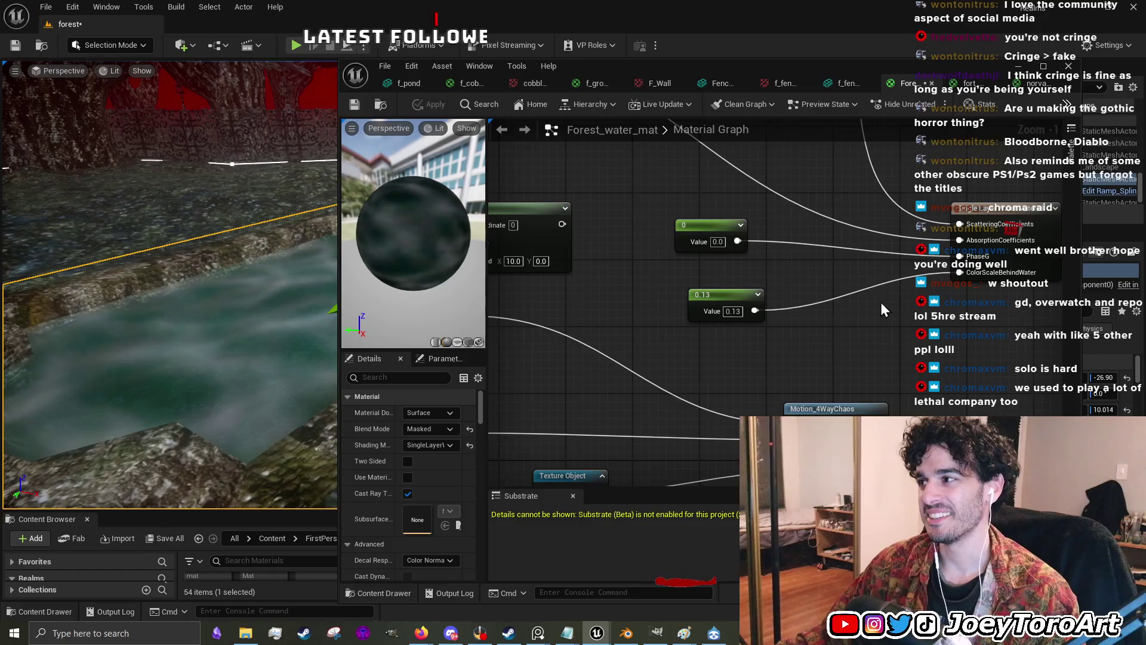
drag(886, 306, 836, 371)
click(666, 305)
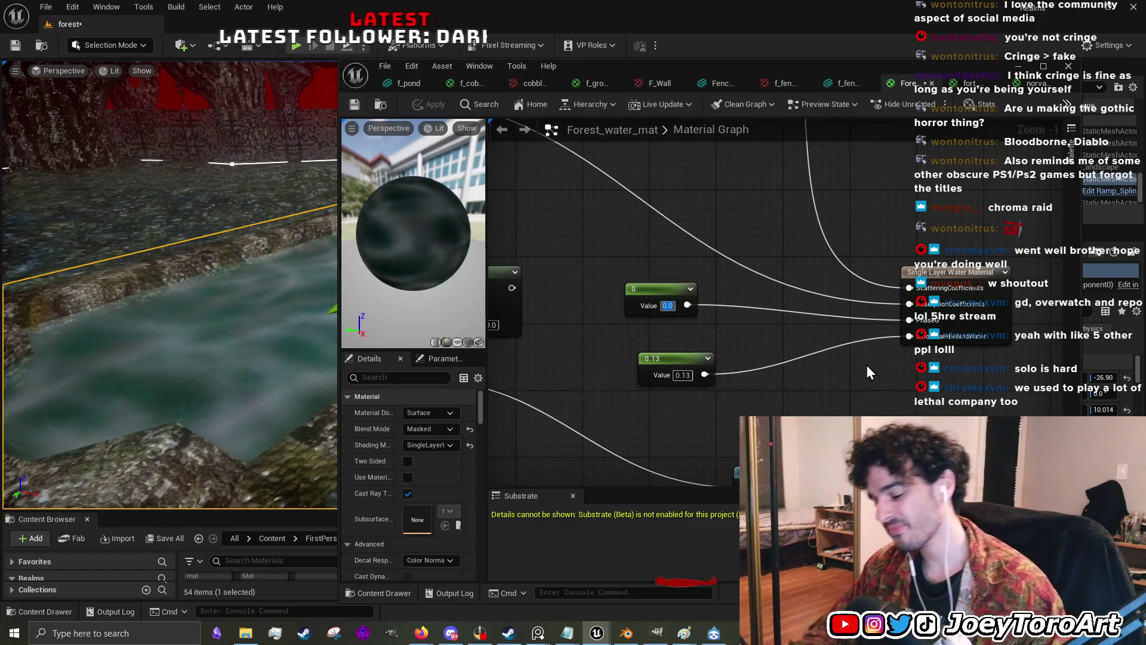
text(1)
key(Return)
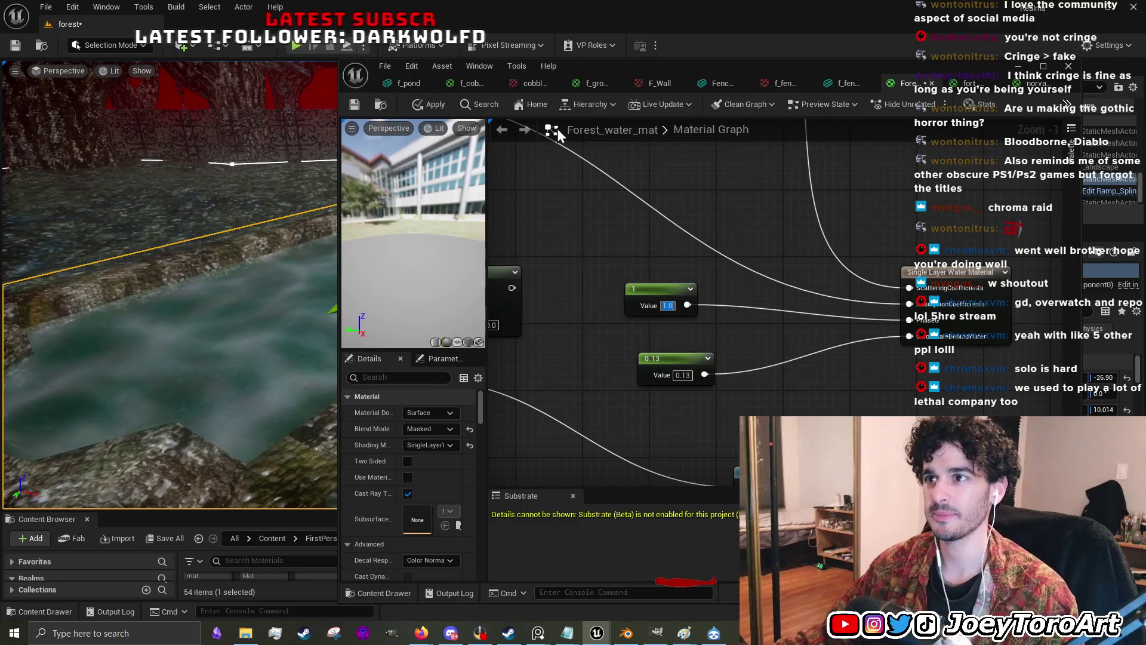
click(435, 104)
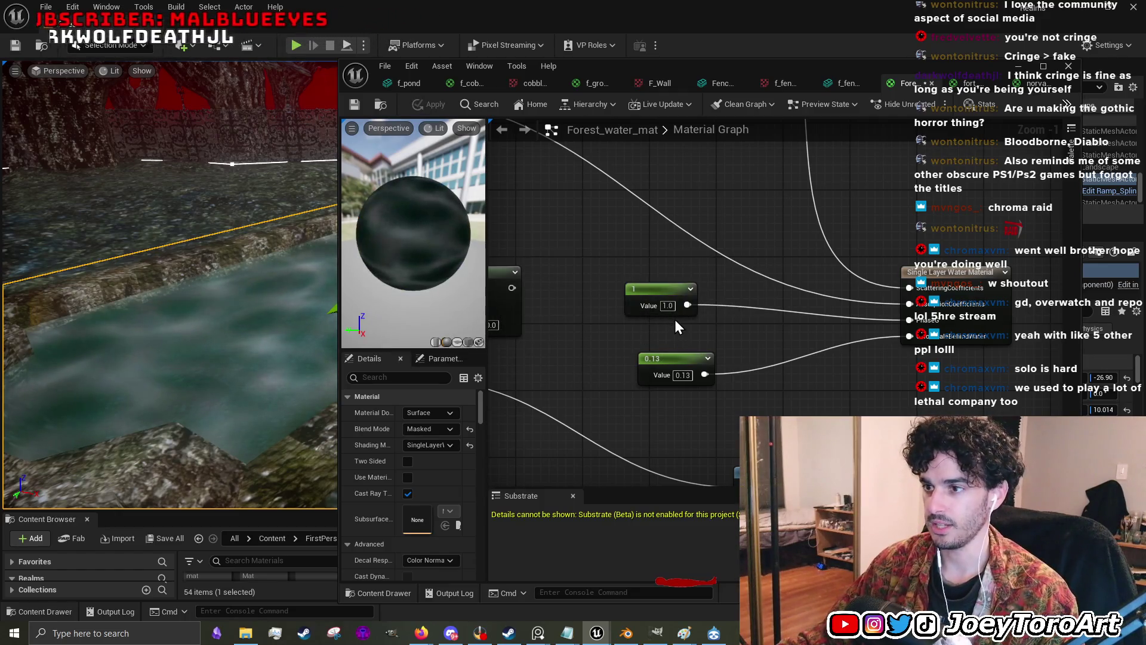
- Break the constant's connection into PhaseG and apply the material
scroll(715, 314, up, 1)
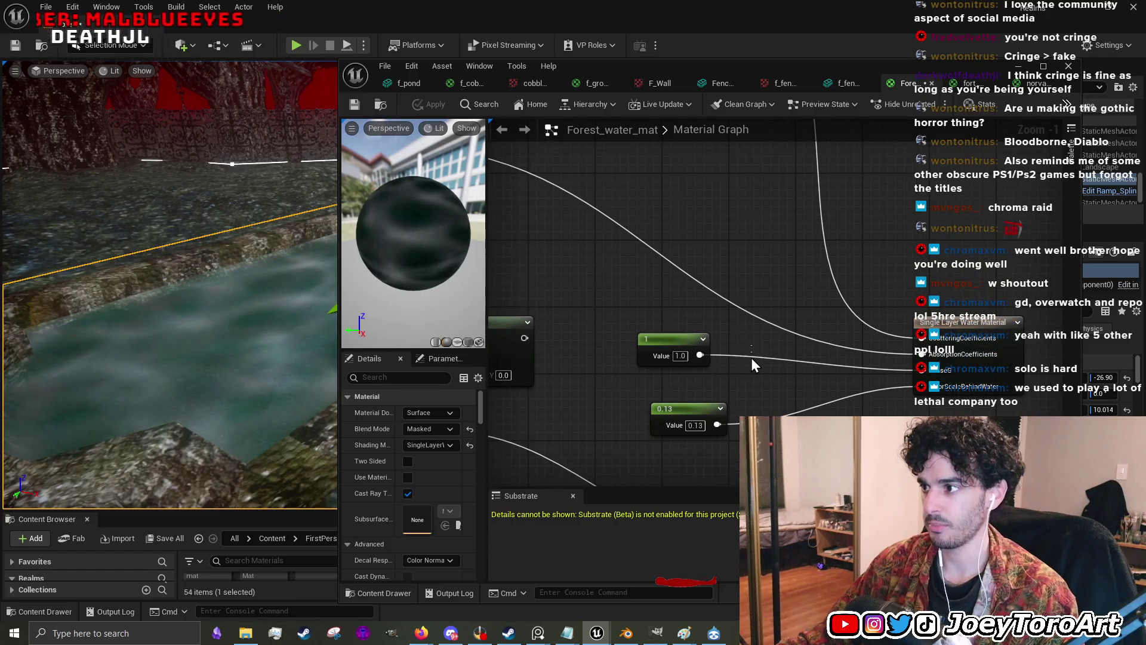
drag(748, 350, 748, 381)
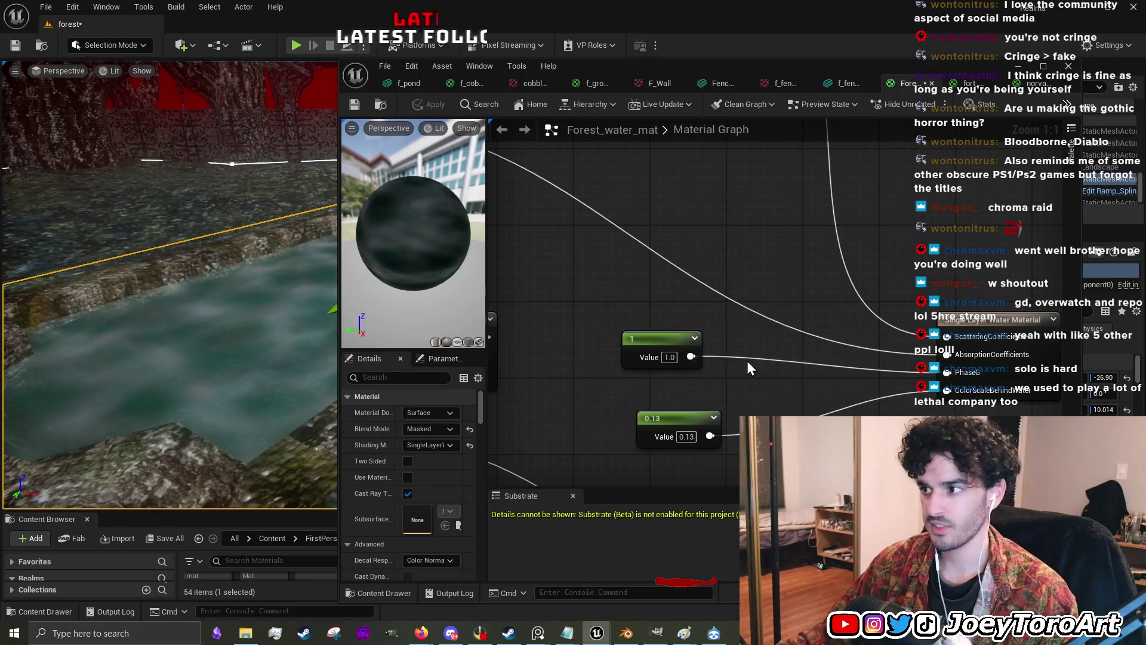
alt+click(743, 357)
click(439, 107)
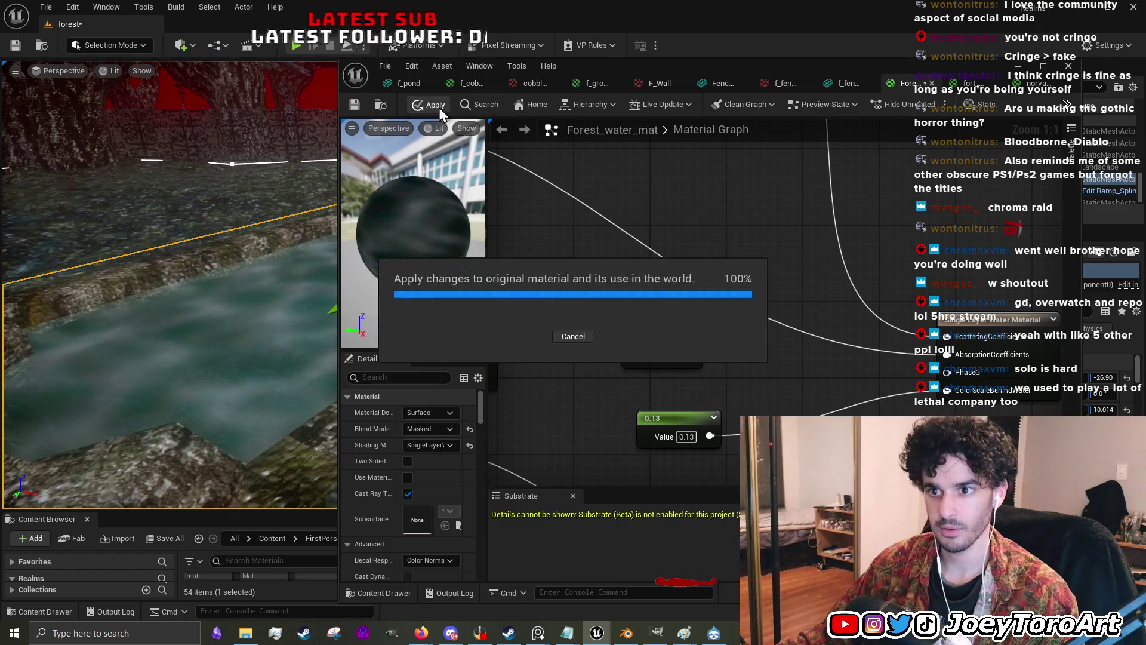
scroll(764, 418, down, 3)
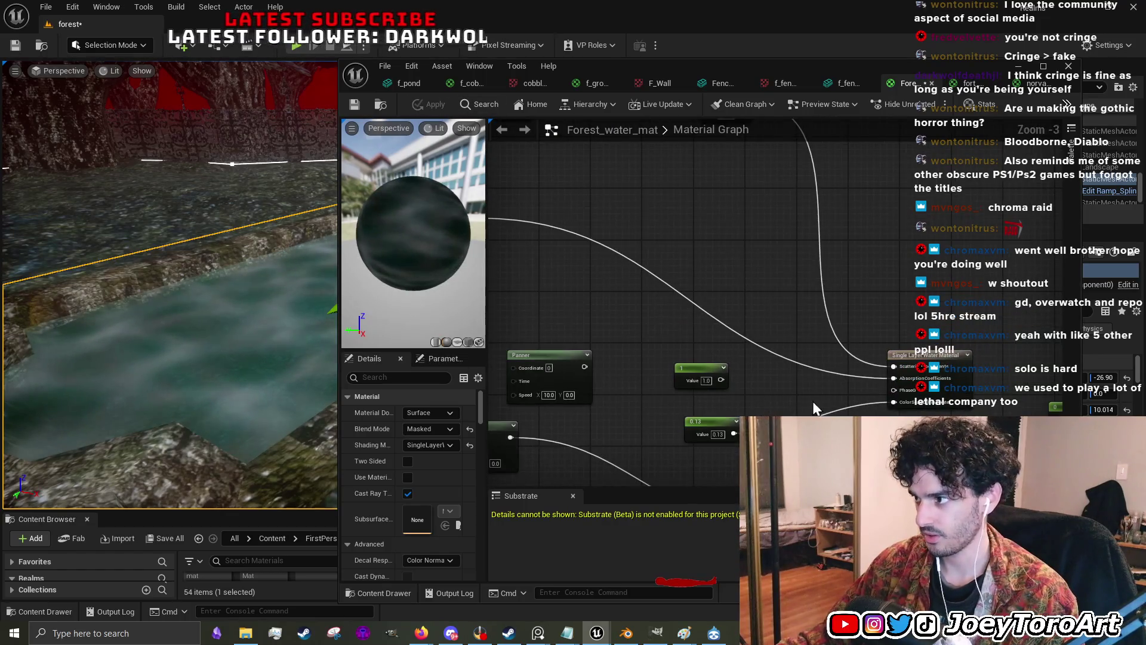
- Pan across the Panner, Water_Color, Mask and TexCoord nodes and reapply the material
mouse_move(635, 345)
mouse_down()
mouse_move(484, 196)
mouse_move(545, 226)
mouse_move(615, 204)
mouse_up()
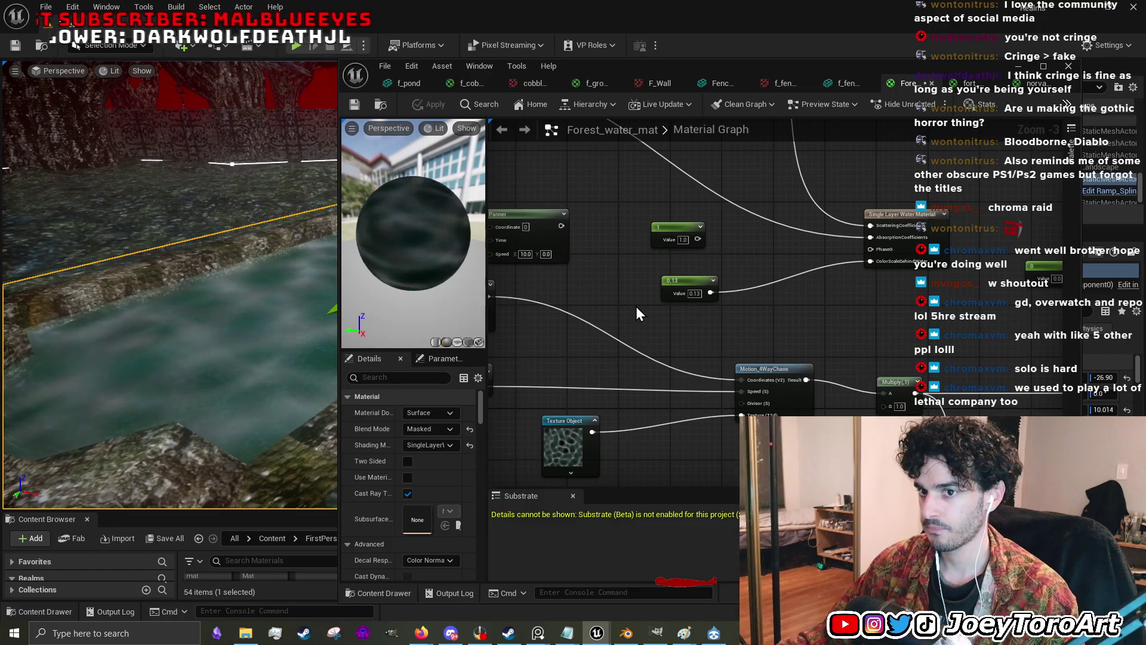
mouse_move(657, 287)
mouse_down()
mouse_move(794, 333)
mouse_move(647, 276)
mouse_move(843, 279)
mouse_move(834, 216)
mouse_up()
mouse_move(753, 405)
mouse_down()
mouse_move(583, 302)
mouse_move(843, 345)
mouse_move(766, 310)
mouse_move(569, 321)
mouse_up()
scroll(657, 341, up, 1)
scroll(728, 317, up, 2)
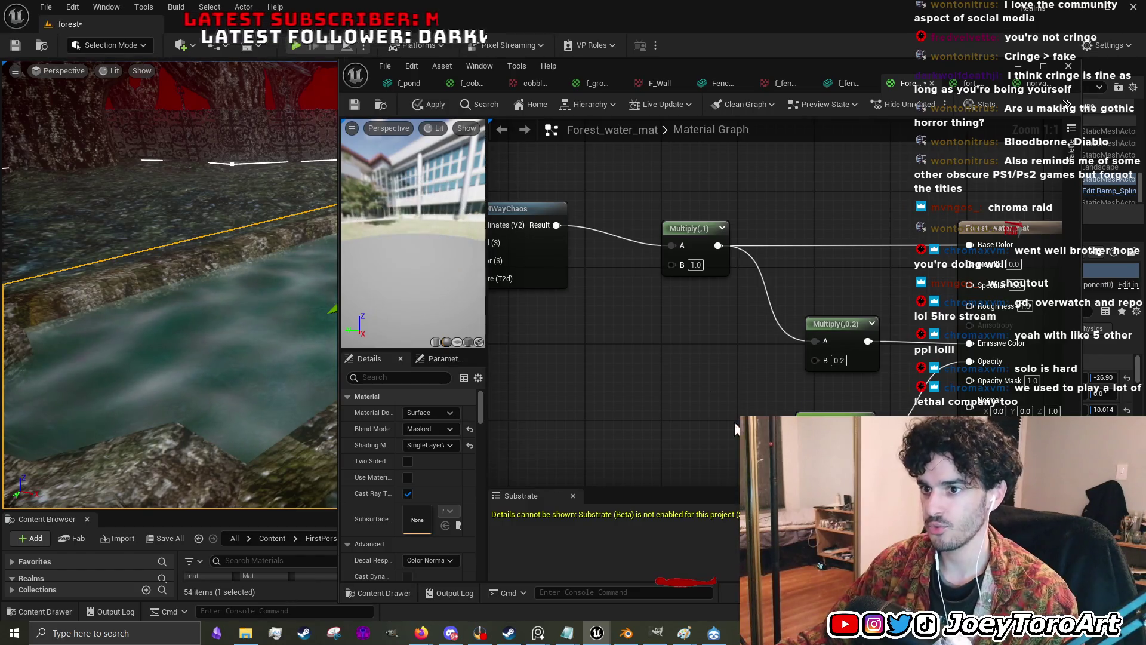
click(435, 107)
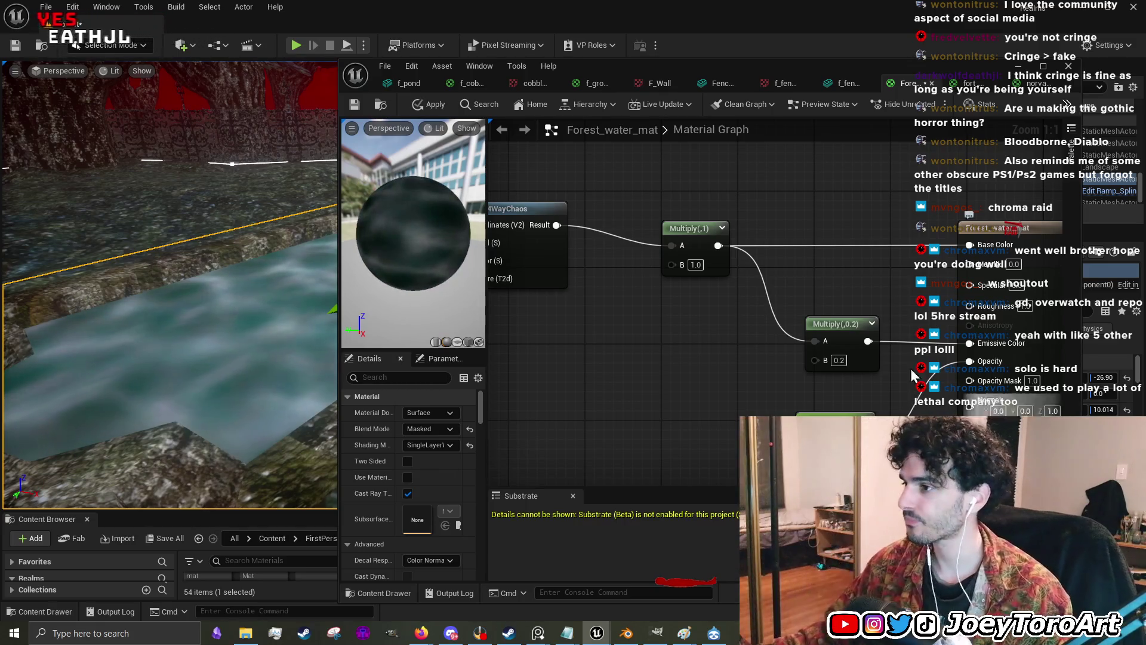
click(411, 105)
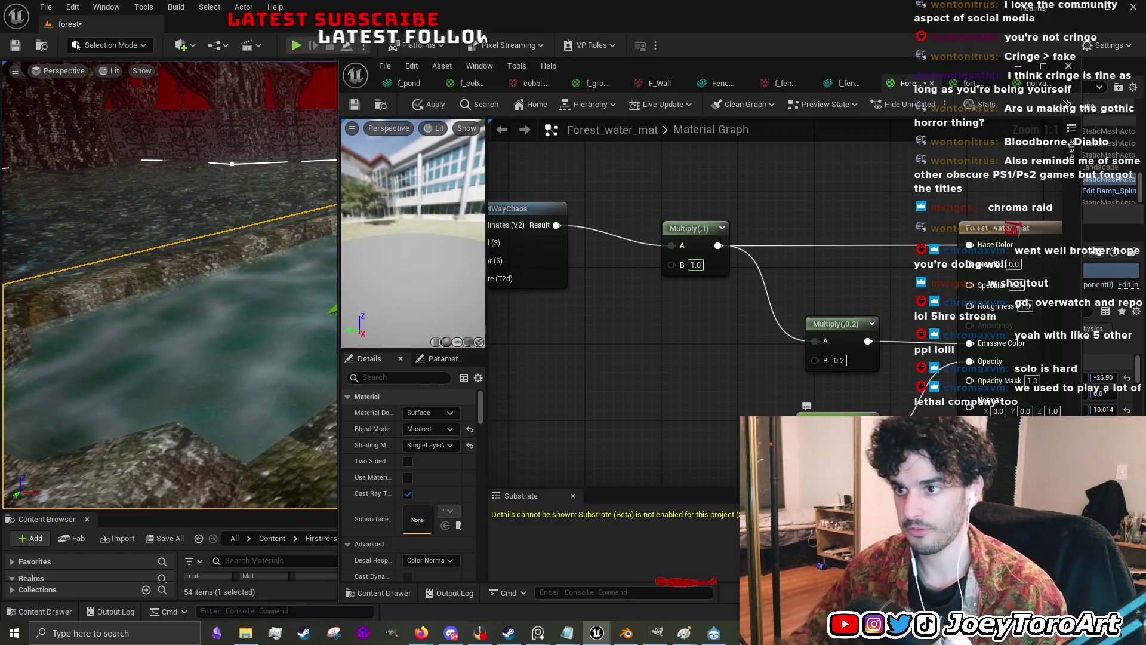
click(426, 106)
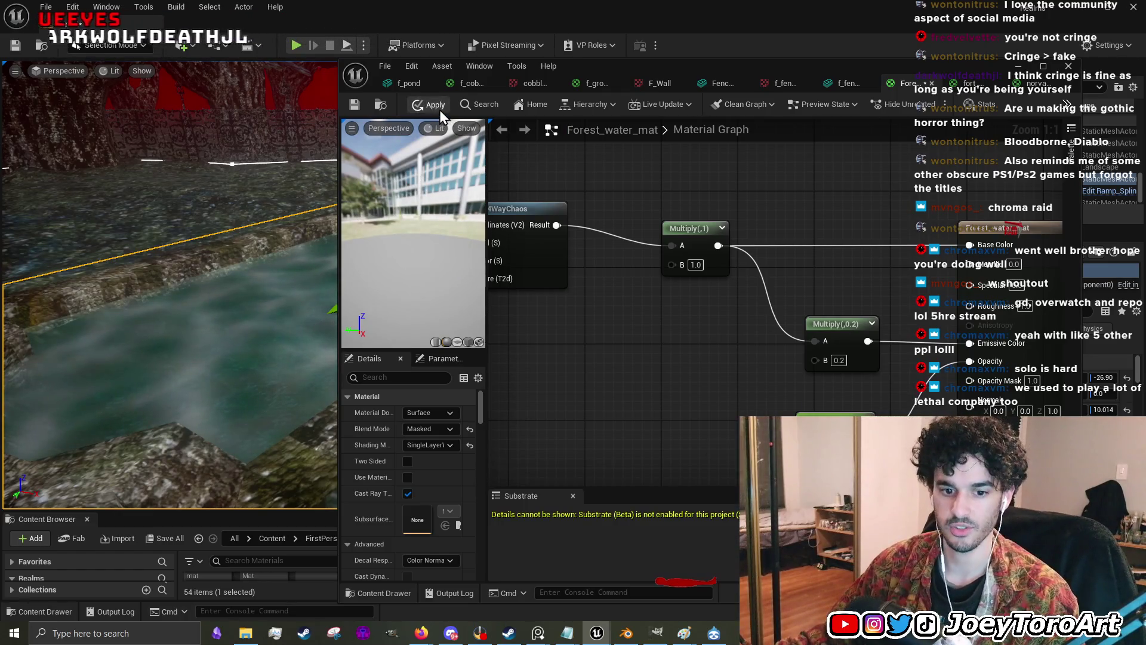
click(439, 109)
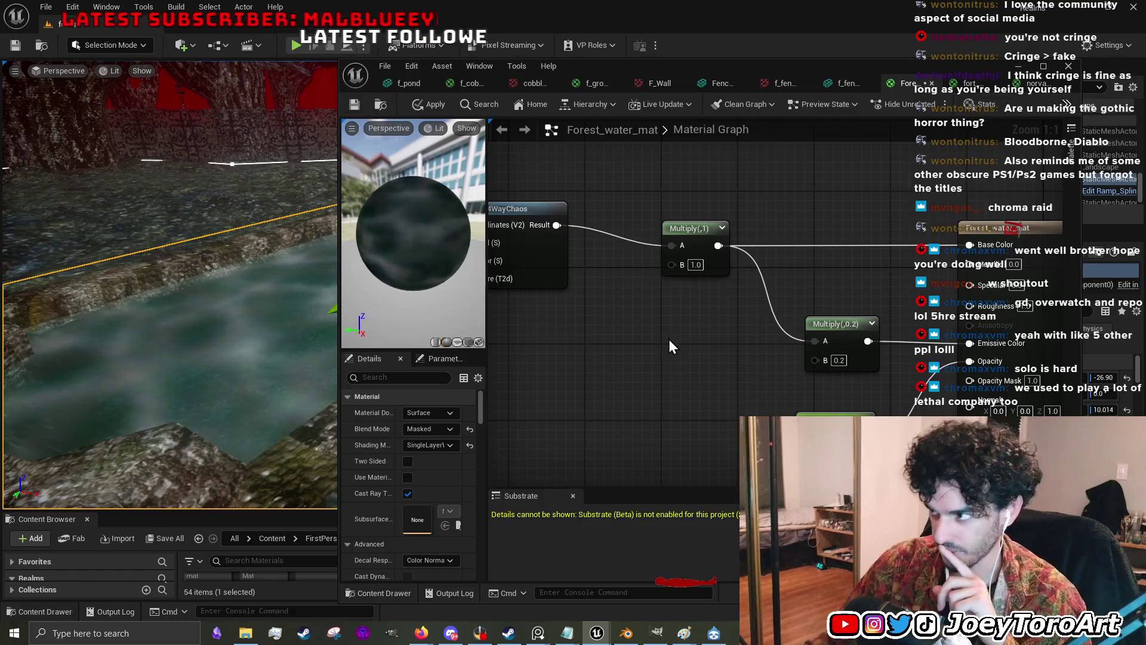
- Disconnect the 0.2 Multiply from Emissive Color and apply the change to the pool water
scroll(743, 403, down, 1)
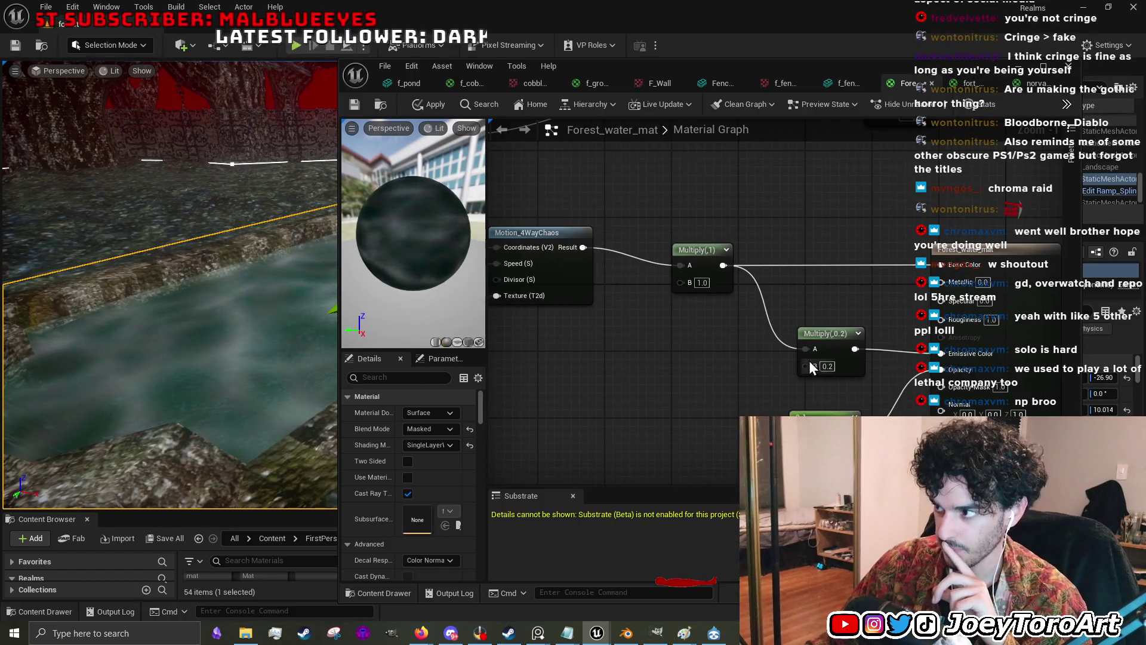
click(832, 366)
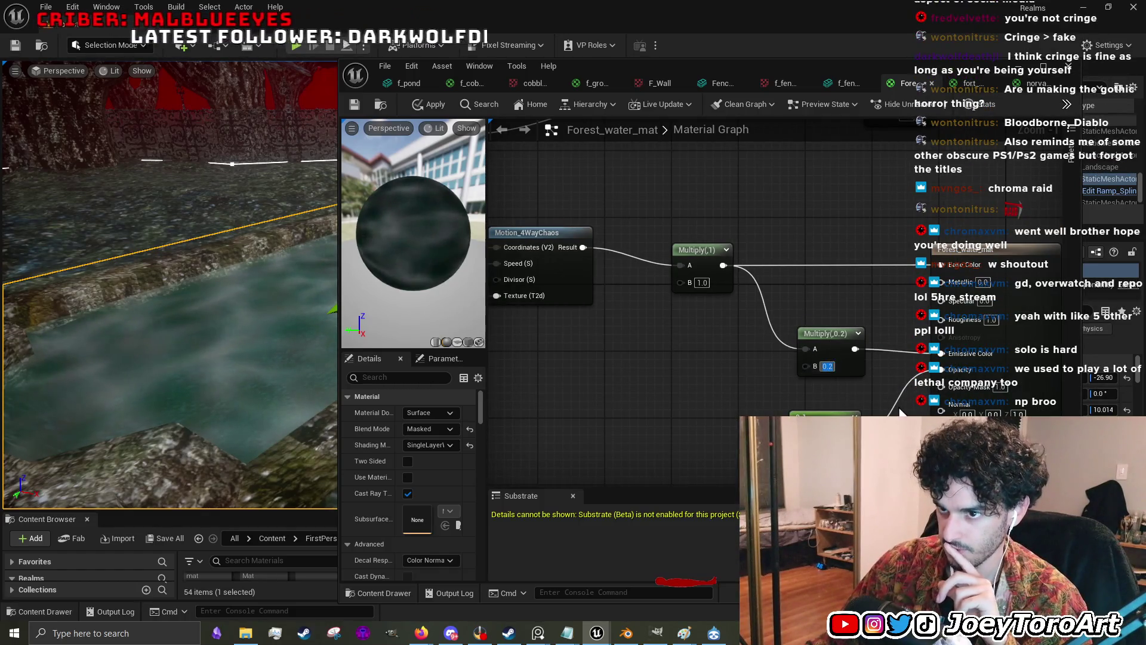
key(Return)
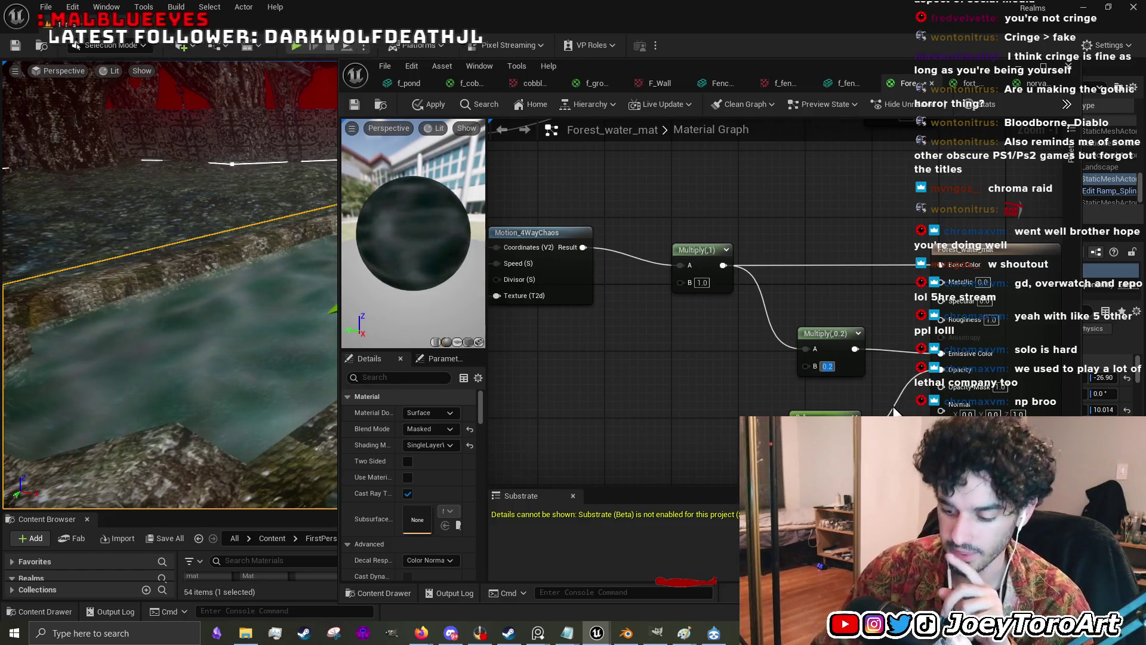
drag(883, 351, 884, 349)
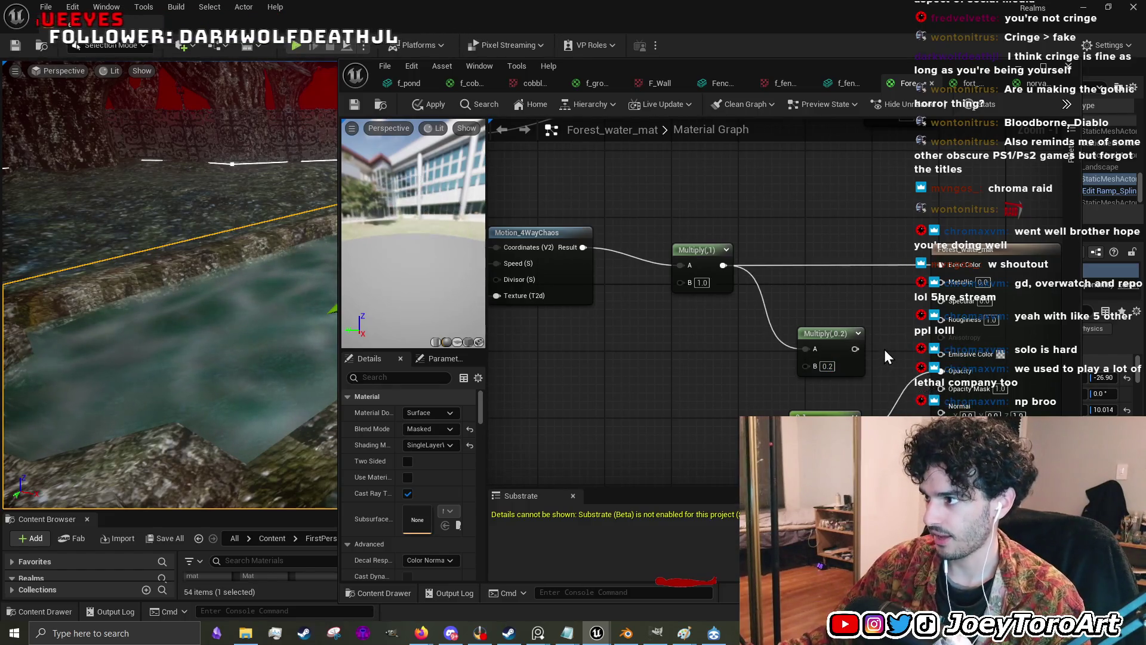
click(416, 105)
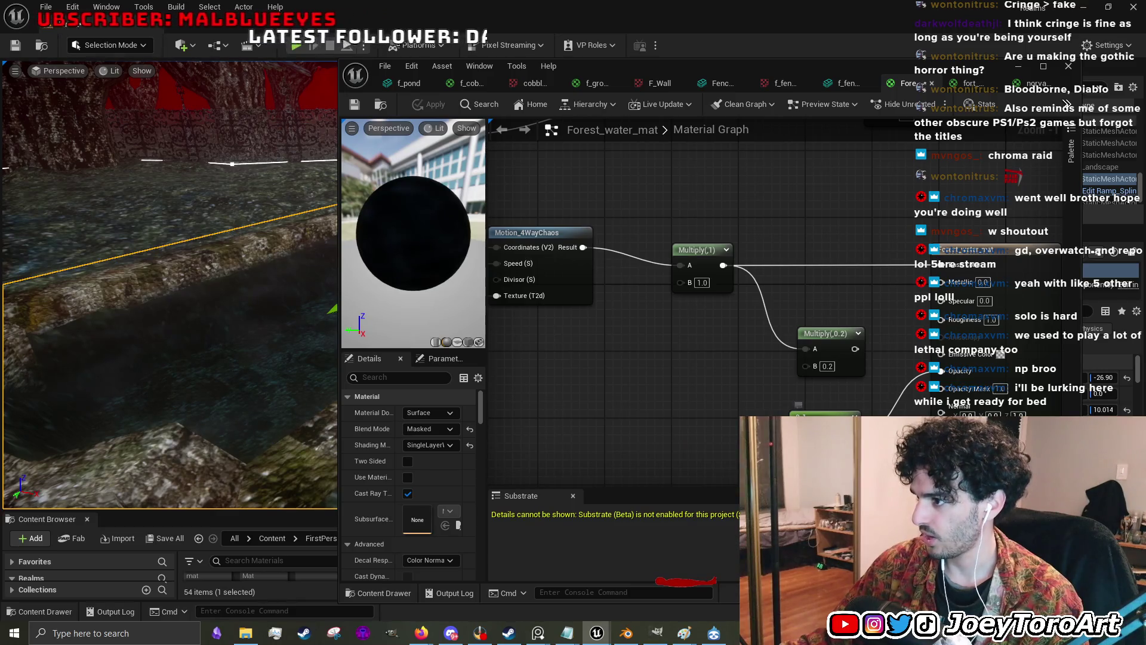
key(ctrl+z)
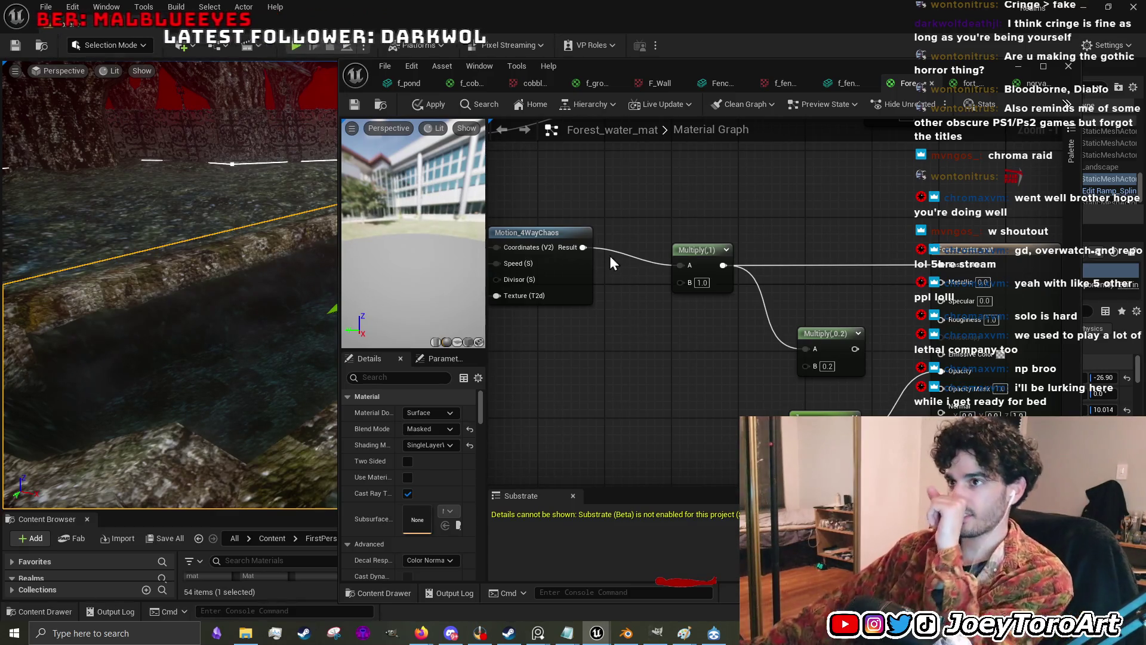
click(425, 101)
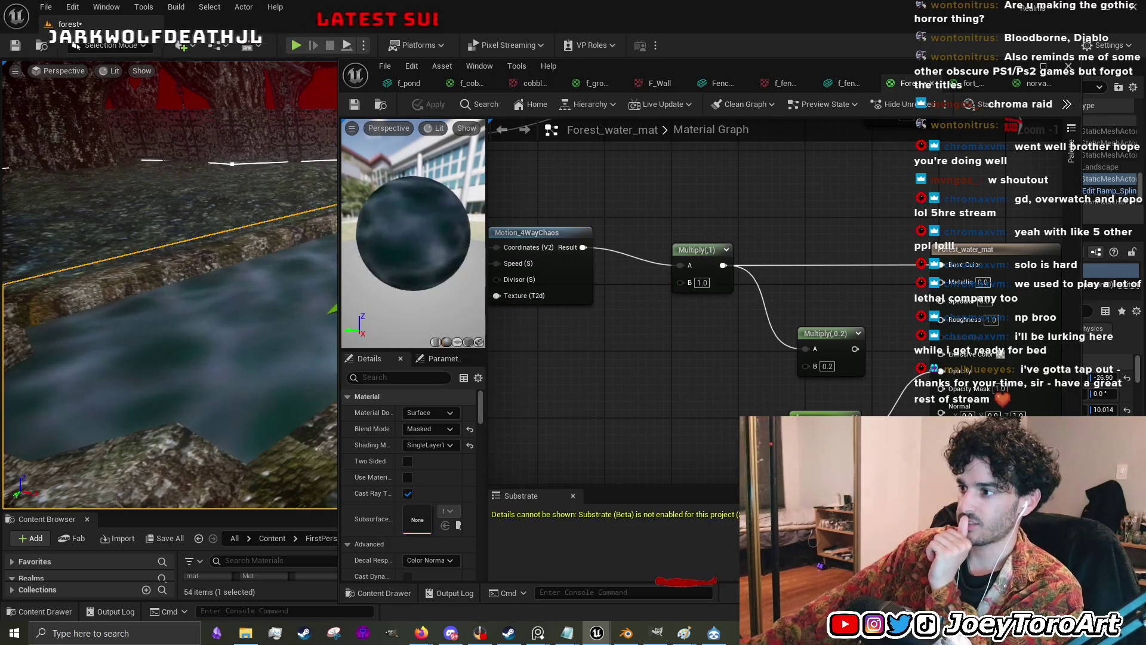
click(823, 413)
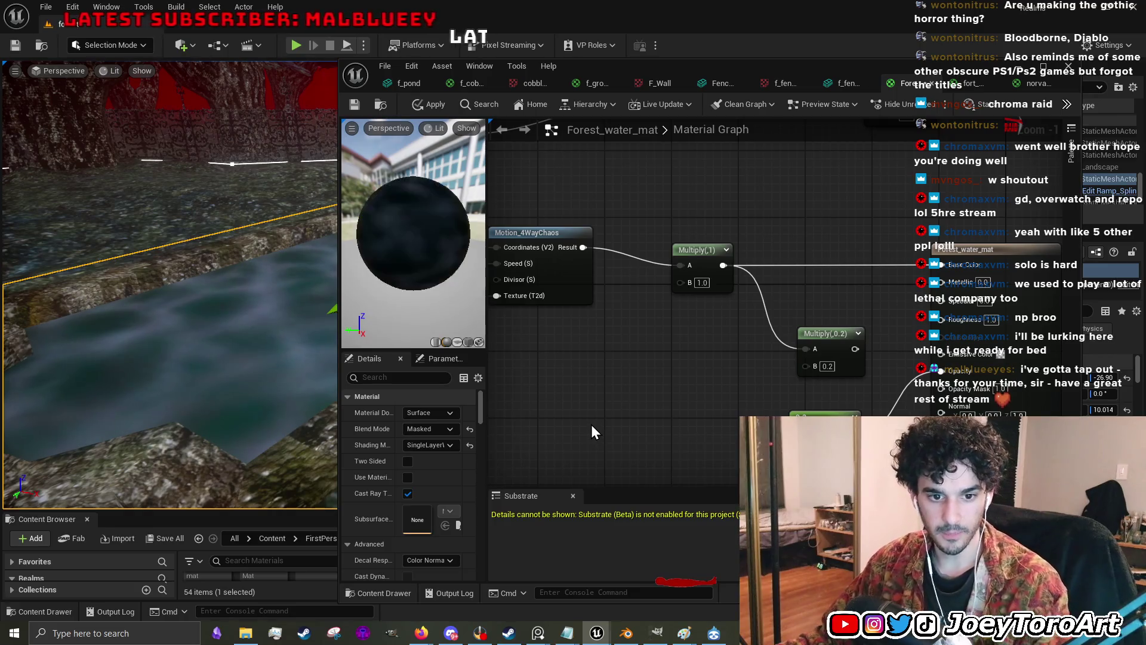
click(434, 106)
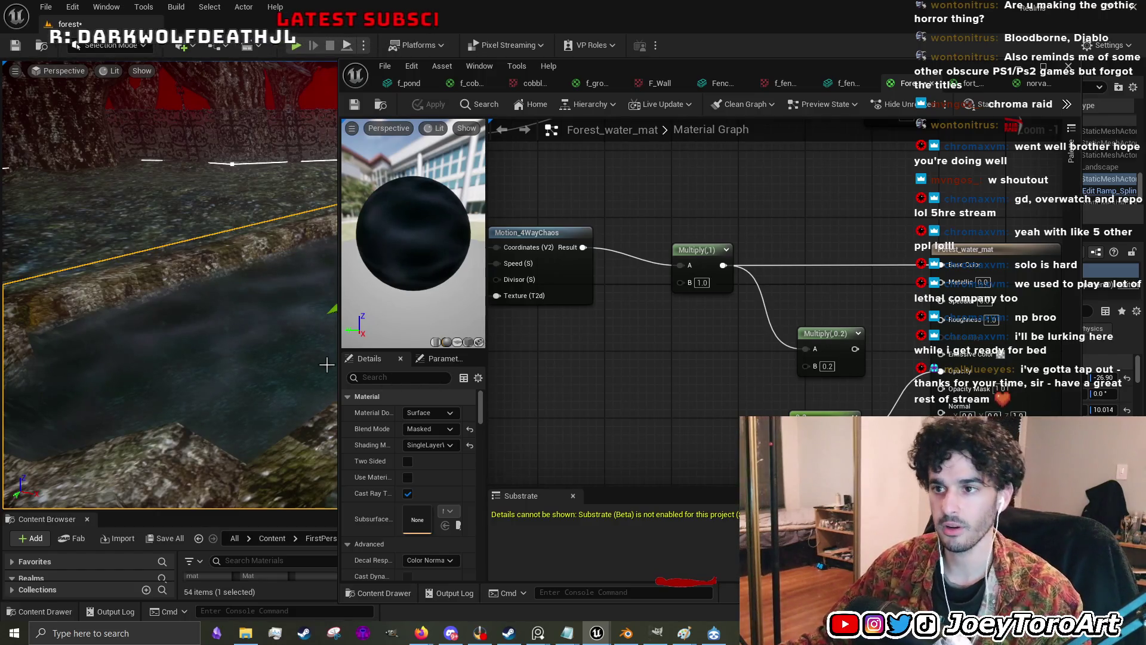
- Fly the viewport over the pool and change the 0.3 Constant node's value to 0.21
drag(343, 356, 584, 360)
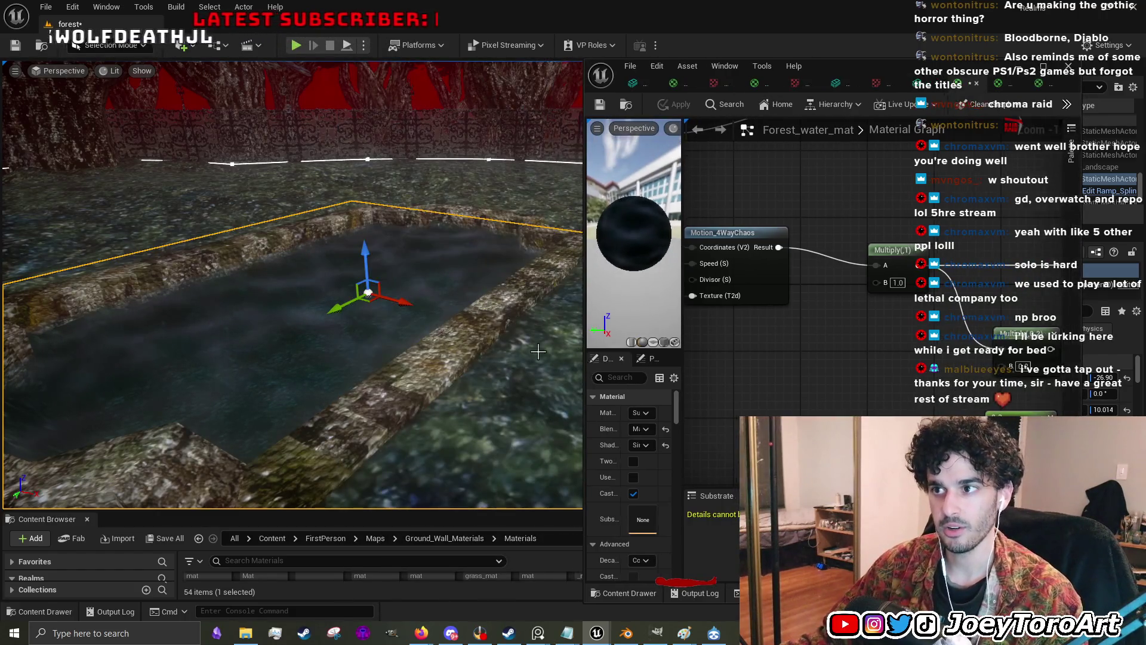
key(w)
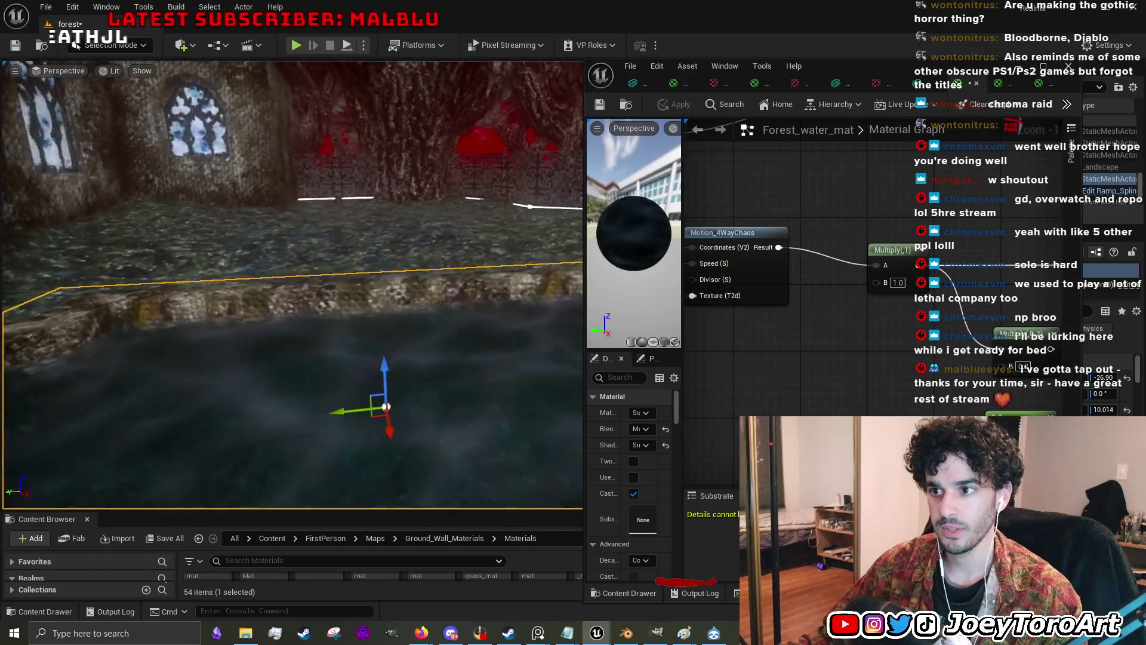
key(e)
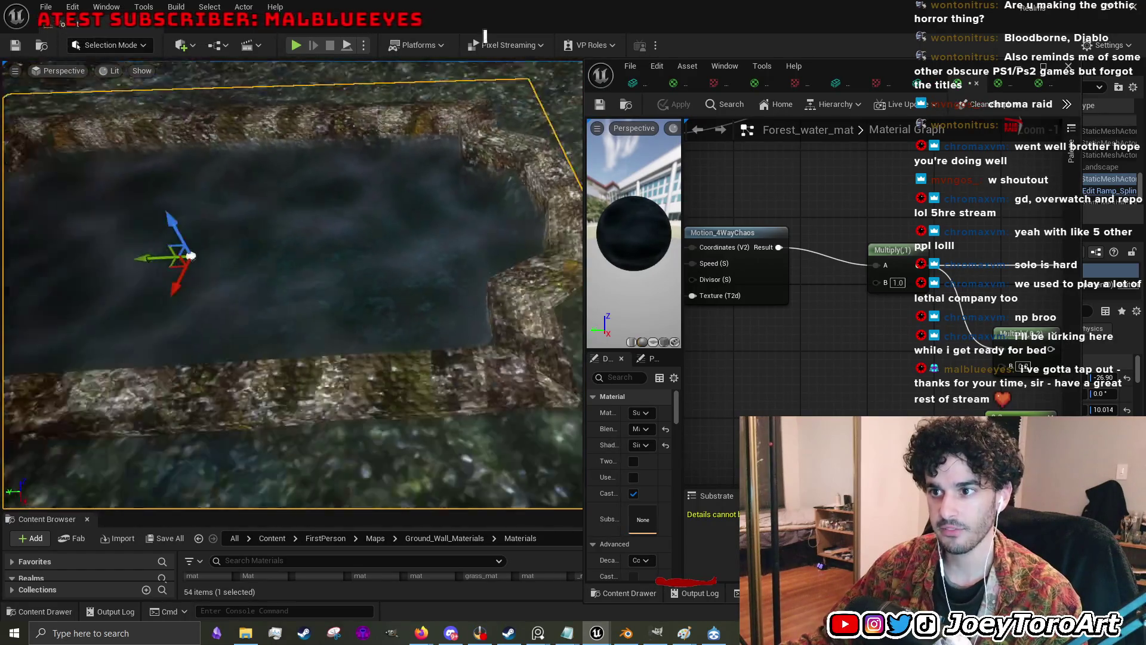
key(a)
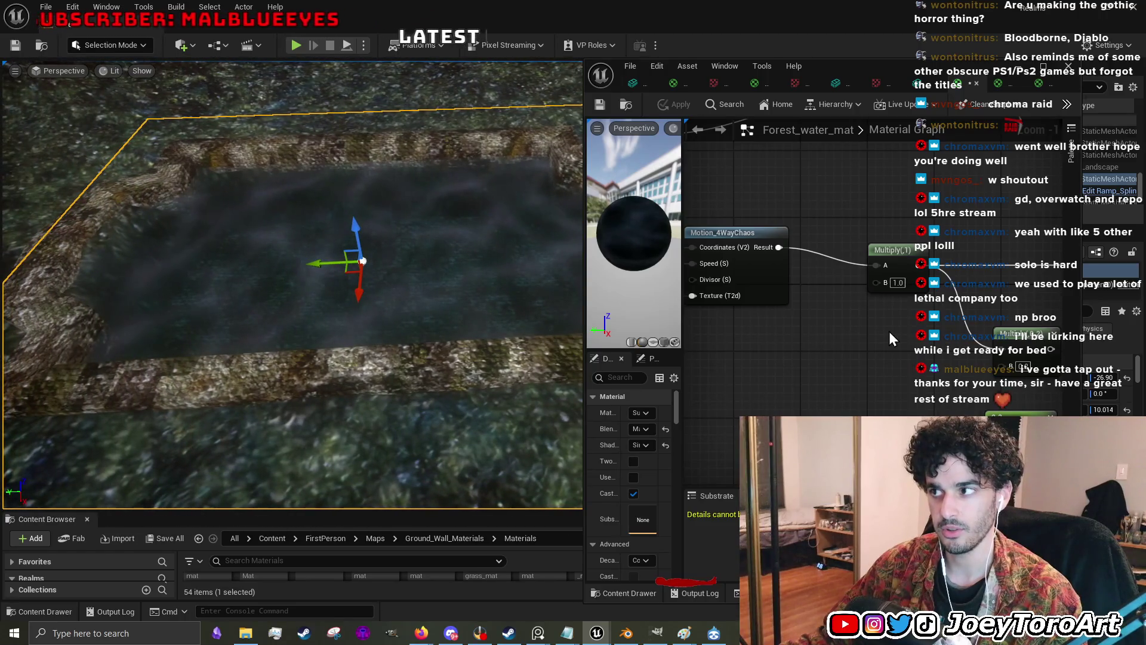
drag(893, 356, 783, 319)
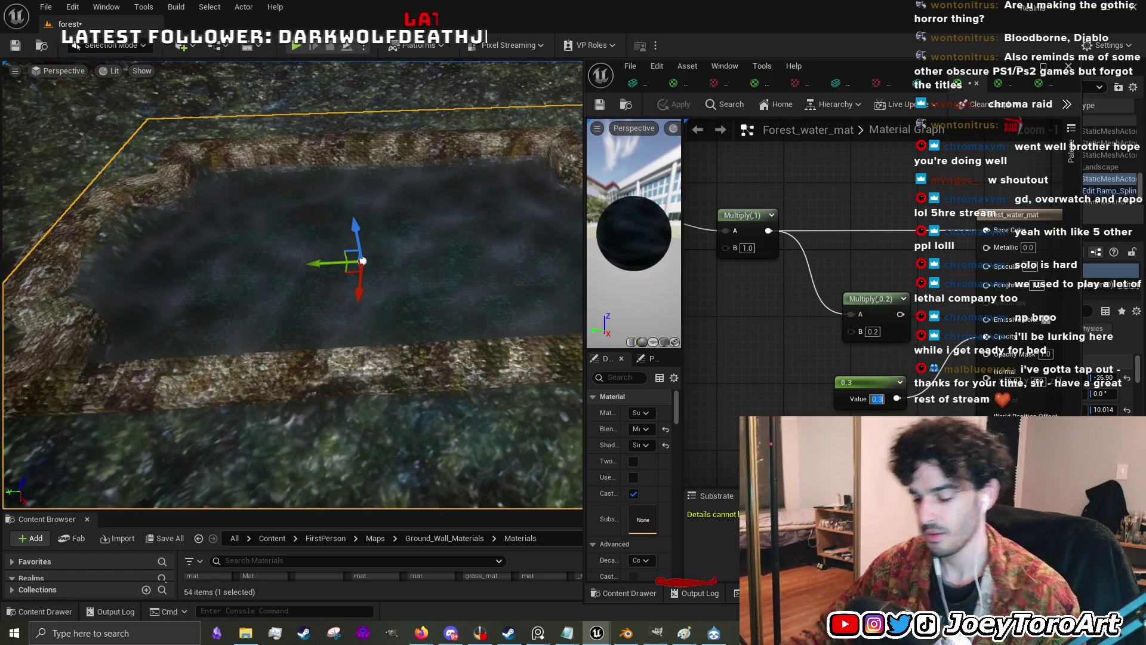
text(.21)
key(Return)
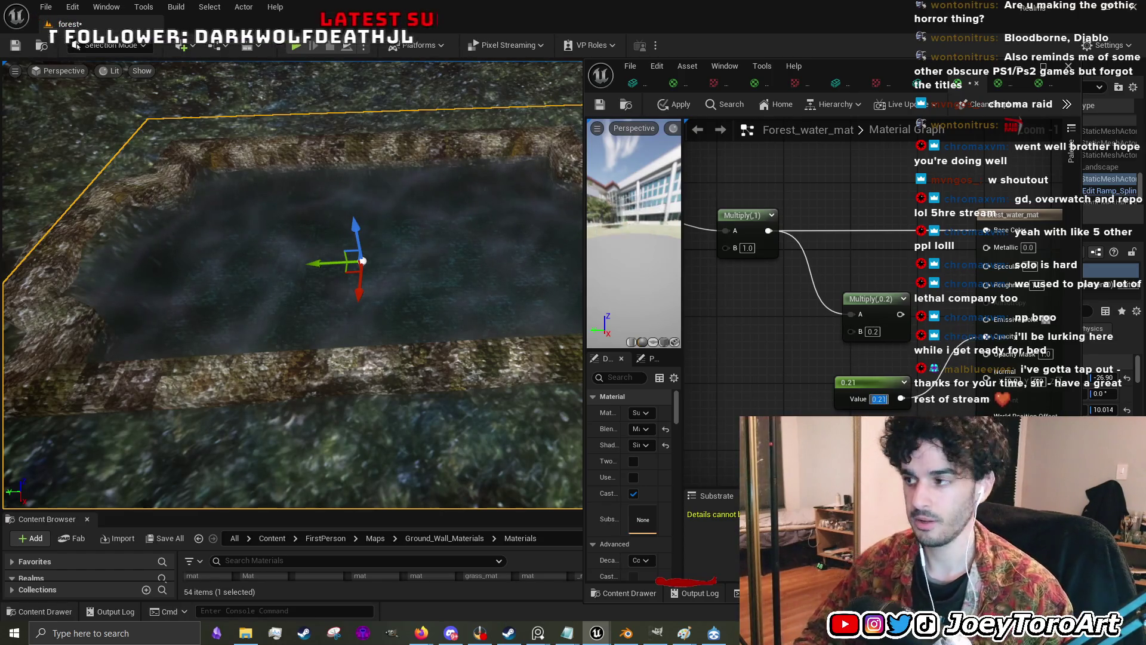
- Apply the updated material and move in close to inspect the pool water
click(679, 105)
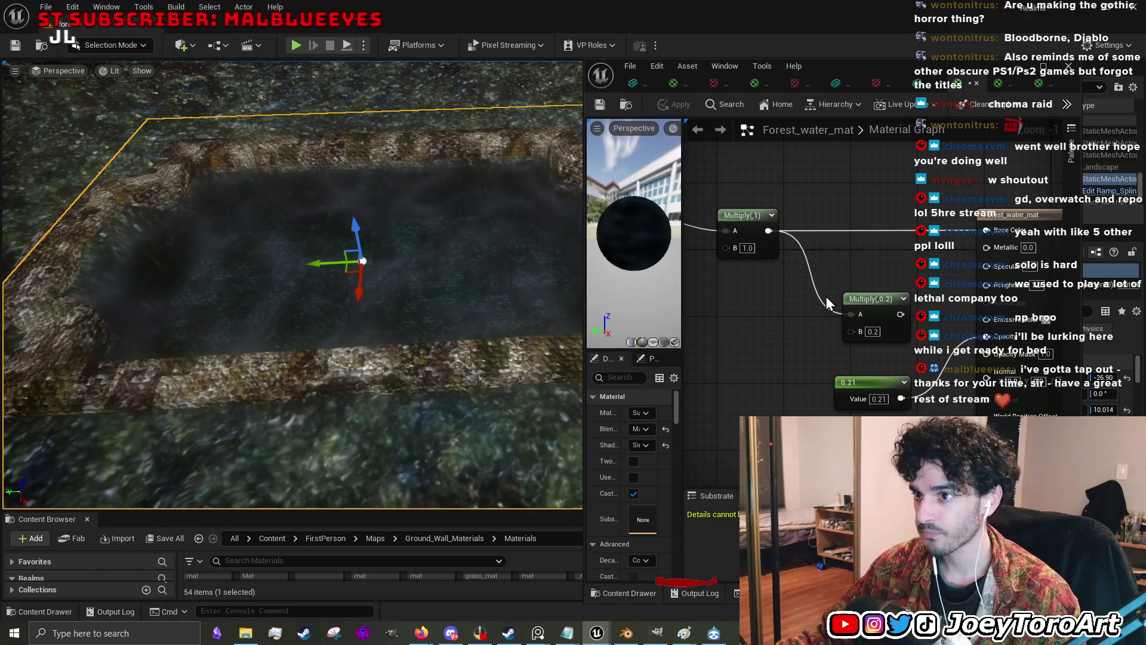
drag(504, 321, 490, 301)
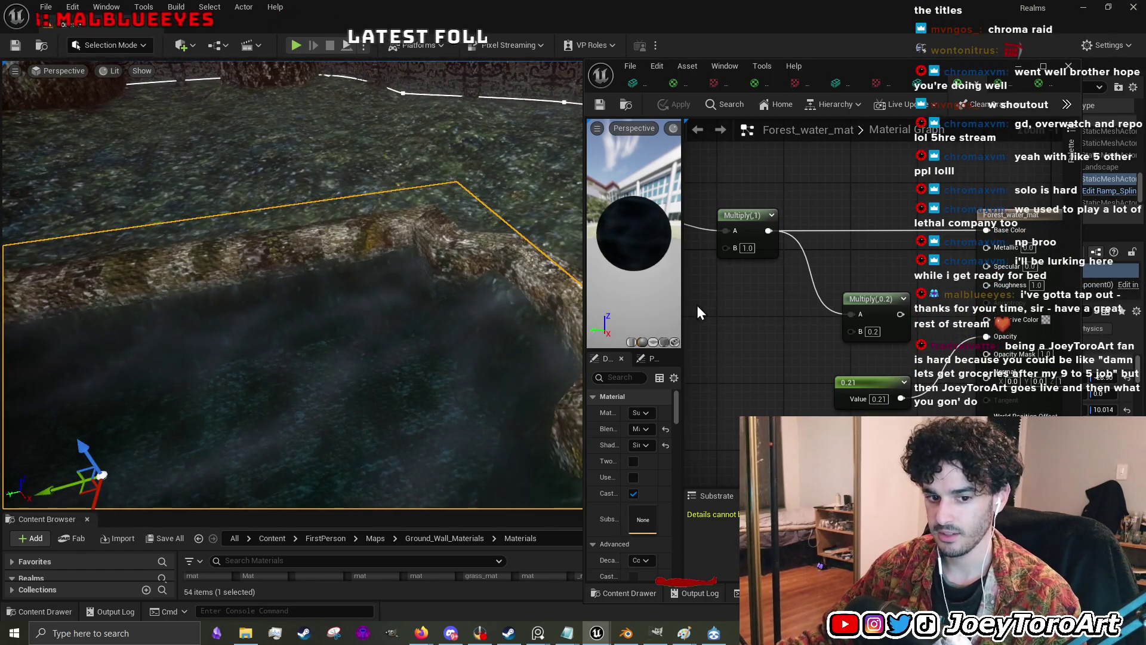
mouse_move(704, 319)
mouse_down()
mouse_move(788, 273)
mouse_move(953, 414)
mouse_up()
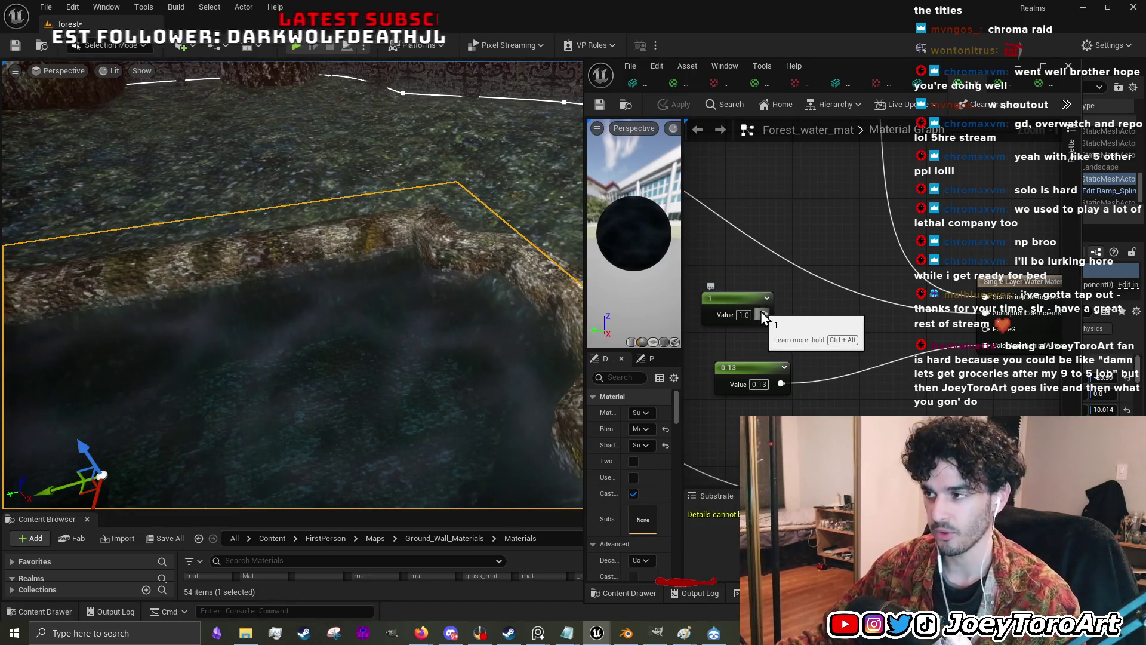
- Wire the Constant 1 output into PhaseG on Single Layer Water Material and apply
drag(763, 315, 986, 329)
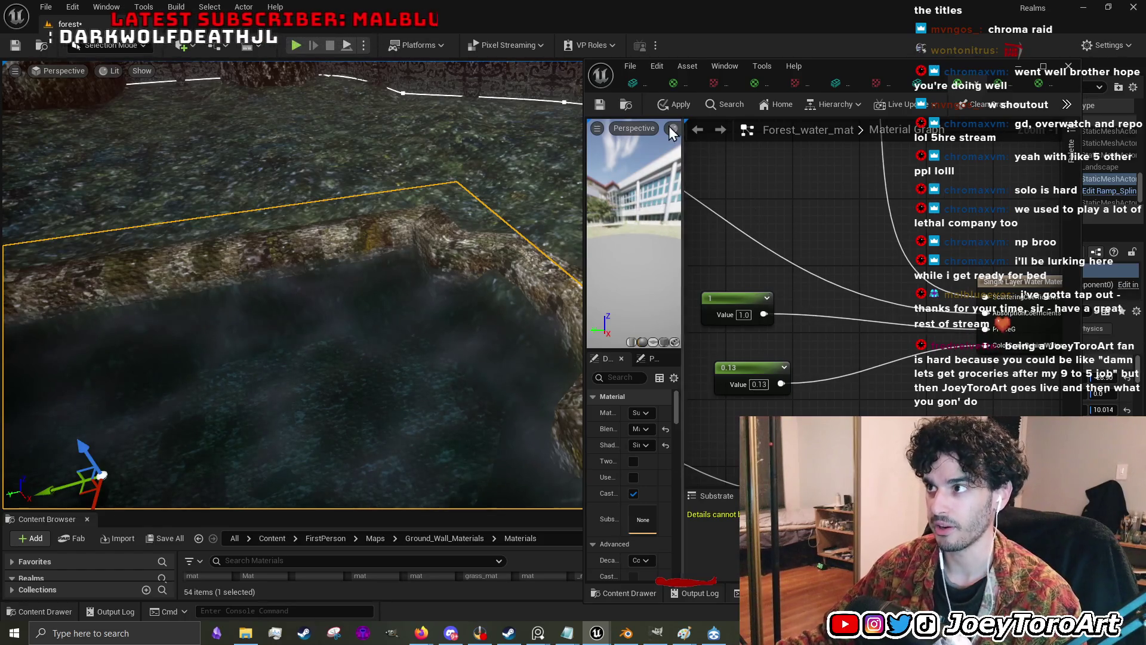
click(662, 107)
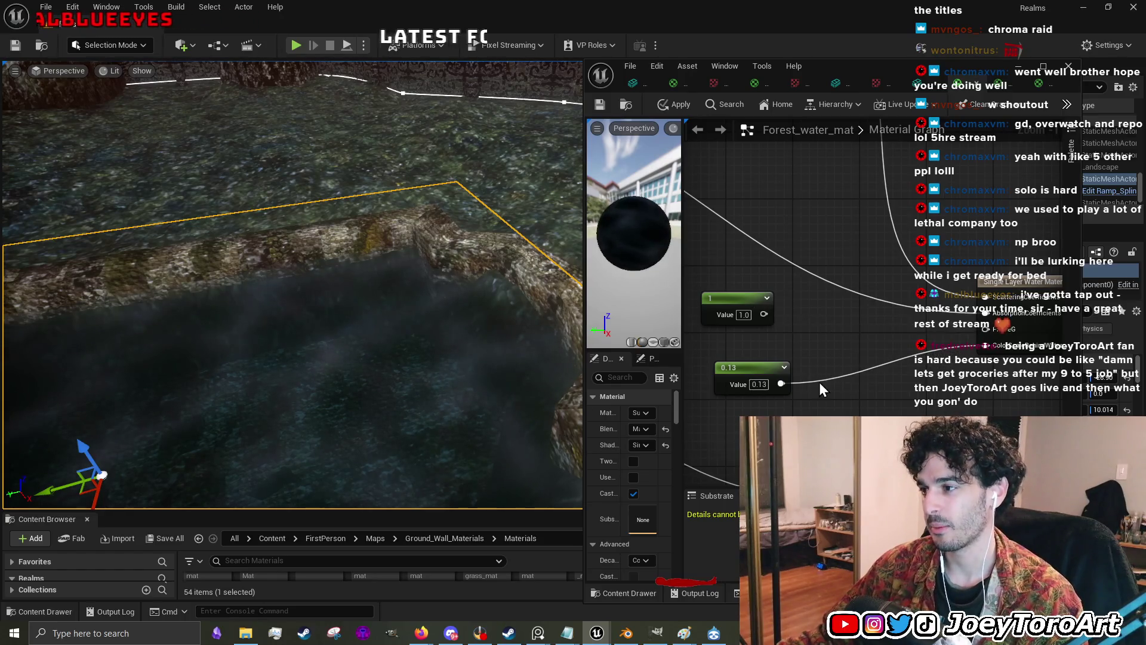
scroll(819, 376, down, 4)
scroll(822, 395, up, 3)
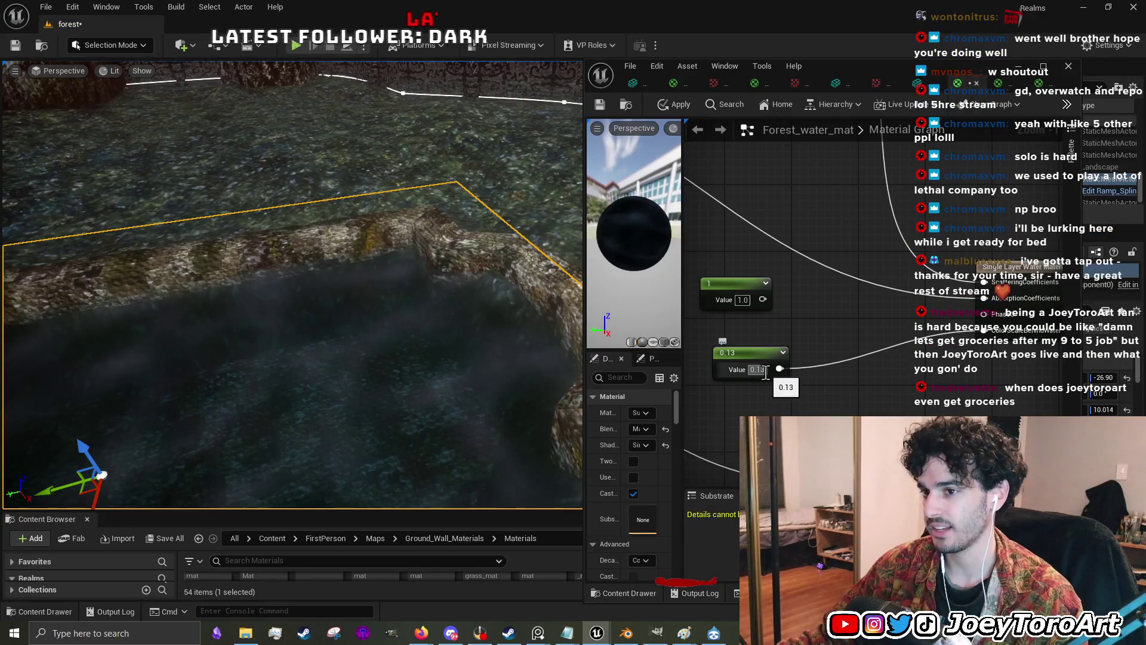
- Turn the view toward the red-patterned wall, then enlarge the level viewport and material editor
mouse_move(292, 287)
mouse_down()
mouse_move(292, 212)
mouse_move(293, 230)
mouse_up()
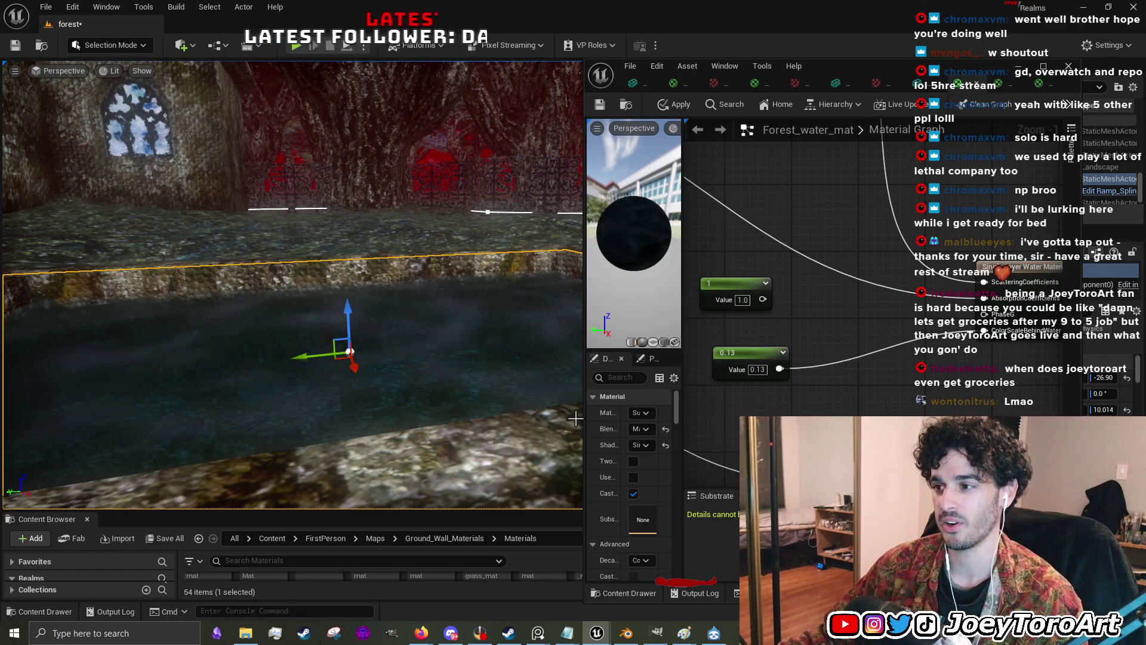
drag(475, 513, 475, 560)
drag(585, 465, 378, 467)
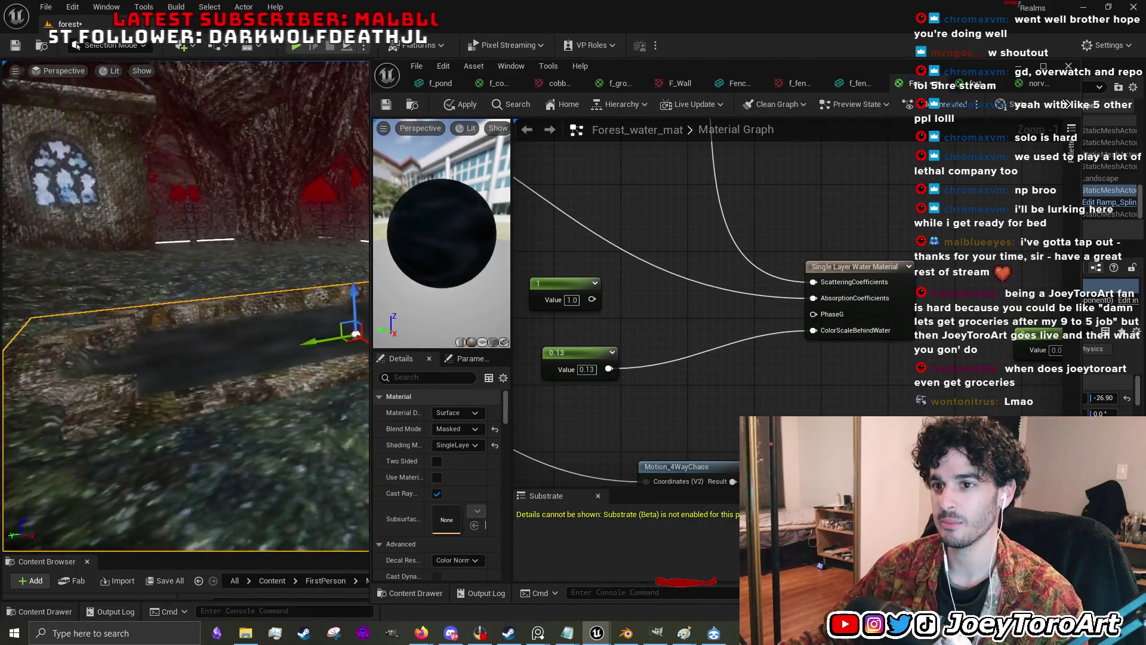
- Set Water_Color_Intensity to 1.0 and apply the material
scroll(634, 357, down, 3)
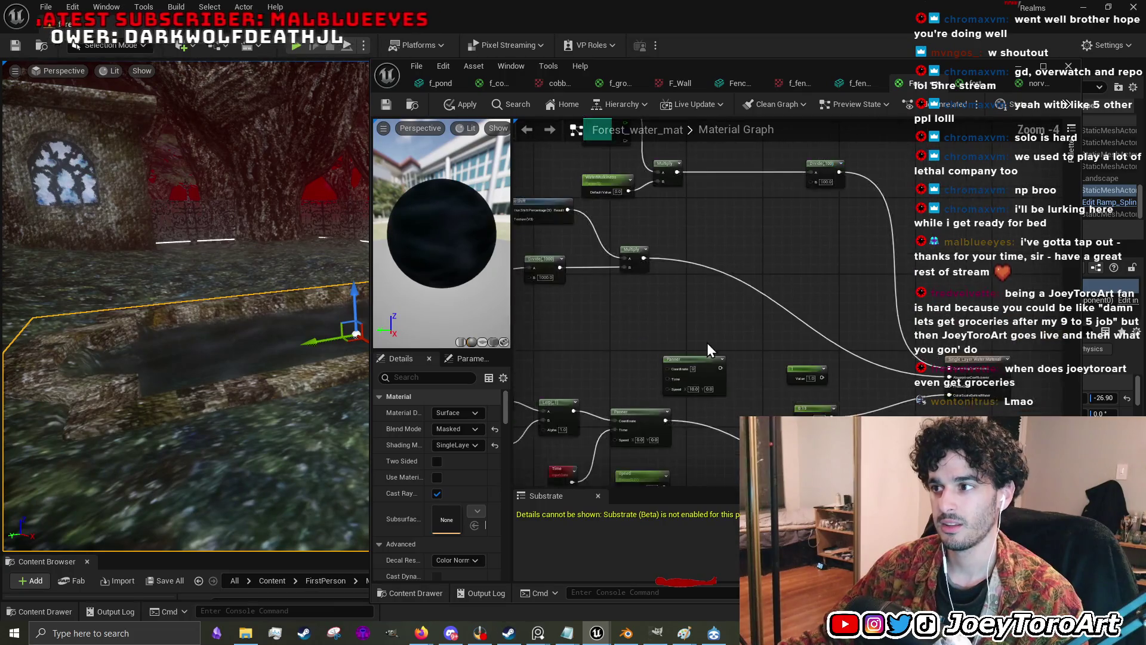
scroll(708, 339, up, 1)
scroll(703, 342, up, 1)
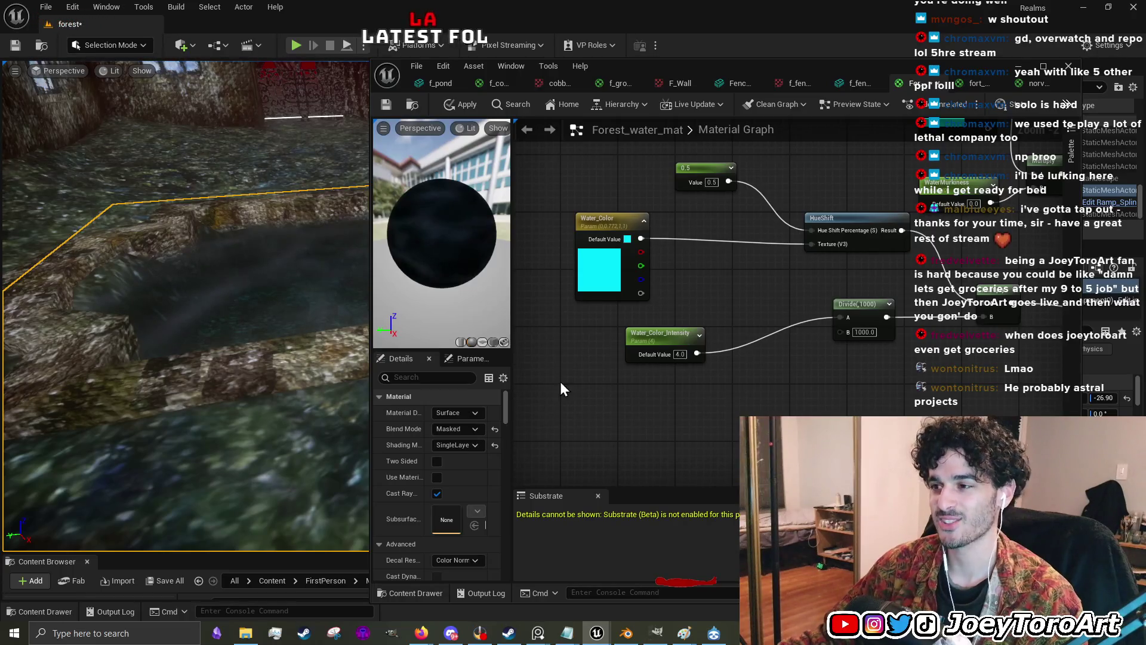
click(682, 362)
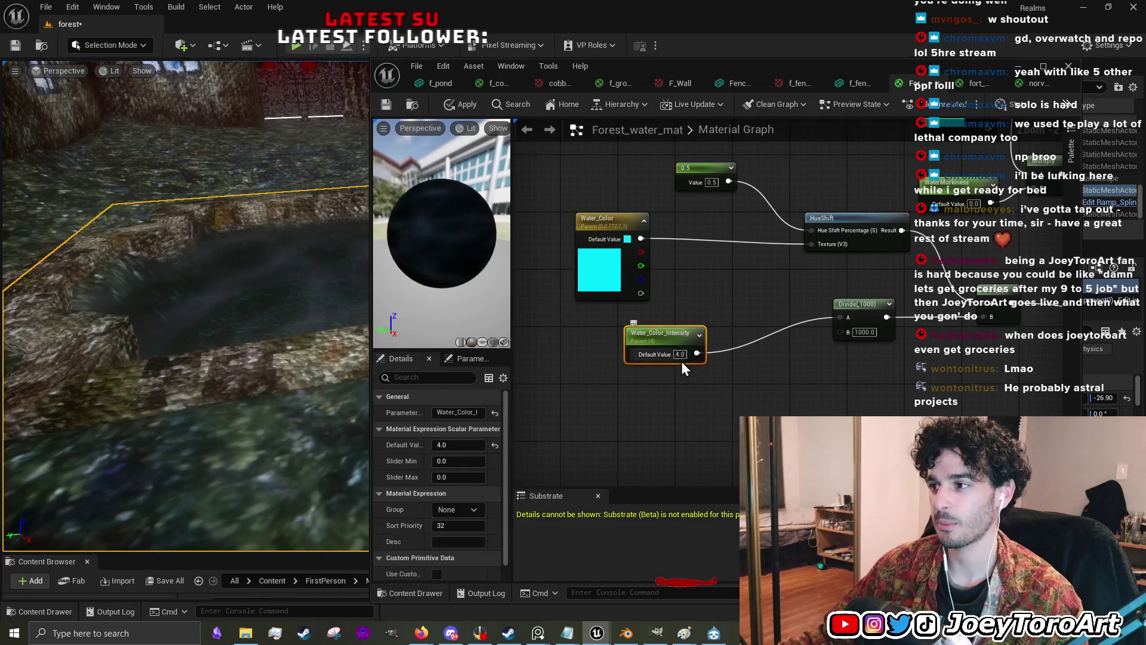
text(1)
key(Return)
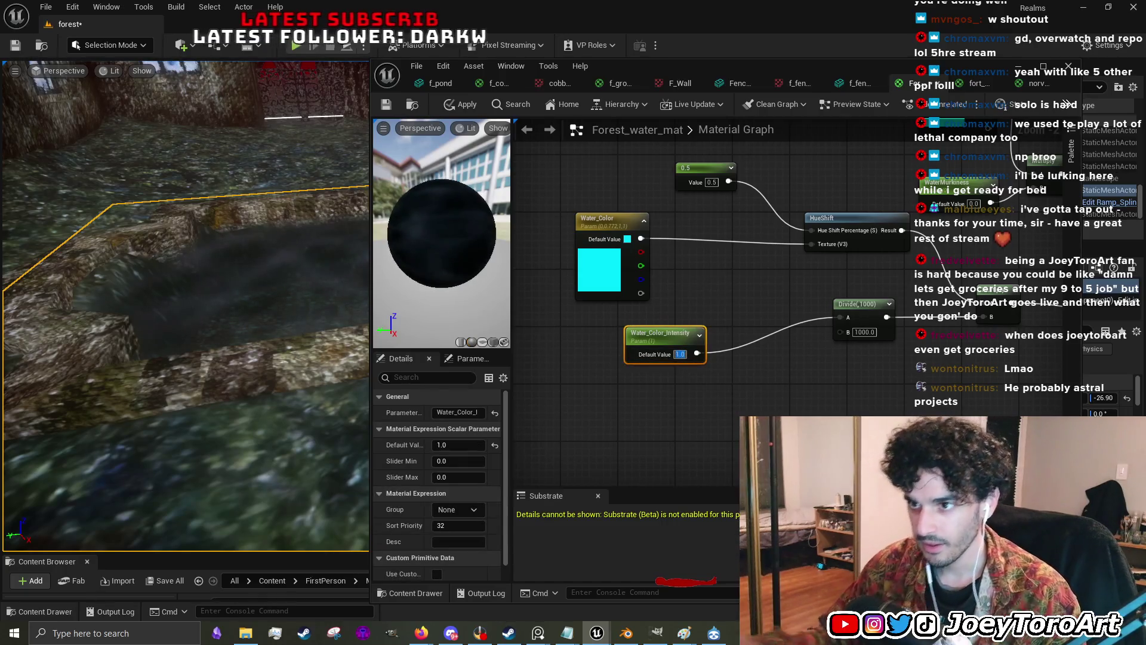
click(474, 107)
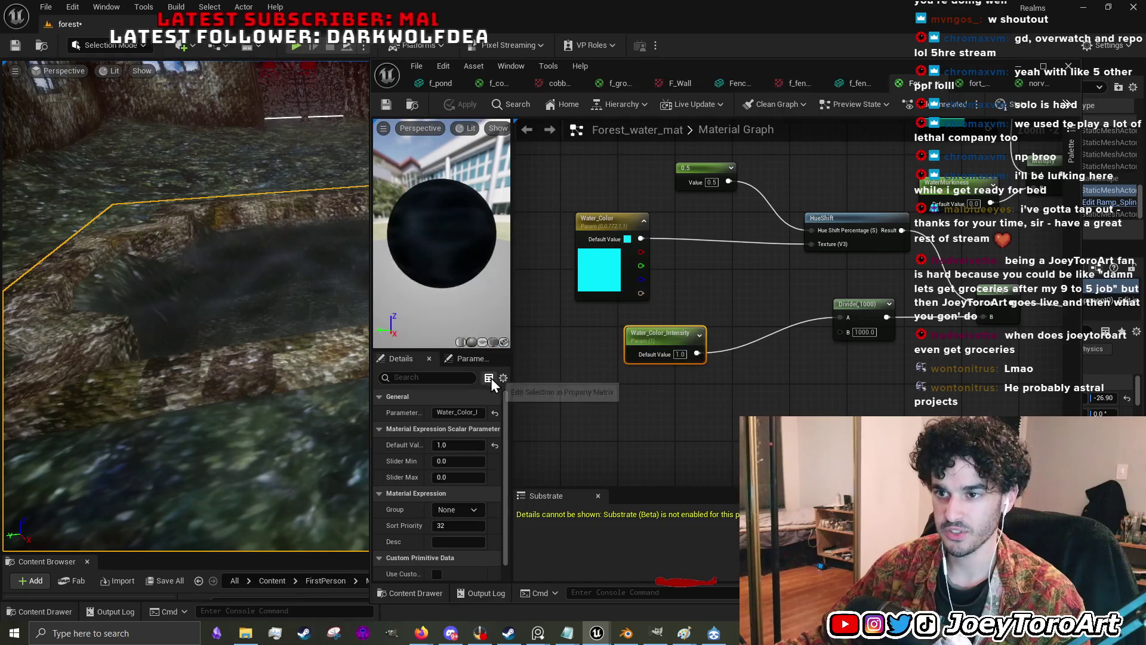
- Raise Water_Color_Intensity to 4, then 10, and bring up Water_Color's colour picker
click(679, 354)
text(4)
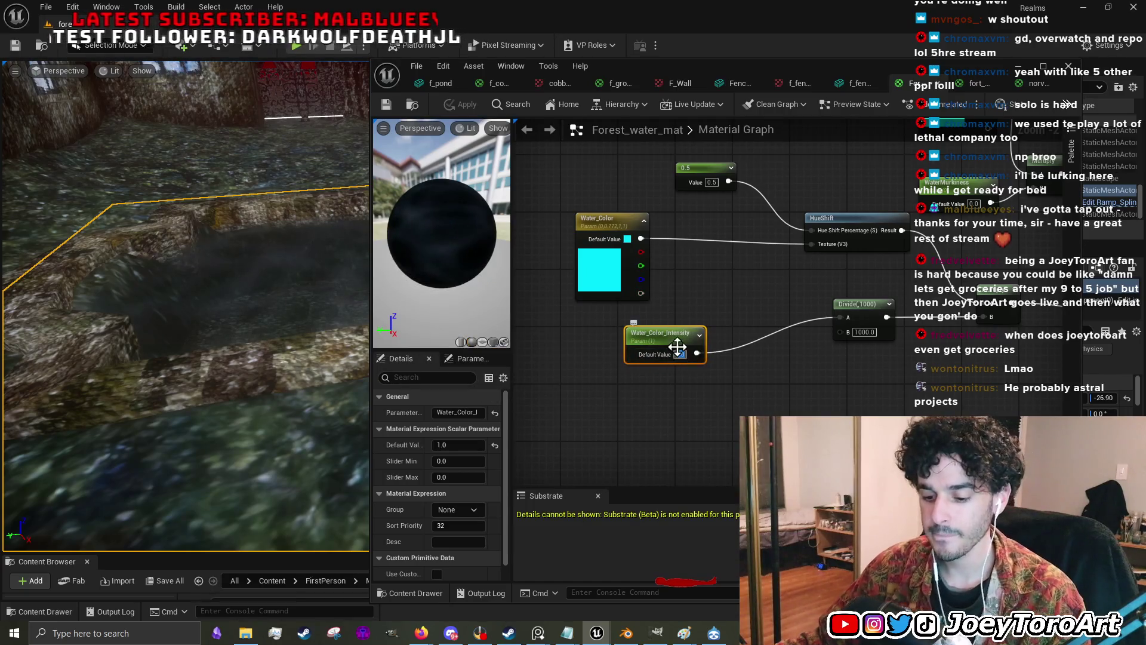
click(746, 376)
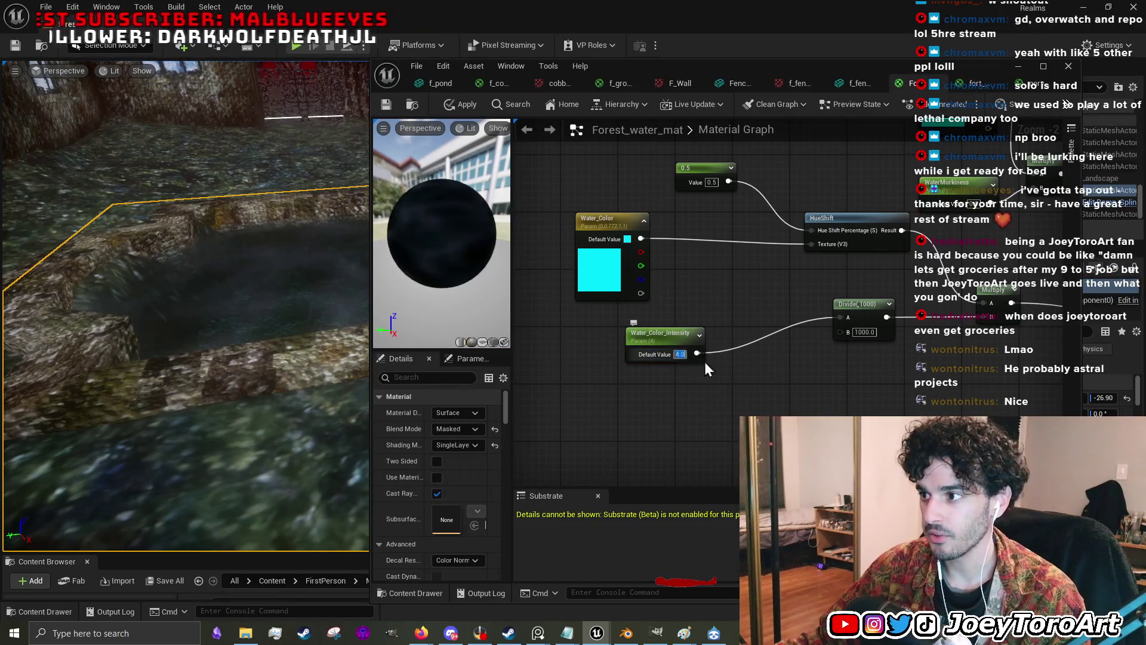
click(680, 354)
text(10)
key(Return)
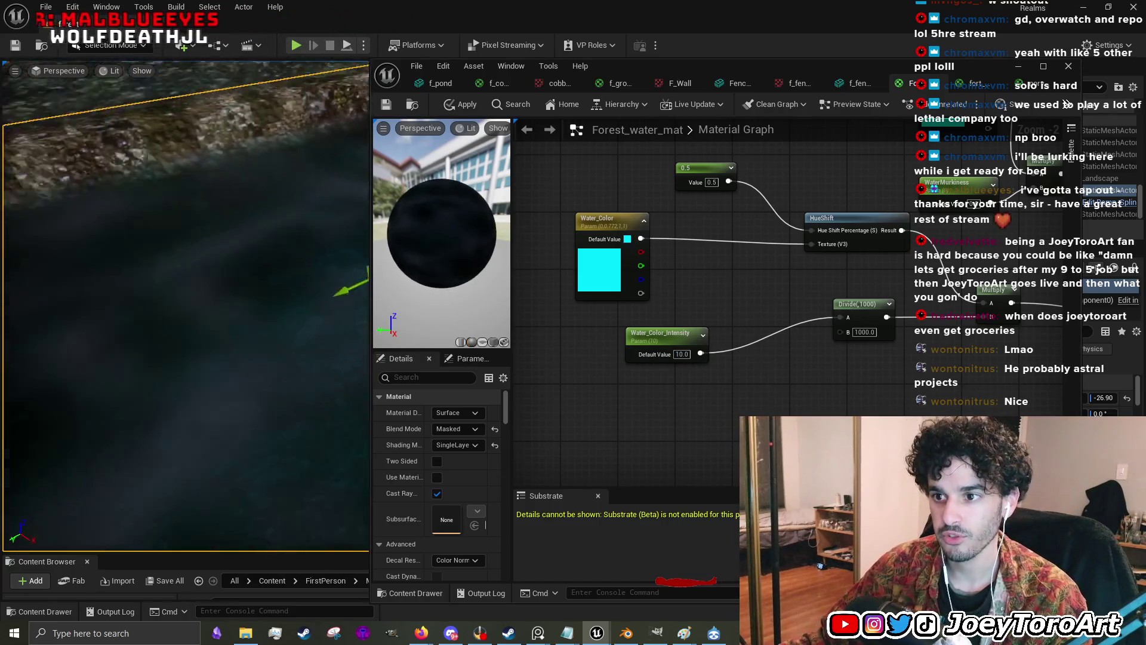
double_click(610, 286)
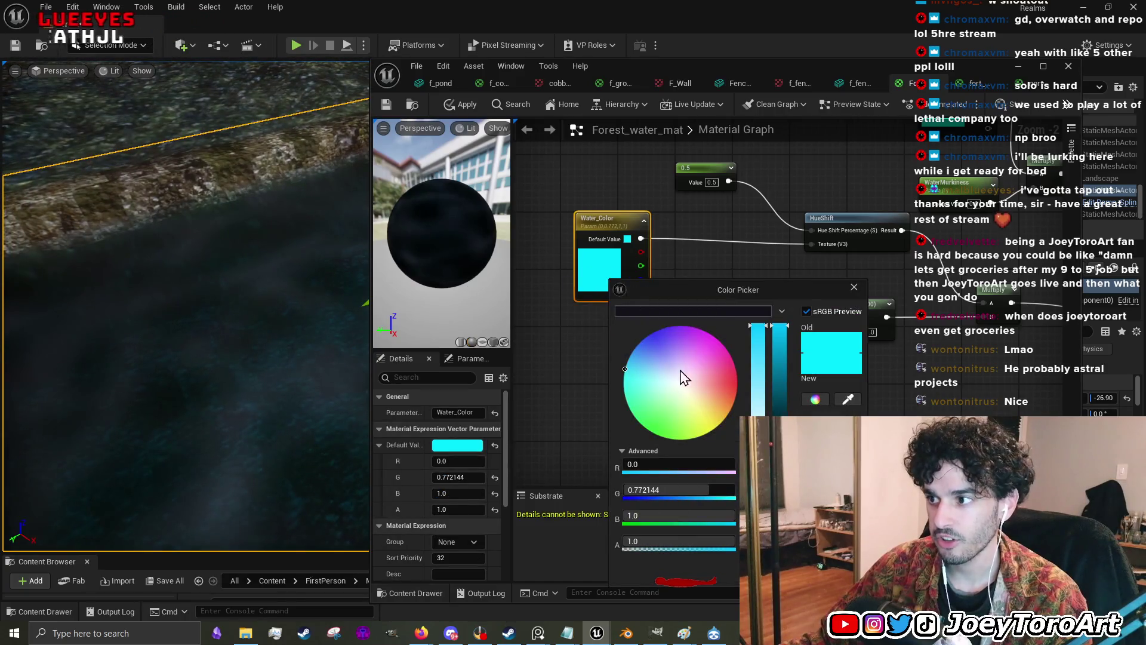
- Retint Water_Color to a pale cyan in the Color Picker
mouse_move(779, 335)
mouse_down()
mouse_move(793, 370)
mouse_move(800, 357)
mouse_up()
mouse_move(691, 384)
mouse_down()
mouse_move(600, 386)
mouse_move(602, 404)
mouse_move(606, 342)
mouse_move(675, 299)
mouse_move(678, 379)
mouse_move(670, 389)
mouse_move(640, 382)
mouse_up()
drag(783, 358, 758, 395)
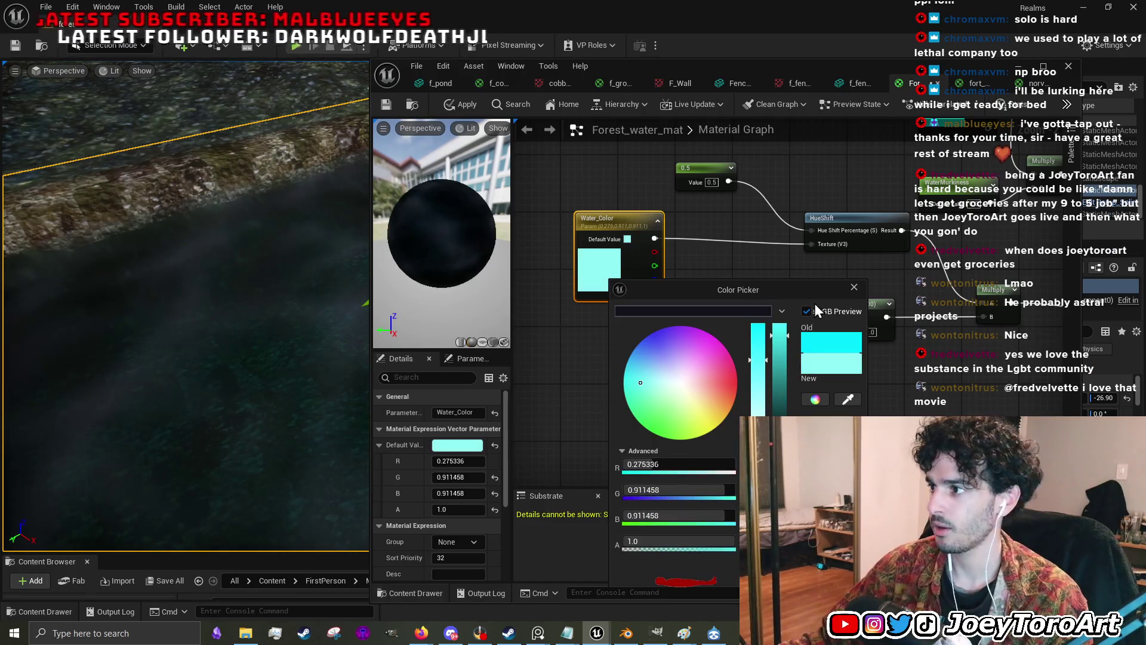
click(854, 288)
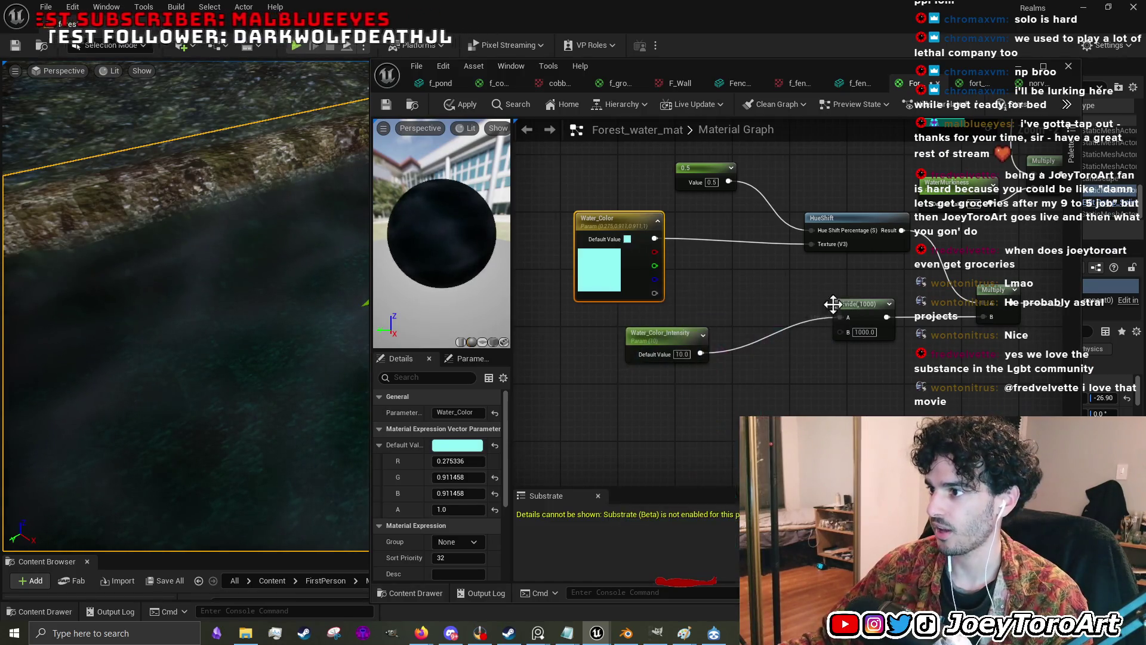
- Test Water_Color_Intensity at 100, 20 and 10, settling back on 15
click(683, 354)
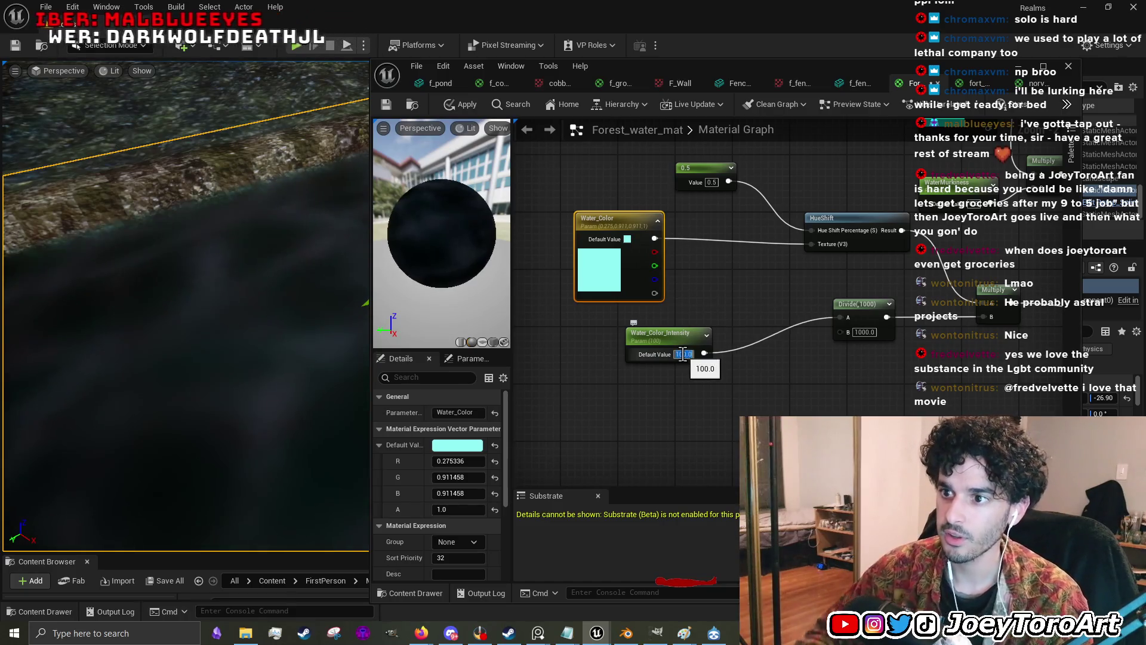
text(100)
key(Return)
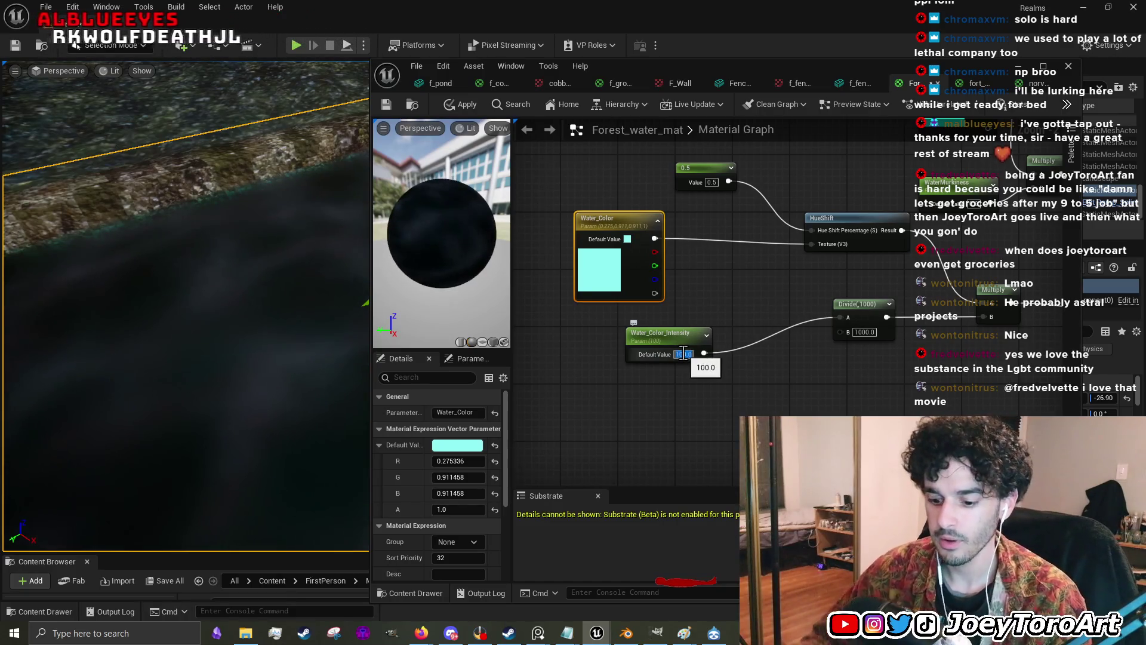
text(20)
key(Return)
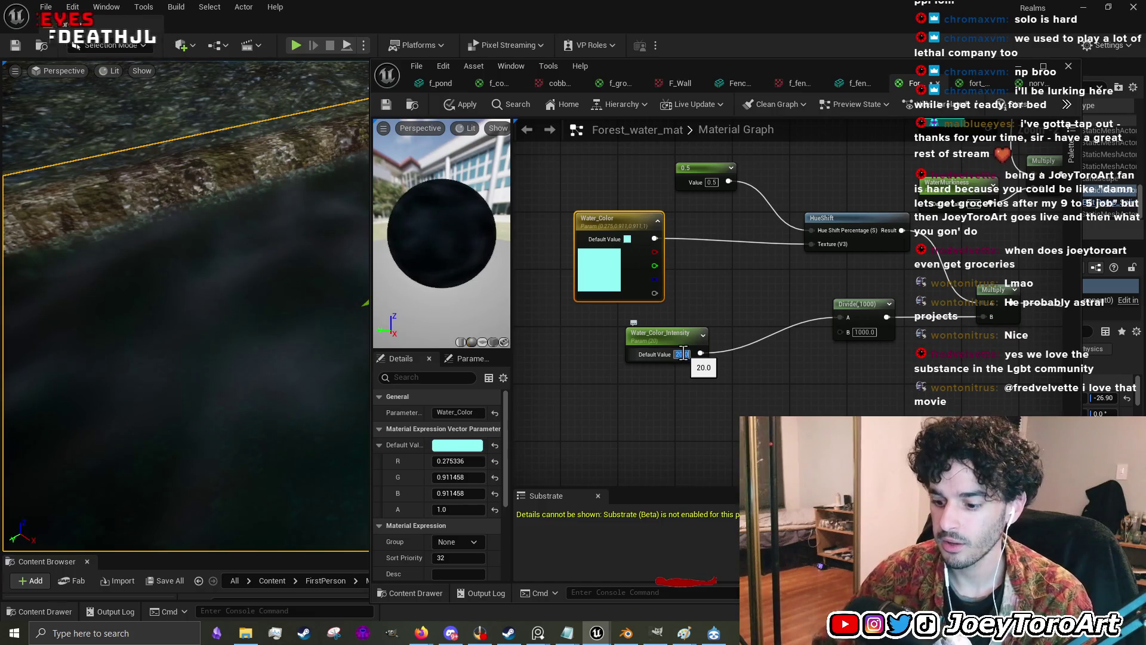
text(15)
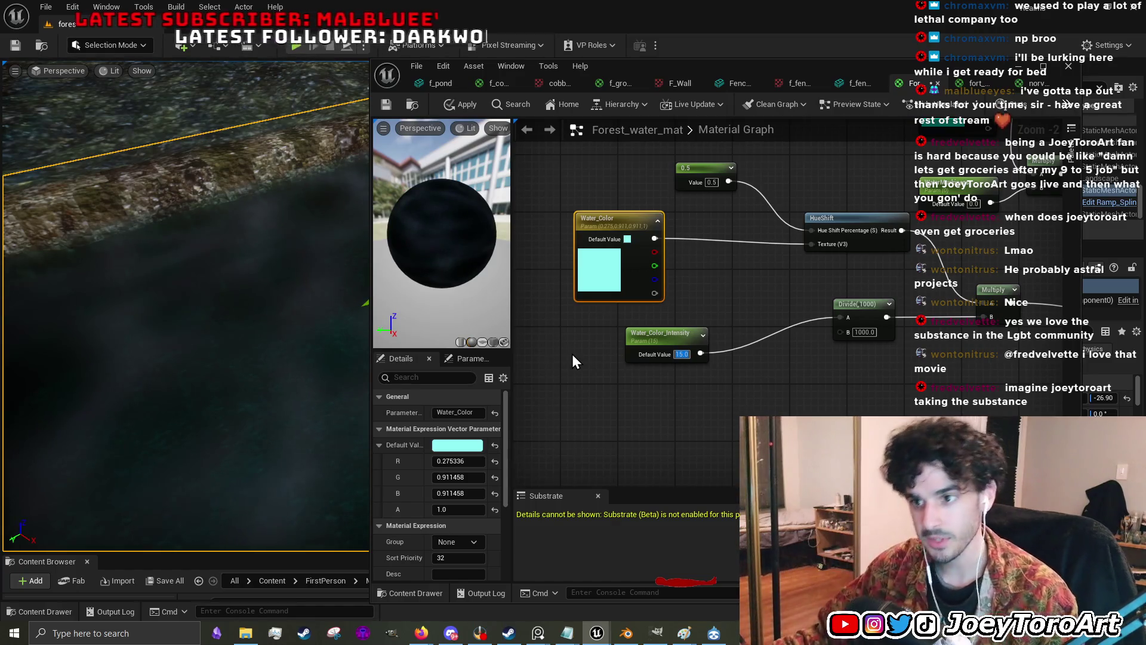
mouse_move(164, 345)
mouse_down()
mouse_move(191, 334)
mouse_move(350, 380)
mouse_move(516, 389)
mouse_up()
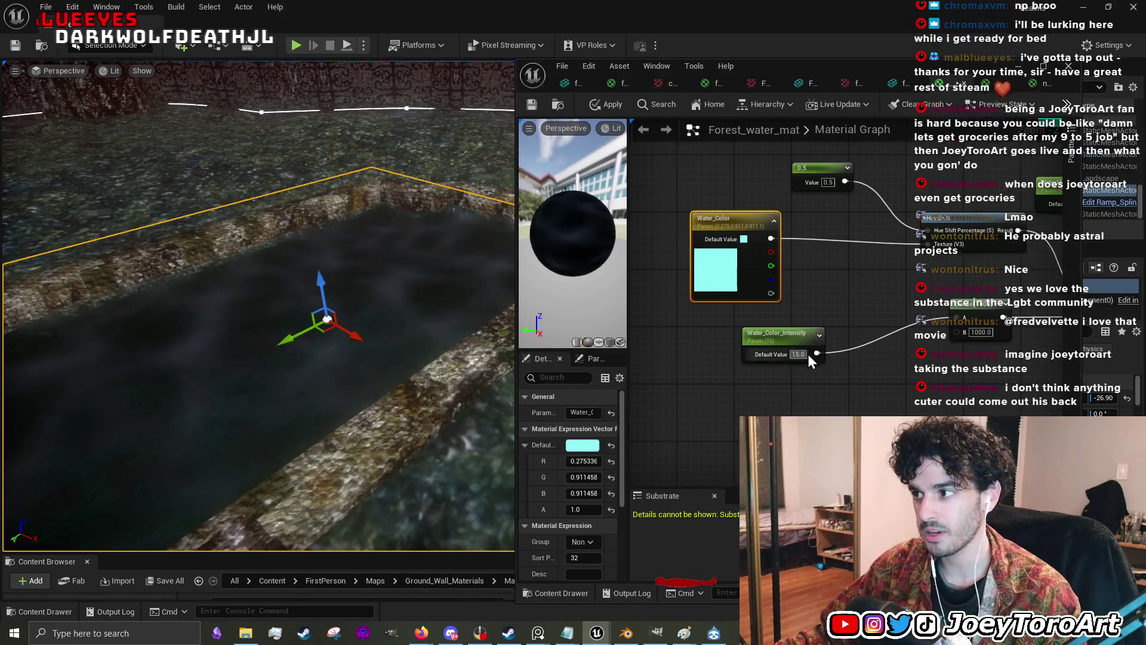
text(10)
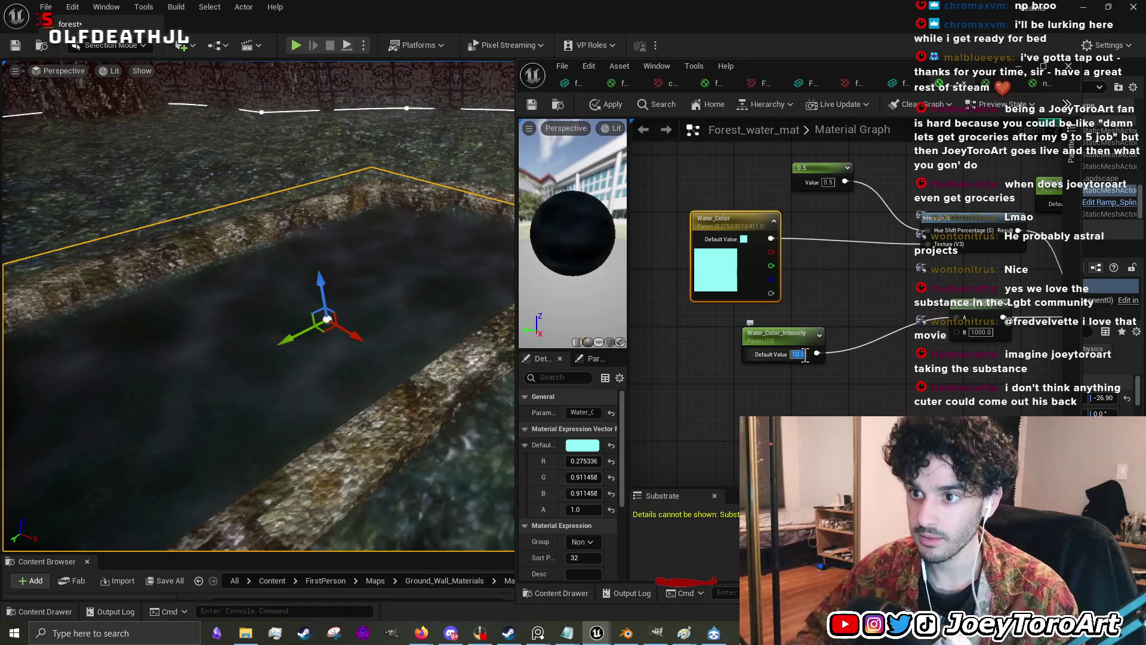
key(Return)
scroll(389, 346, up, 5)
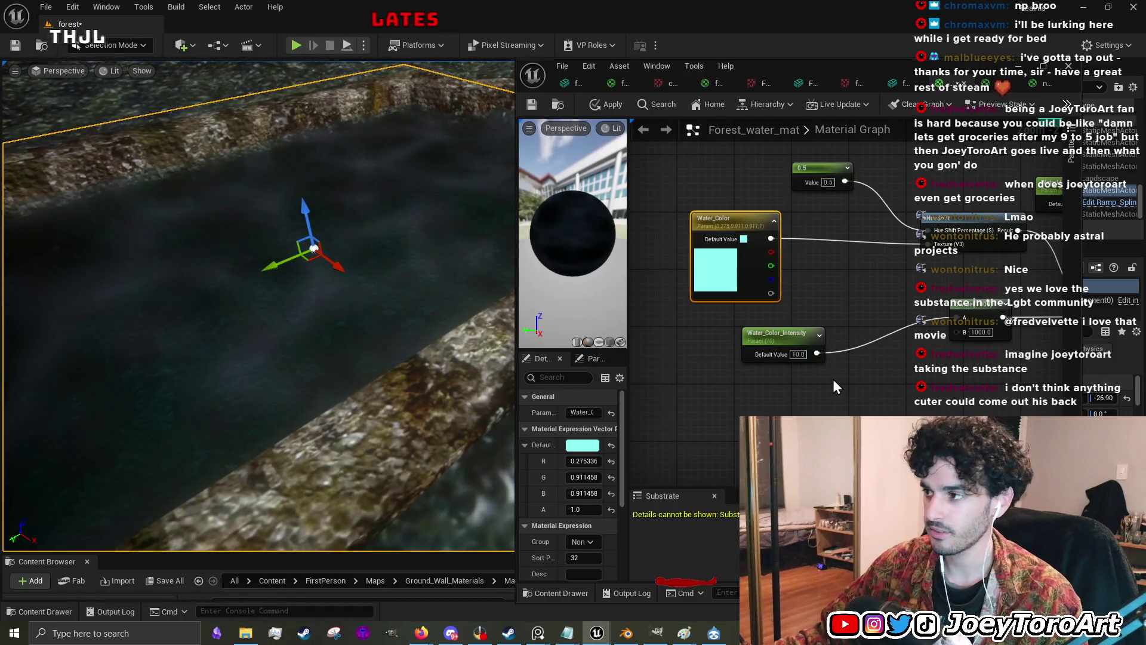
key(ctrl+z)
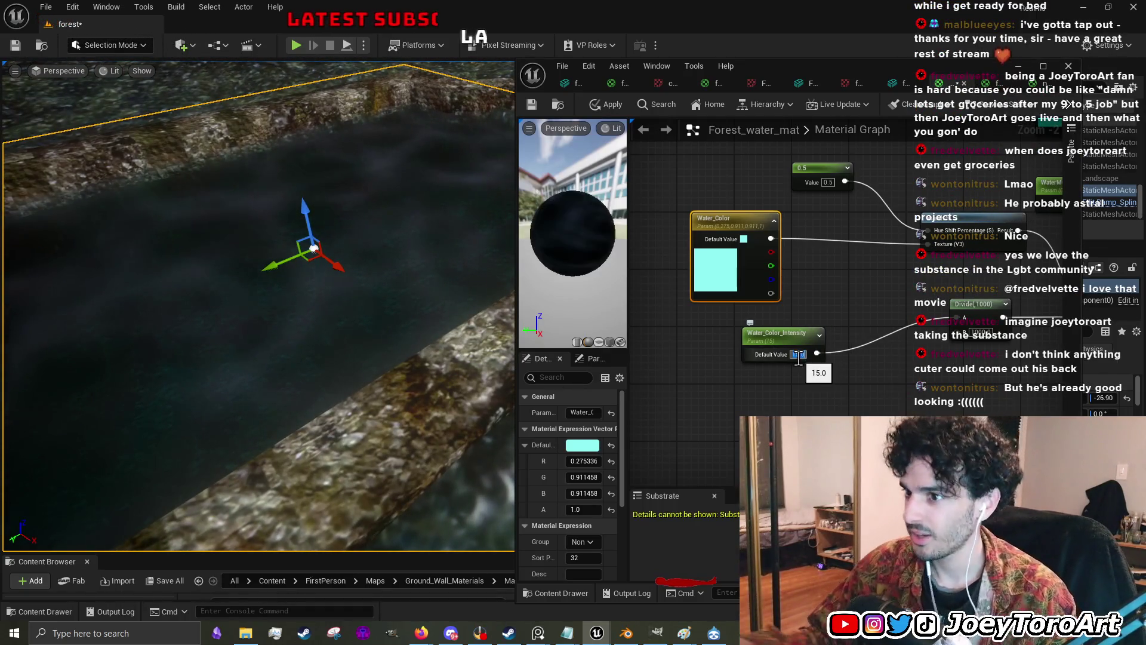
- Make Water_Color more saturated with less red, ending near R 0.13, G 0.91, B 0.91
double_click(727, 271)
drag(878, 352, 878, 331)
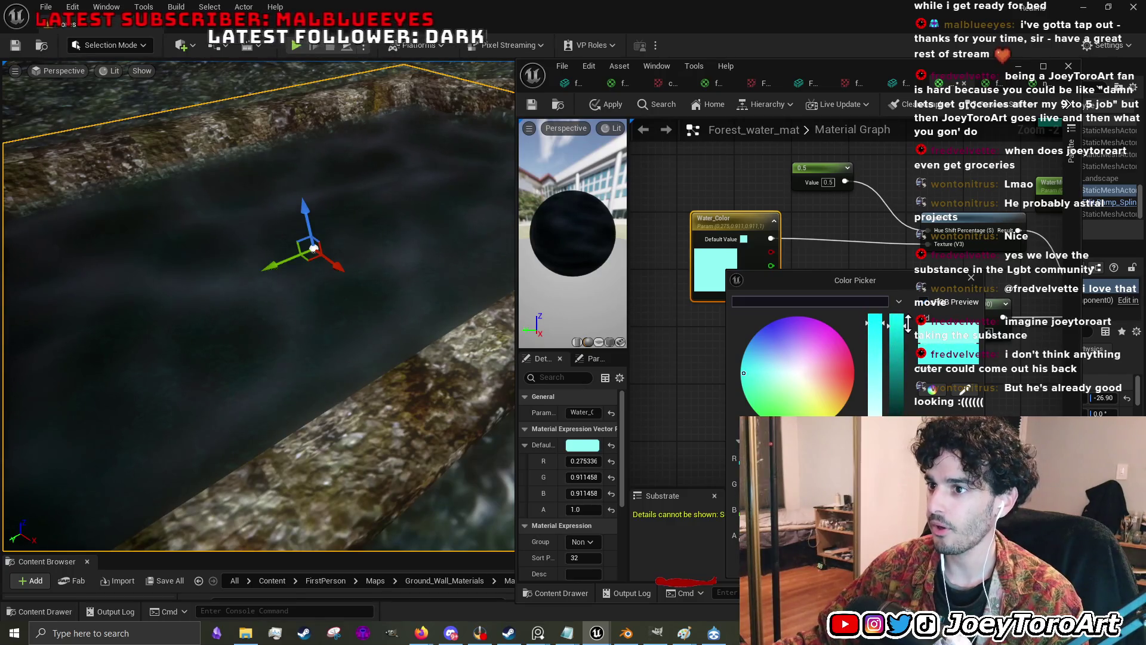
drag(897, 326, 897, 388)
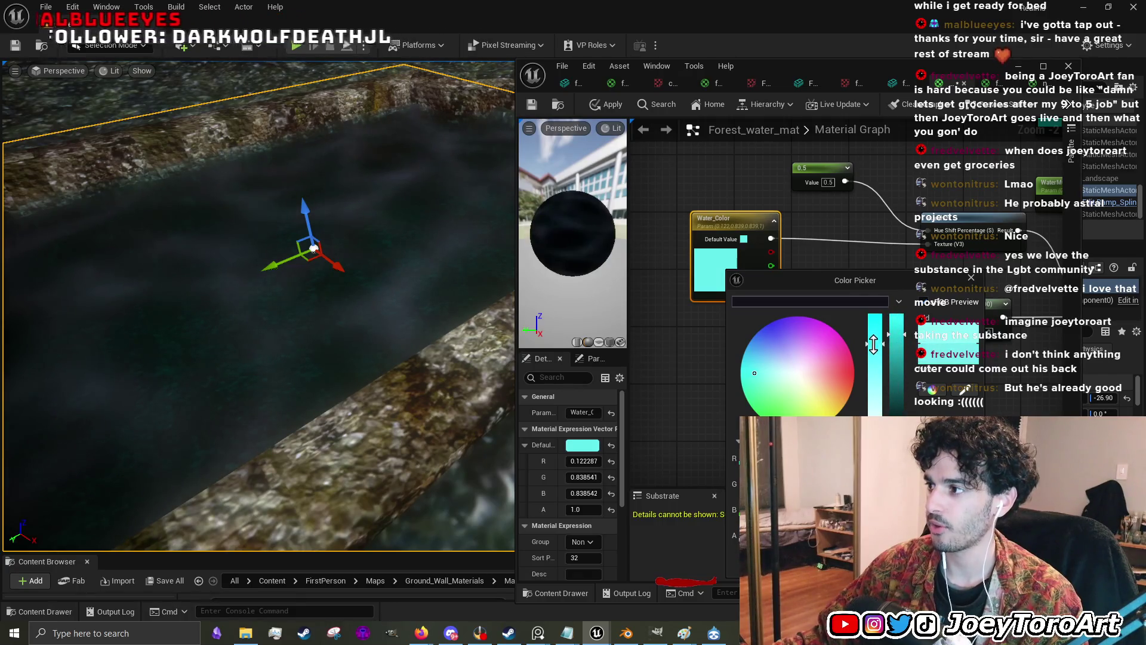
drag(873, 344, 874, 318)
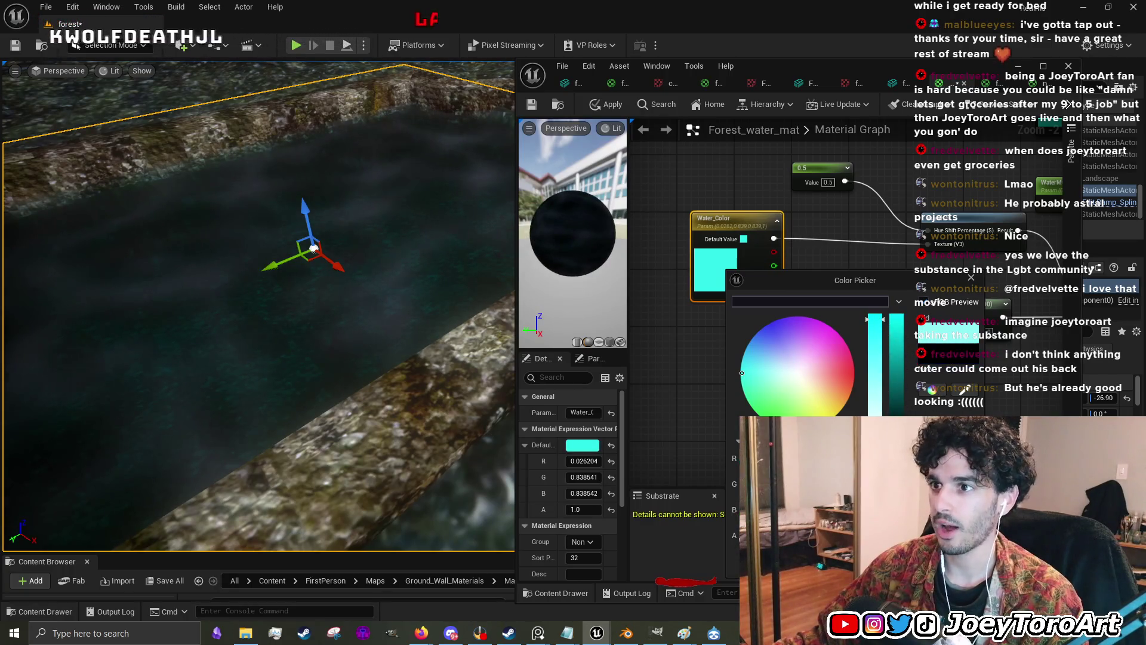
drag(920, 362, 908, 327)
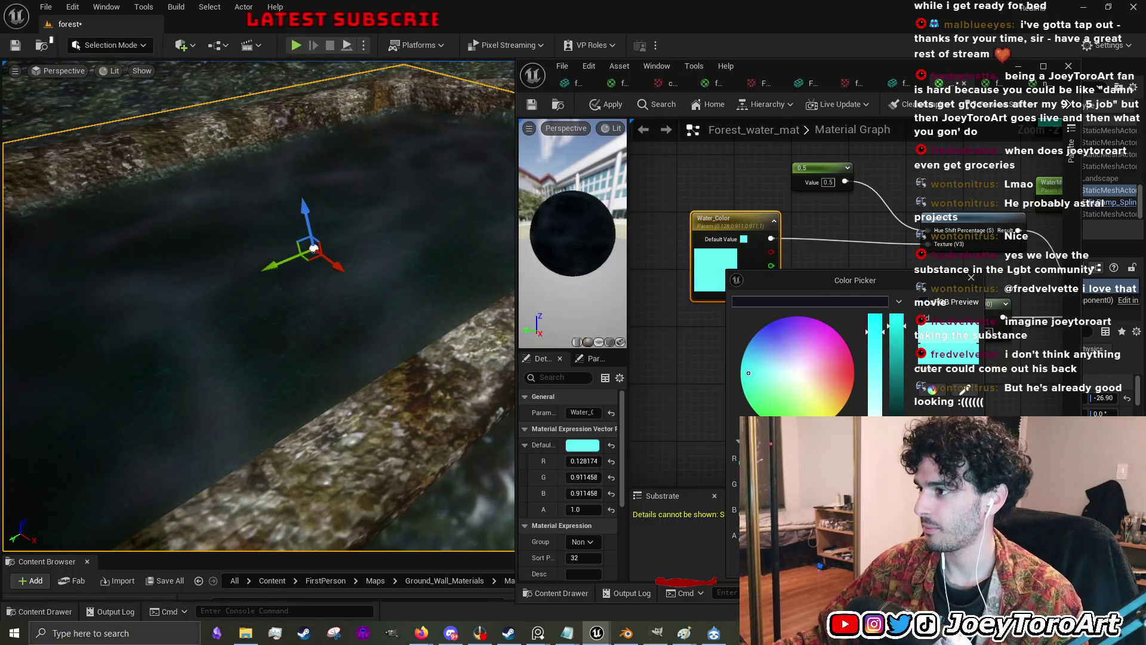
key(Return)
click(792, 354)
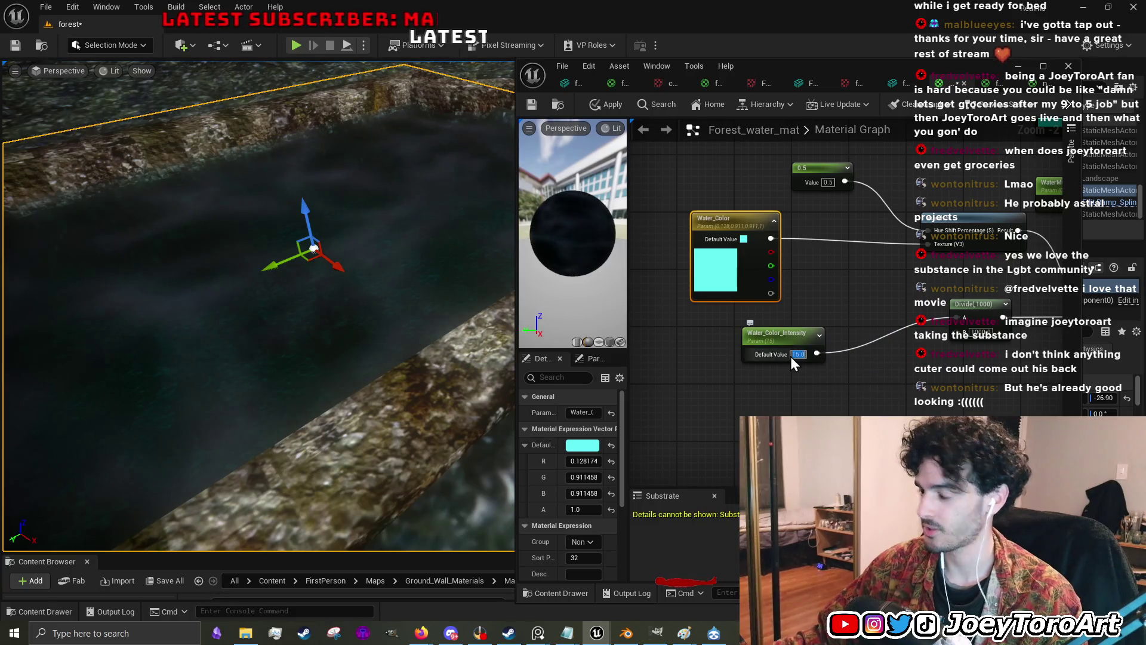
- Set Water_Color_Intensity's default value to 20
text(20)
key(Return)
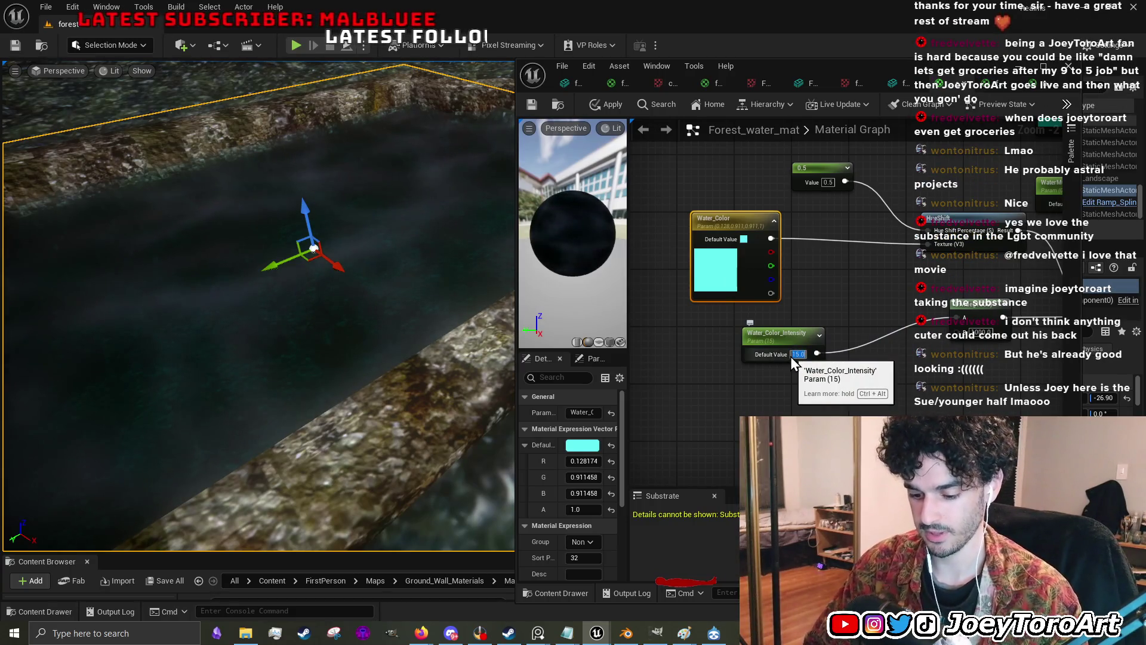
drag(320, 148, 321, 148)
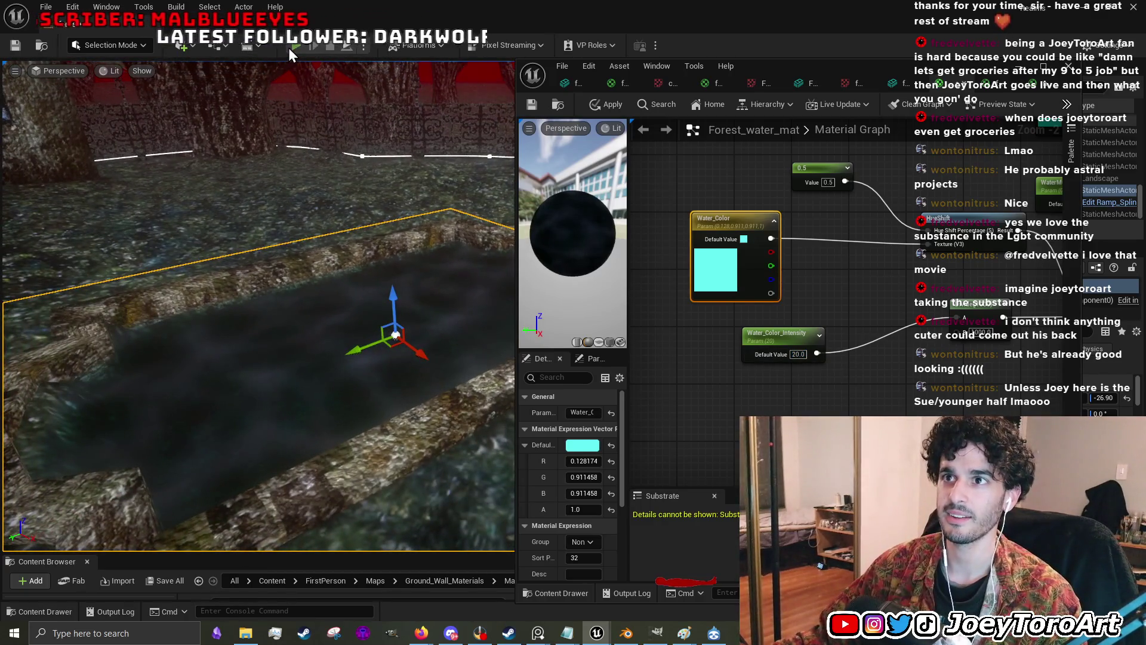
- Test-play the level, walk into the pool, then stop and view the water up close
click(290, 47)
key(w)
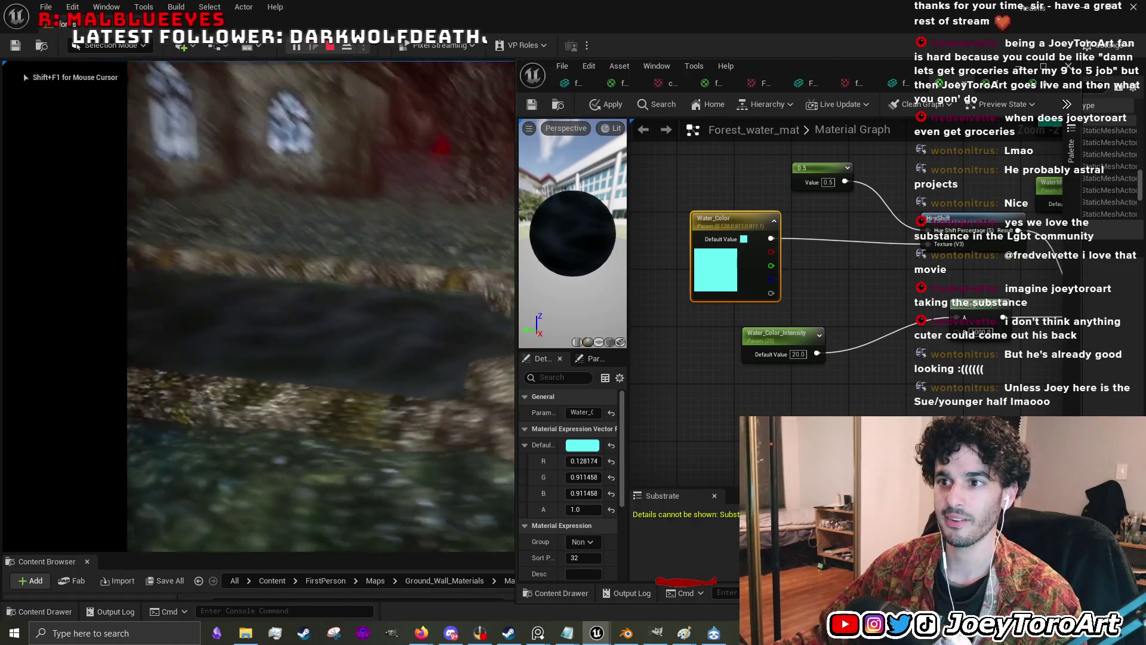
key(w)
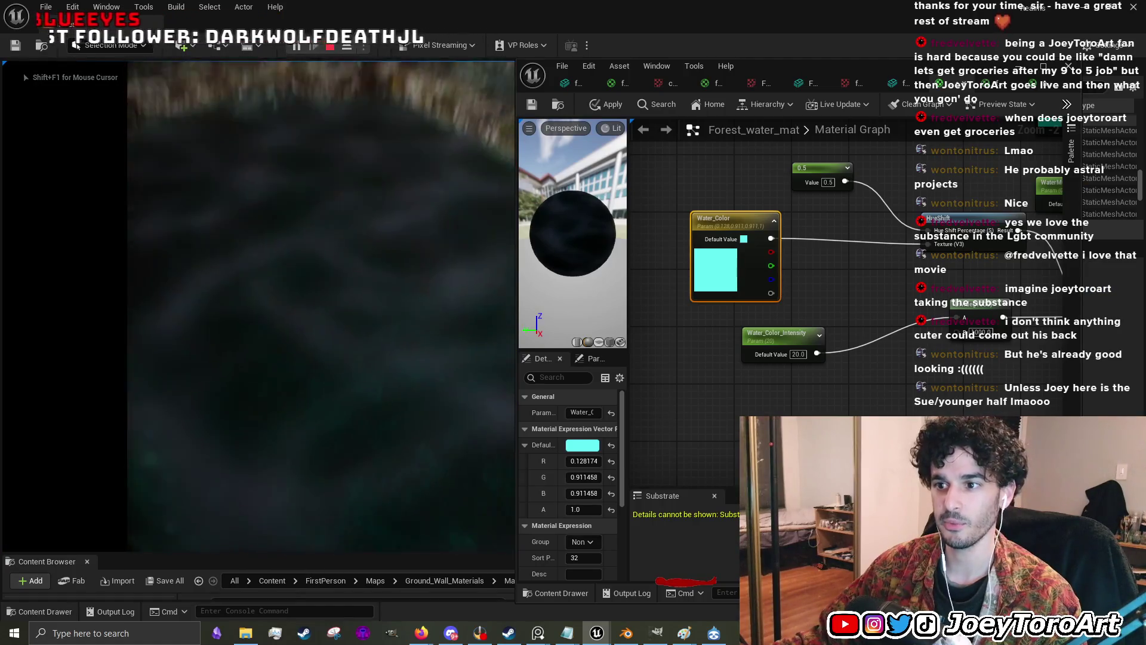
key(Escape)
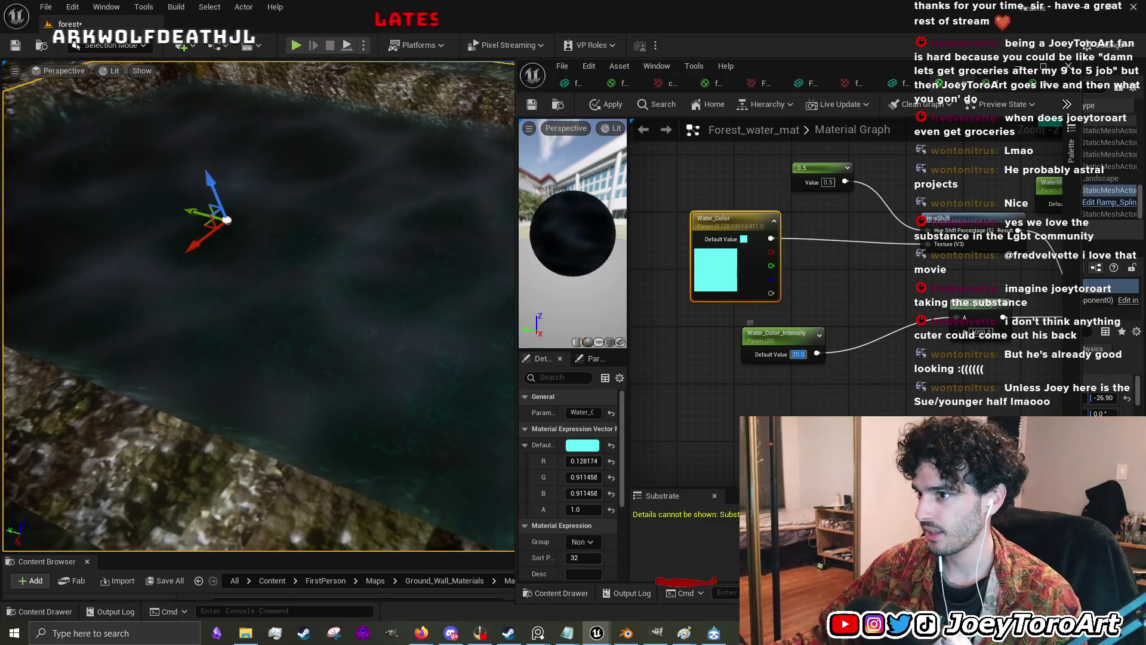
click(875, 369)
drag(874, 369, 851, 399)
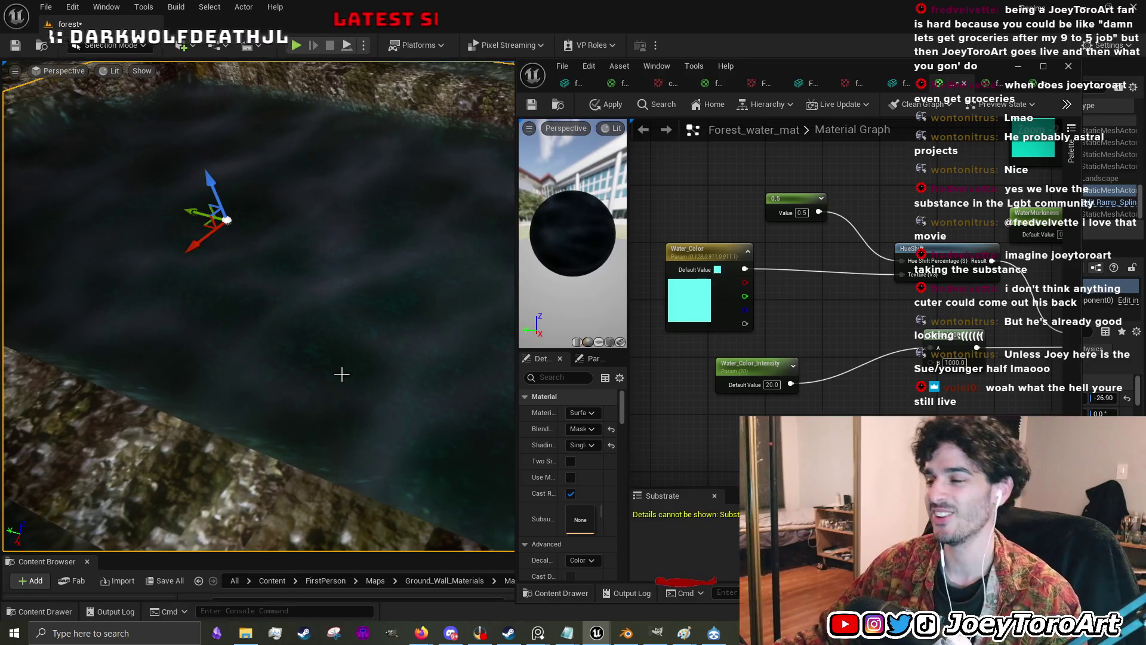
mouse_move(371, 418)
mouse_down()
mouse_move(382, 418)
mouse_move(371, 418)
mouse_move(377, 384)
mouse_up()
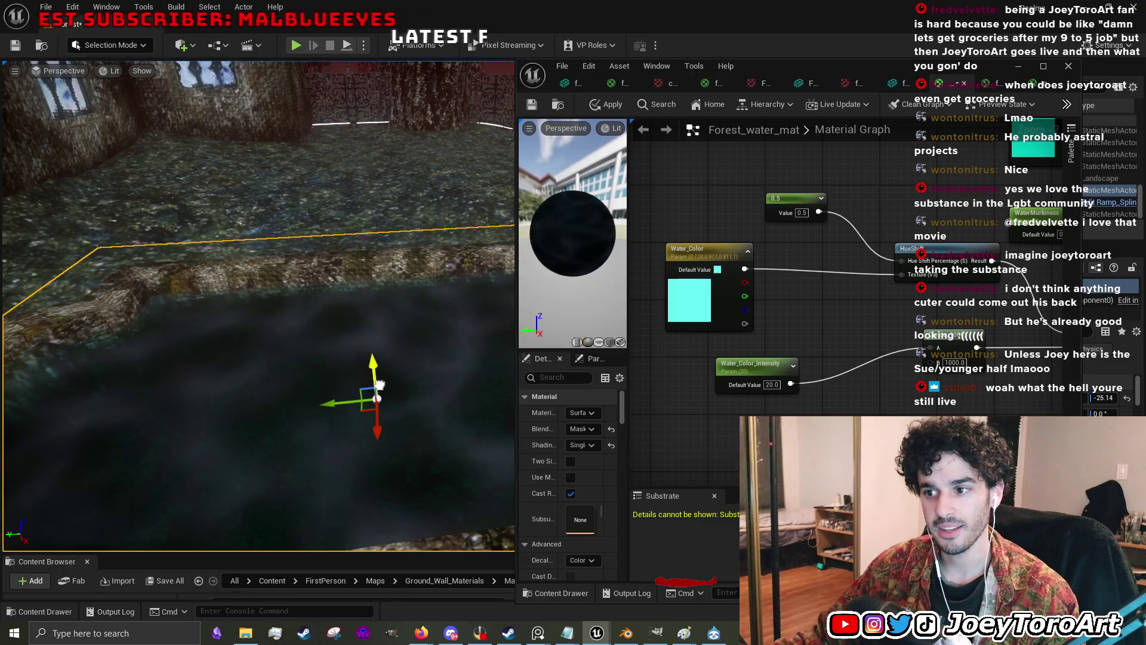
mouse_move(378, 386)
mouse_down()
mouse_move(375, 397)
mouse_move(427, 435)
mouse_up()
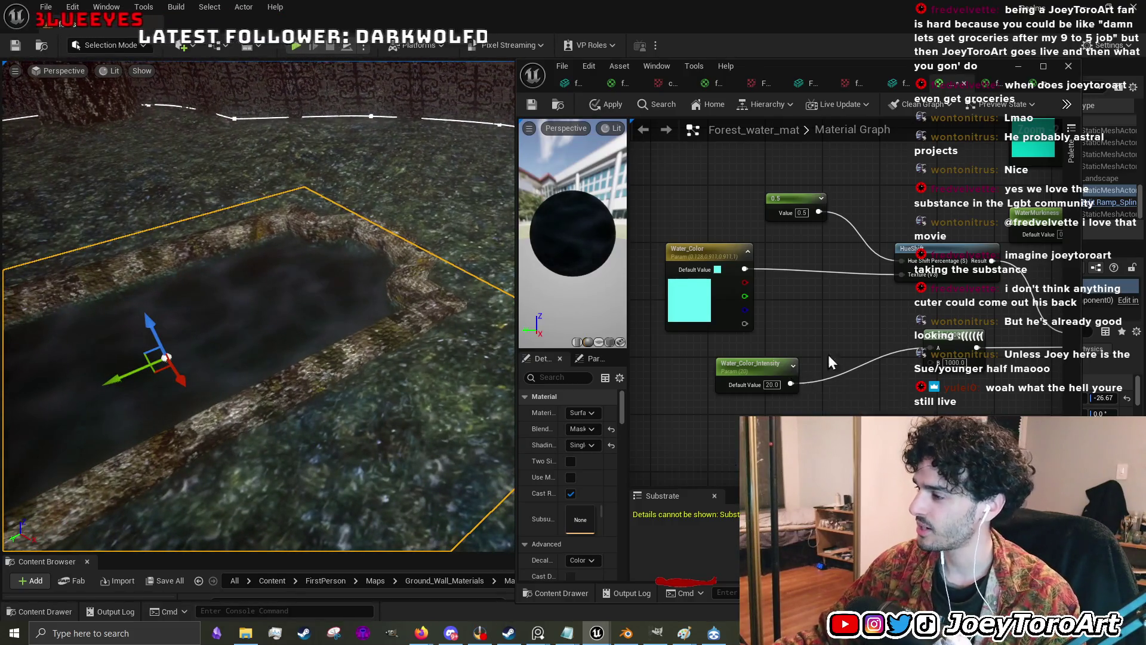
- Set WaterMurkiness to 10
drag(823, 371, 726, 468)
drag(917, 374, 805, 373)
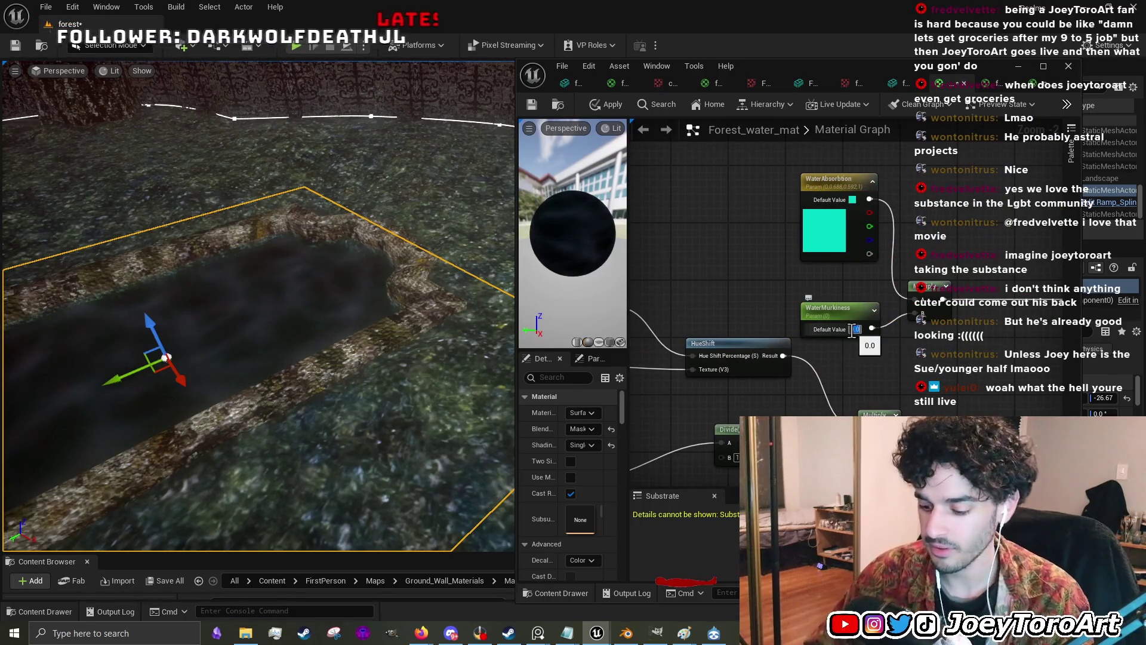
text(10)
key(Return)
- Reset WaterMurkiness to 0 and bring up the WaterAbsorption colour picker
drag(441, 336, 417, 286)
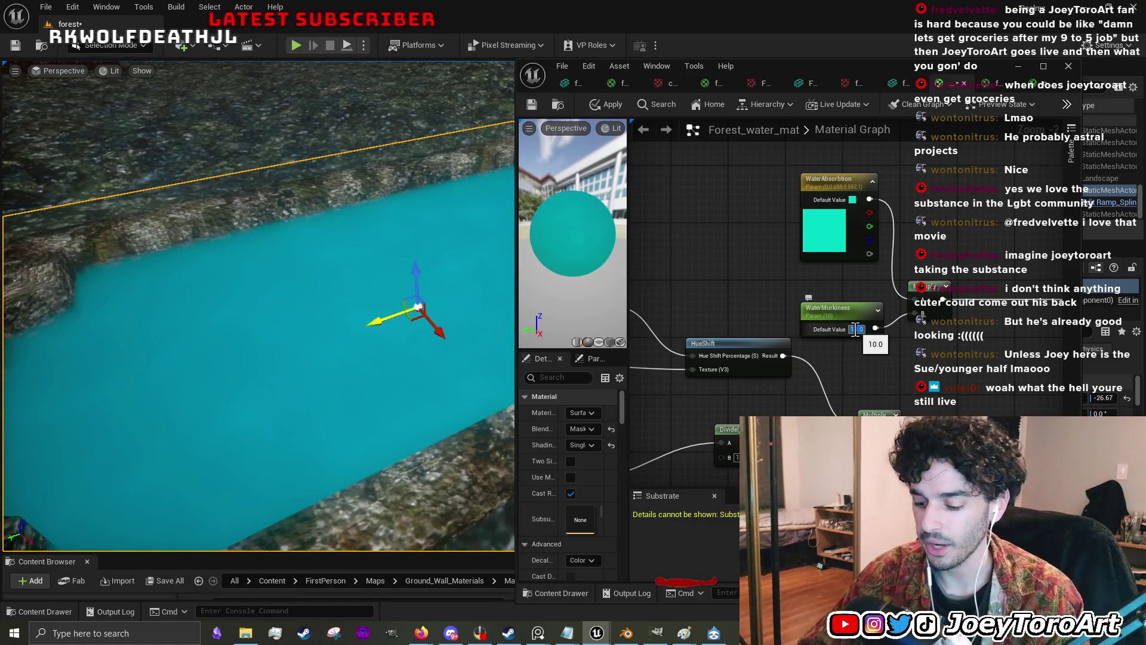
text(0)
key(Return)
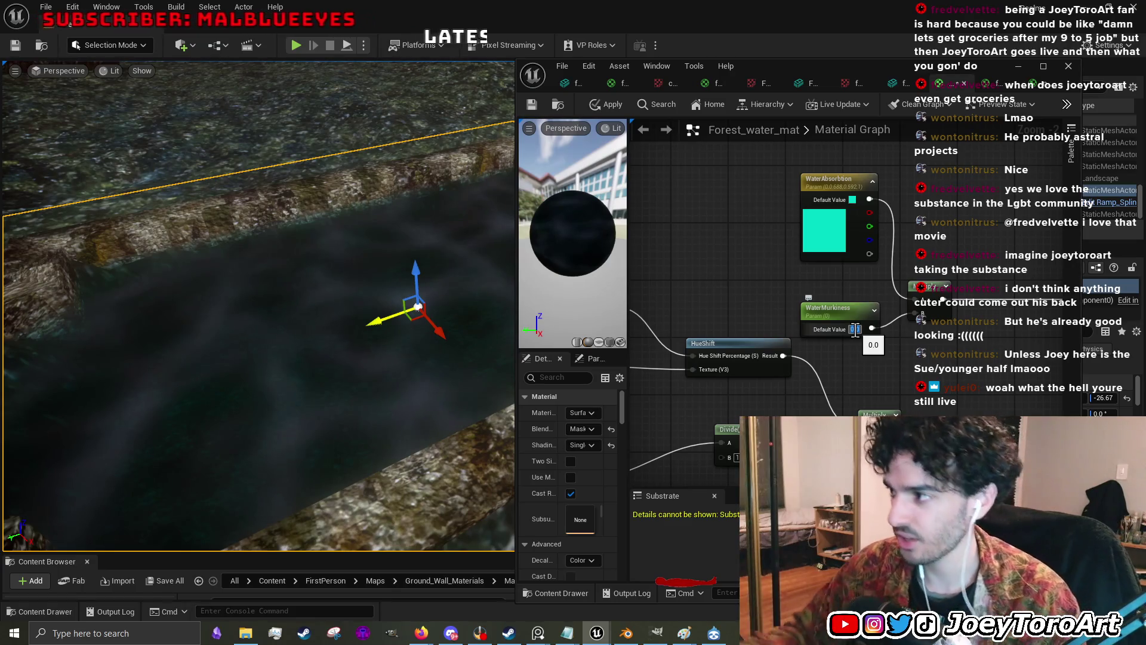
double_click(819, 232)
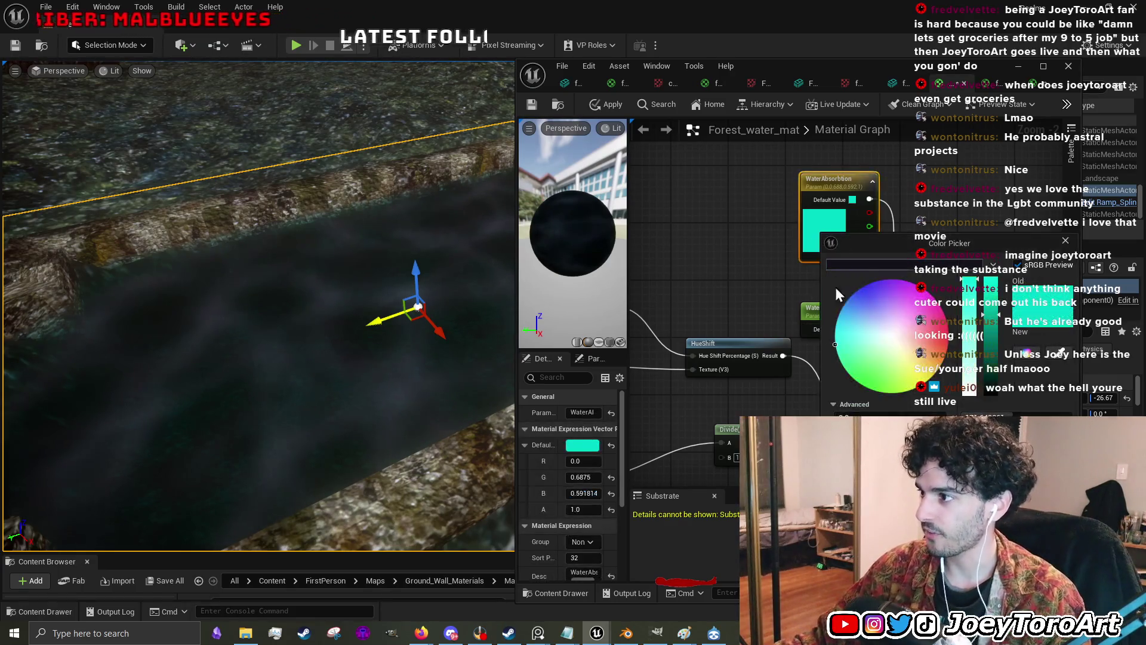
- Adjust the WaterAbsorption colour and set WaterMurkiness to 1.0
mouse_move(969, 363)
mouse_down()
mouse_move(987, 338)
mouse_move(989, 382)
mouse_up()
click(967, 412)
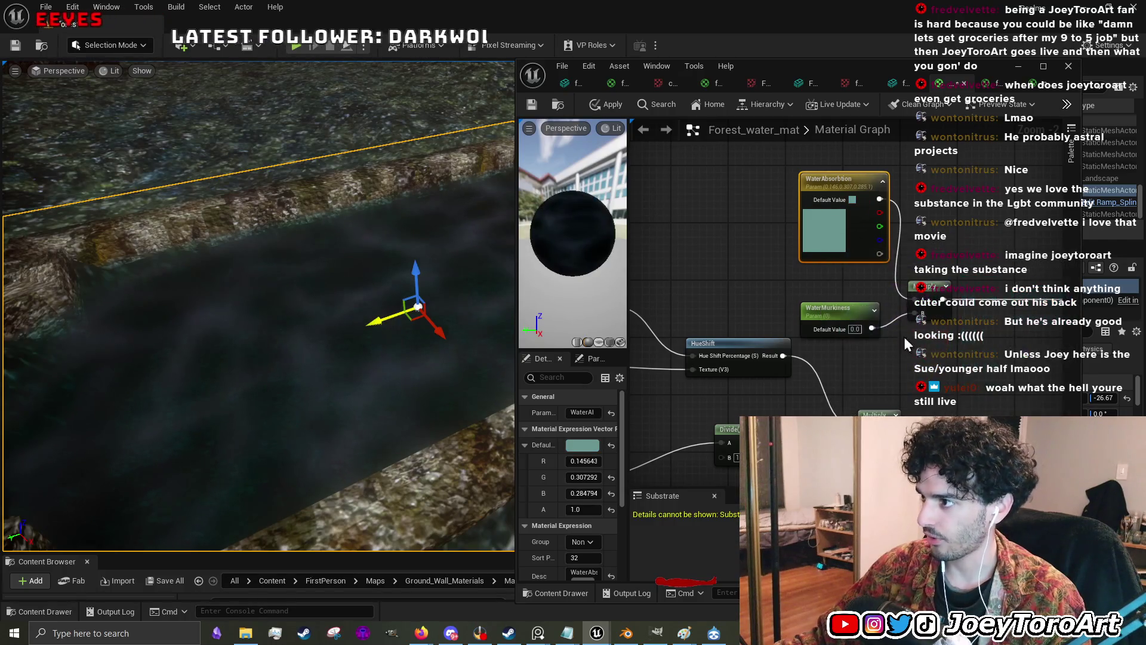
click(855, 329)
text(1)
key(Return)
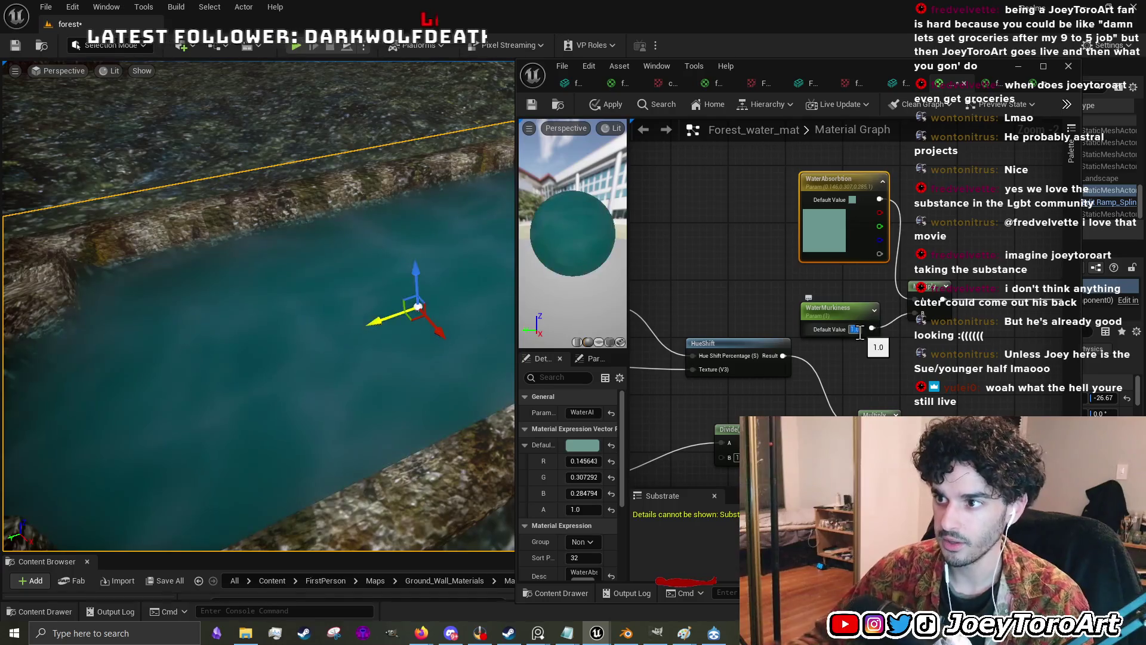
scroll(849, 332, up, 1)
scroll(363, 288, down, 5)
scroll(363, 288, up, 5)
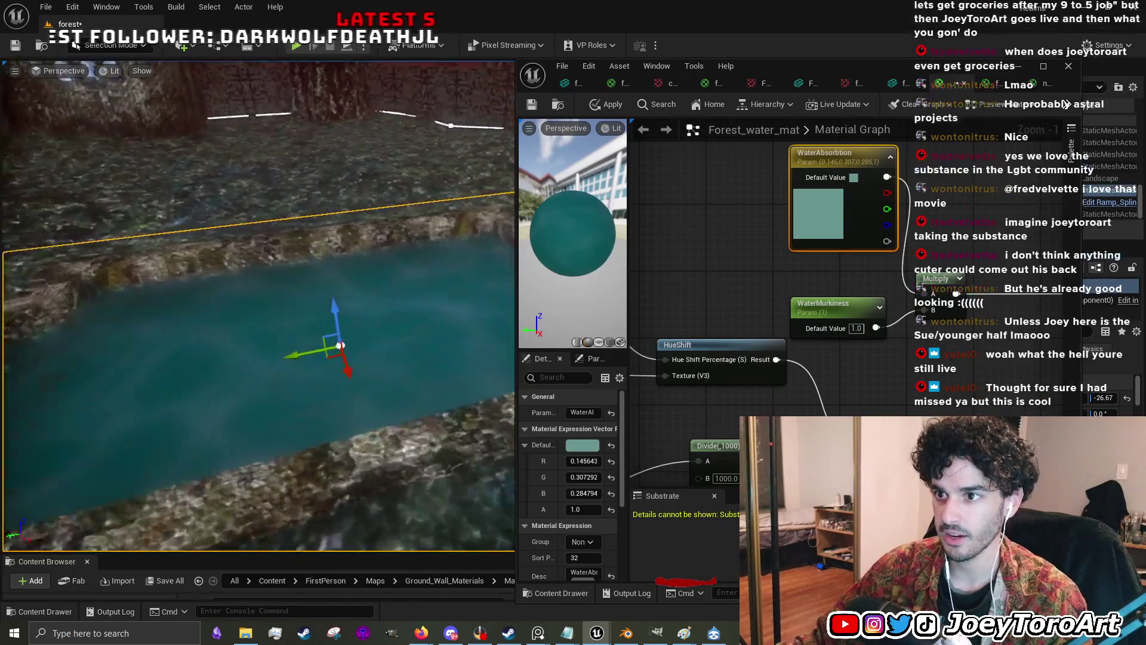
- Darken WaterAbsorption to a teal of about R 0.10, G 0.20, B 0.18
double_click(818, 215)
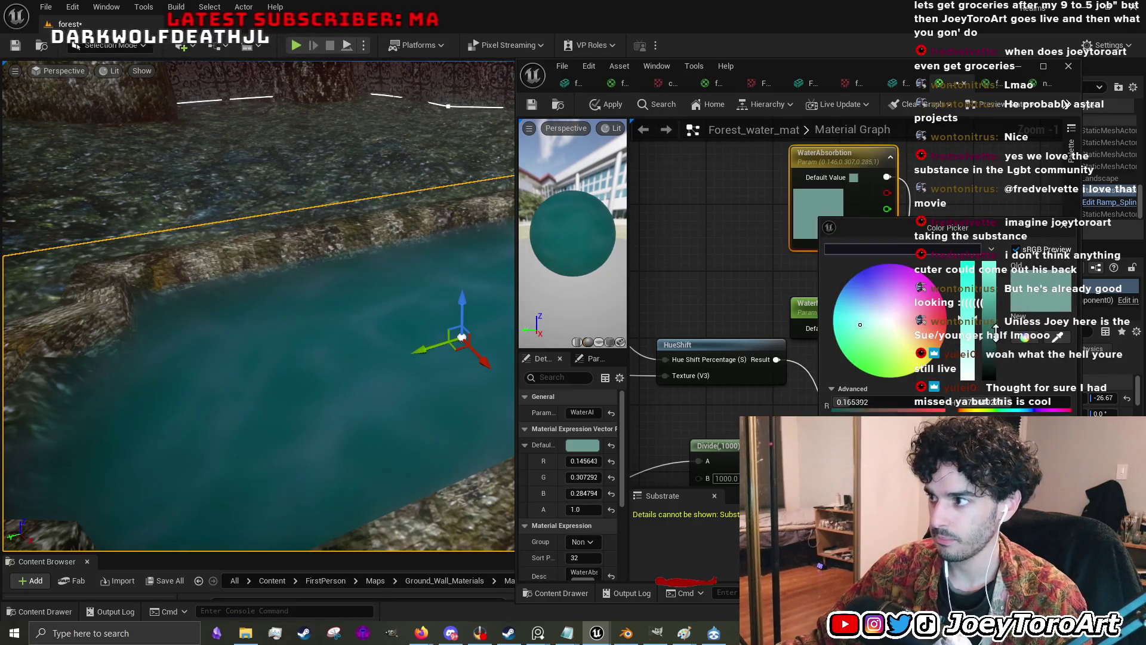
mouse_move(1001, 356)
mouse_down()
mouse_move(971, 330)
mouse_move(993, 356)
mouse_up()
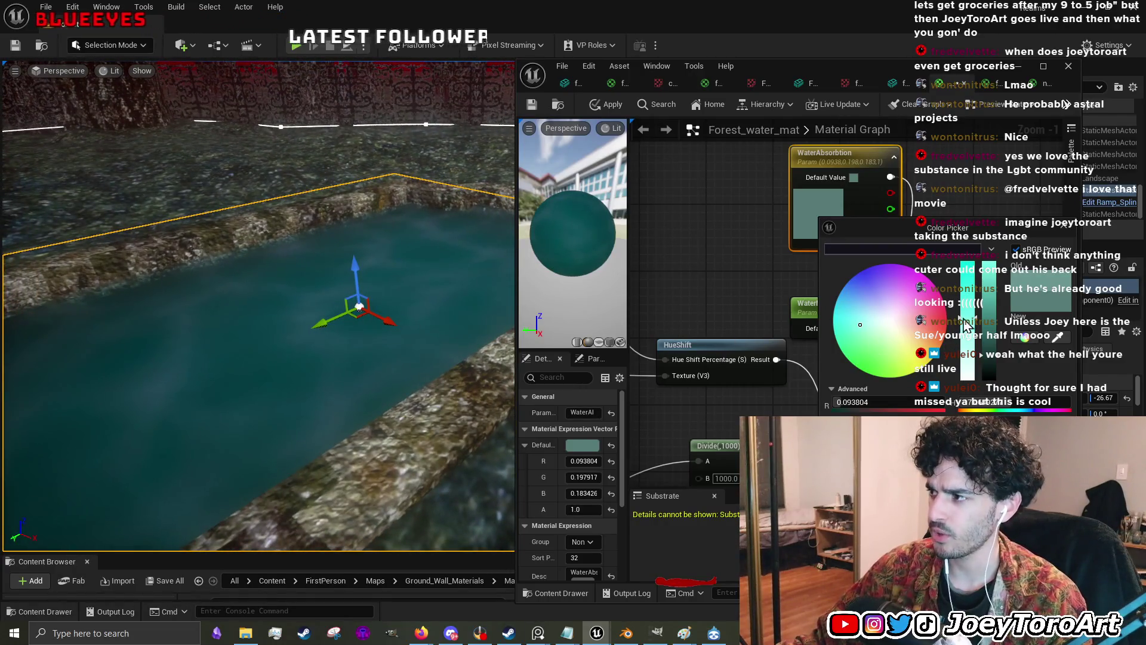
drag(969, 326, 972, 334)
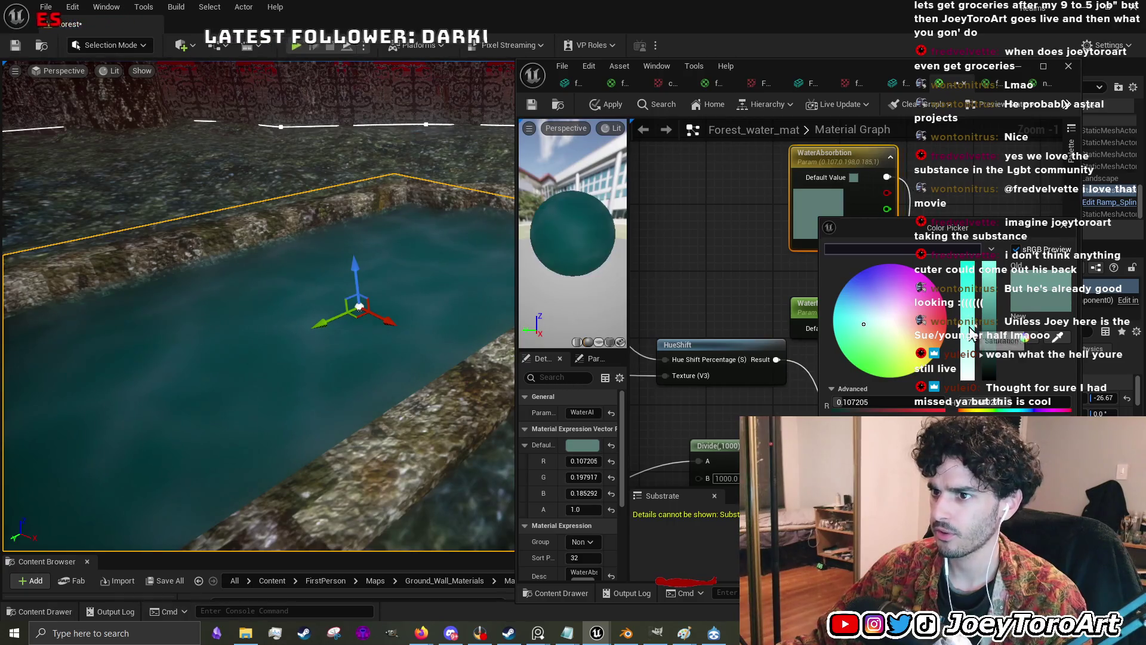
drag(972, 315, 972, 320)
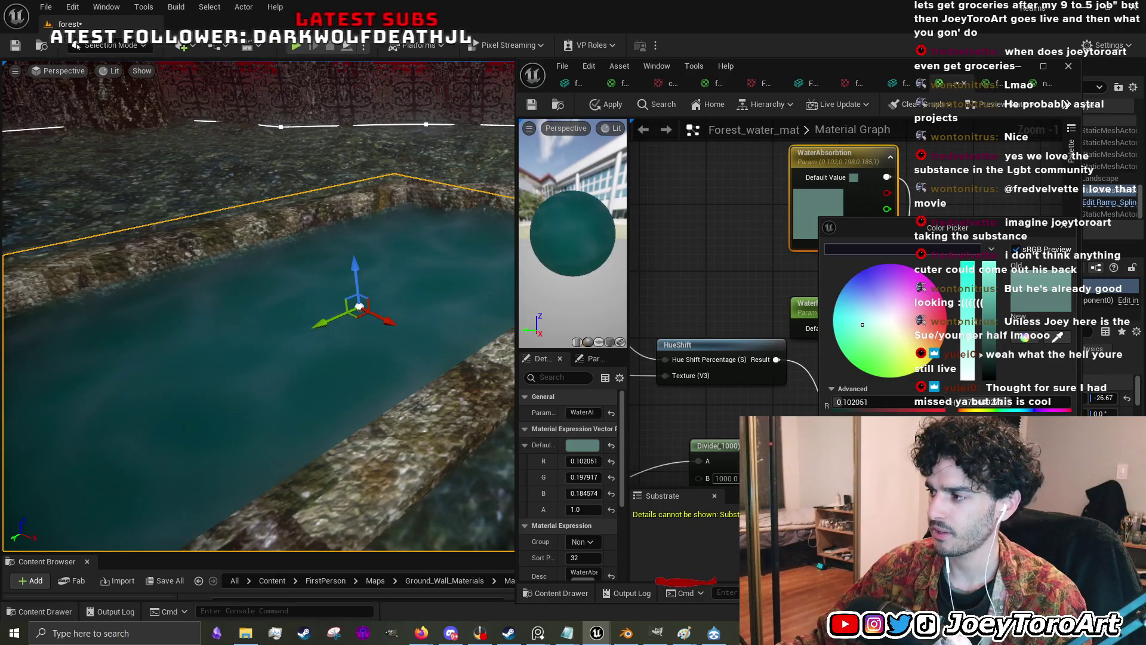
key(Return)
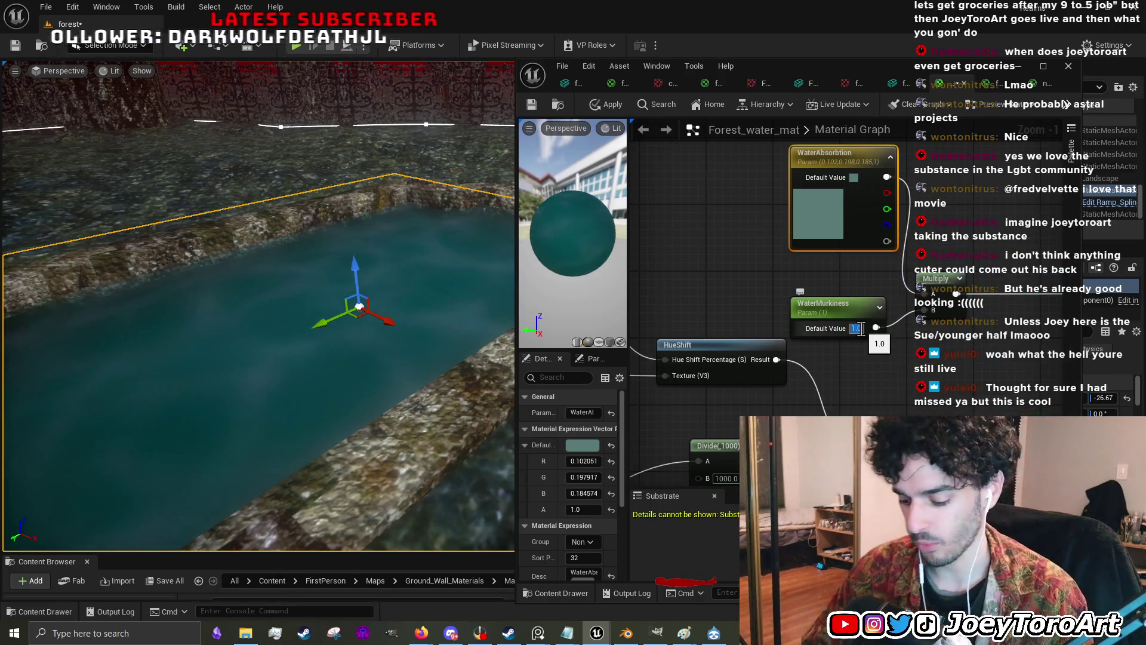
- Set WaterMurkiness to 0.87 and fly the camera in and out of the pool to check it
text(87)
key(Return)
text(7)
key(Return)
key(w)
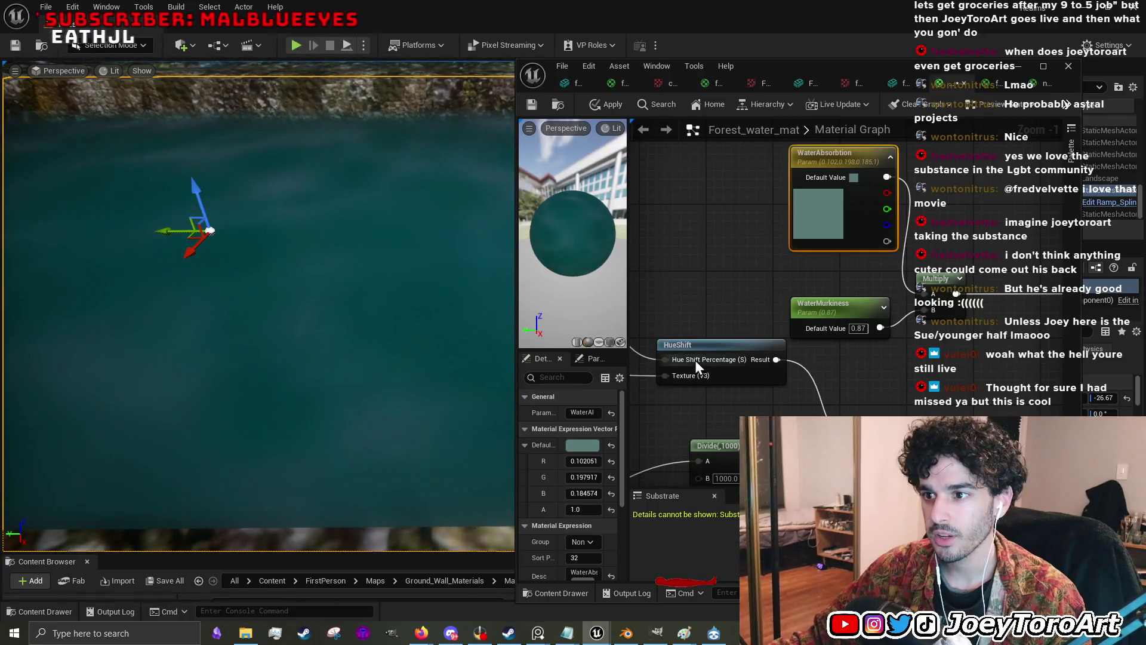
key(s)
key(s)
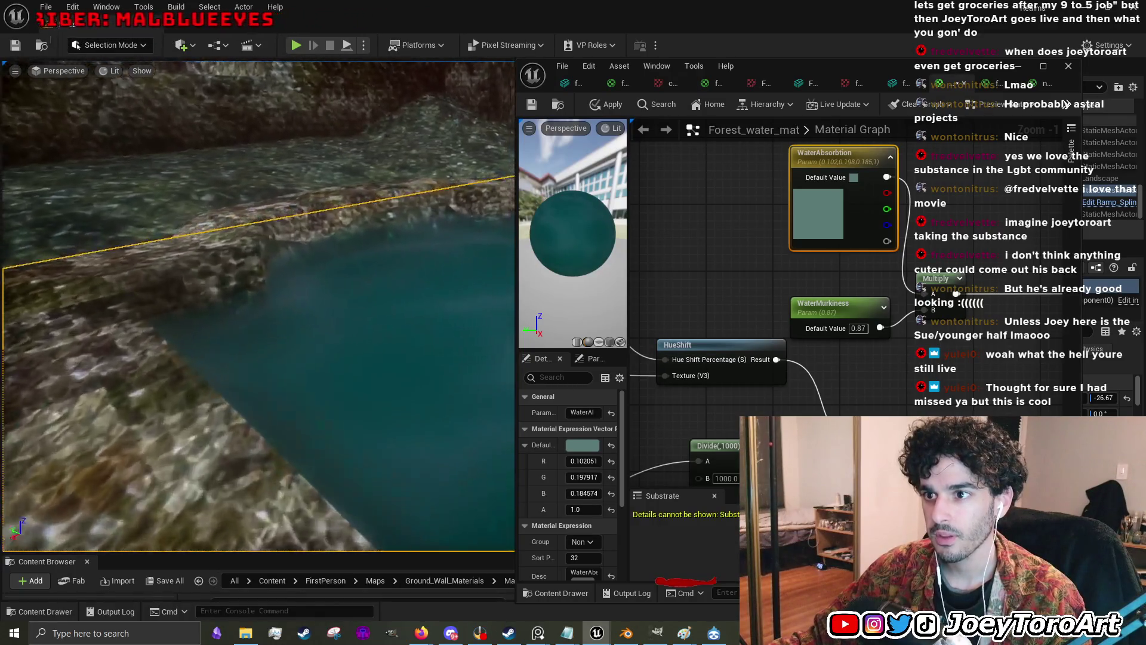
key(s)
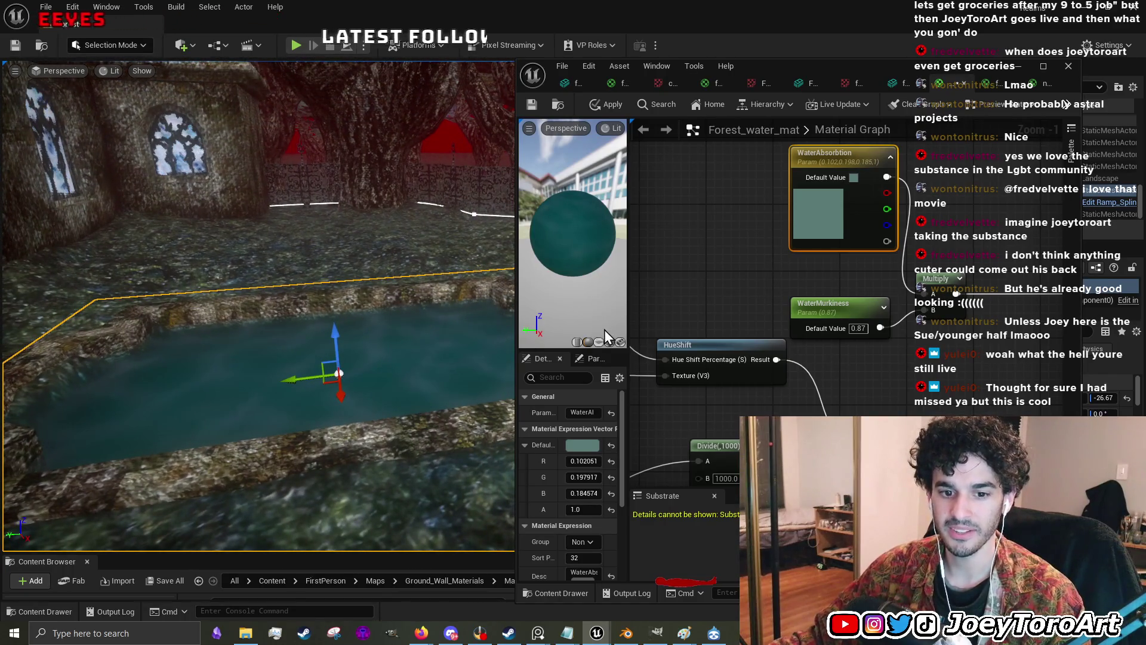
click(1018, 70)
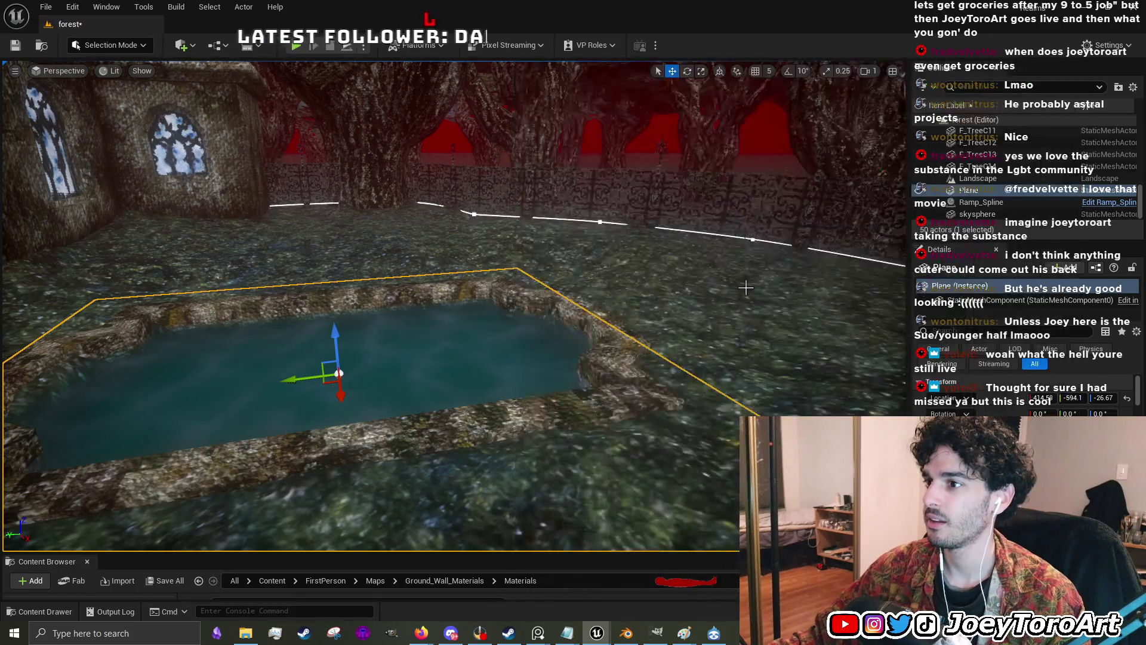
click(299, 53)
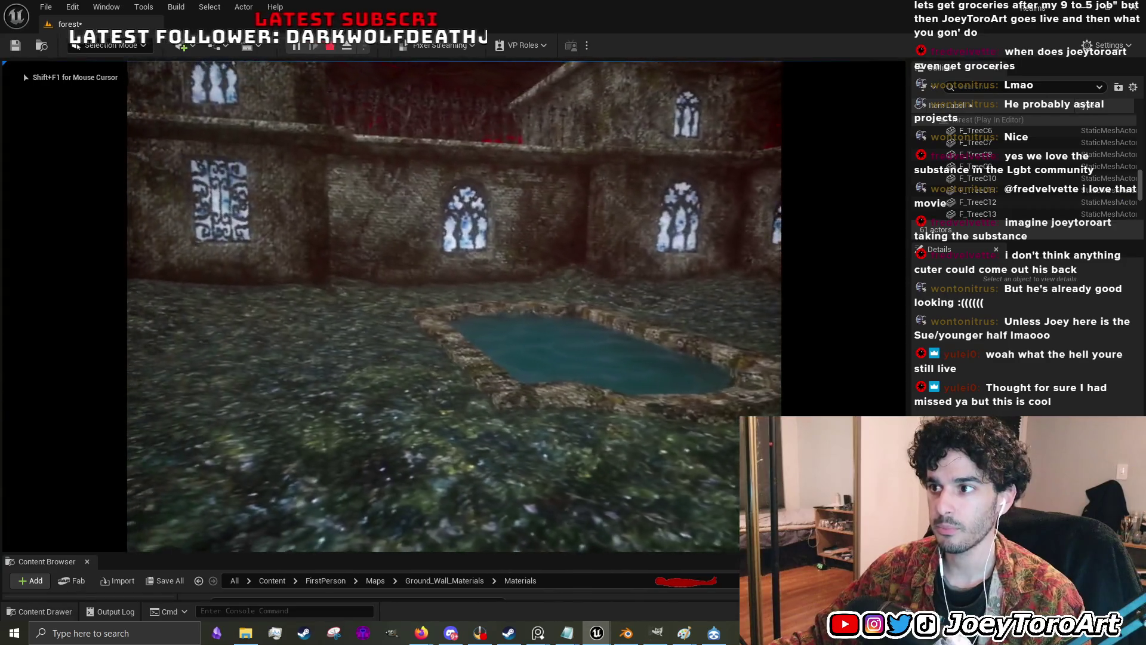
key(Escape)
click(323, 291)
key(f)
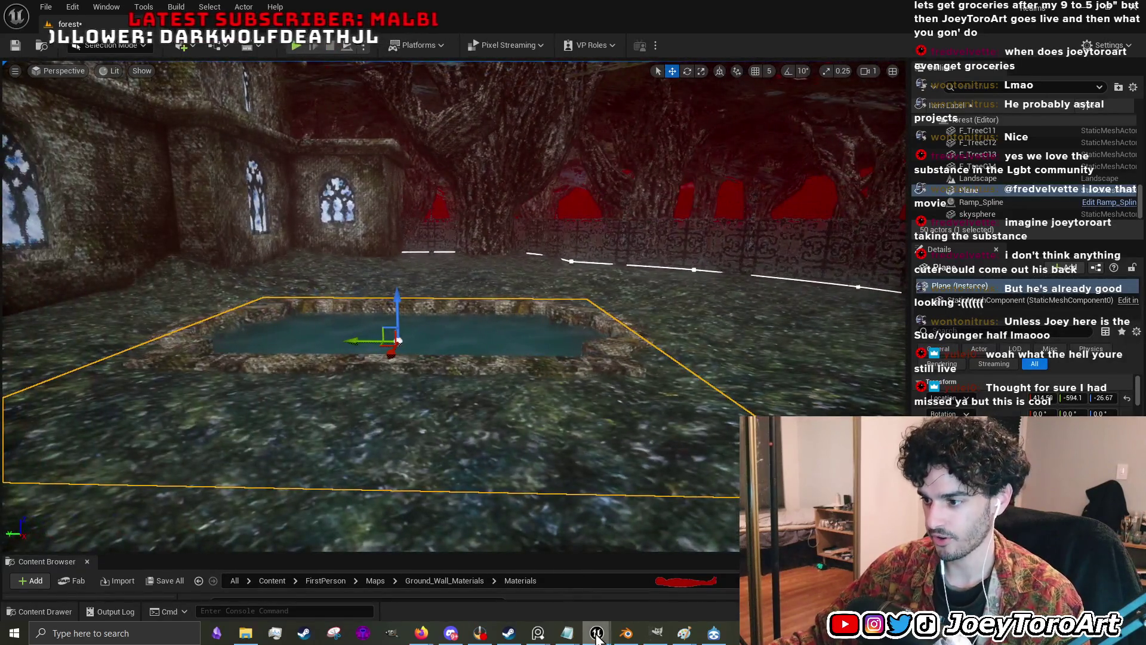
mouse_move(597, 634)
click(504, 552)
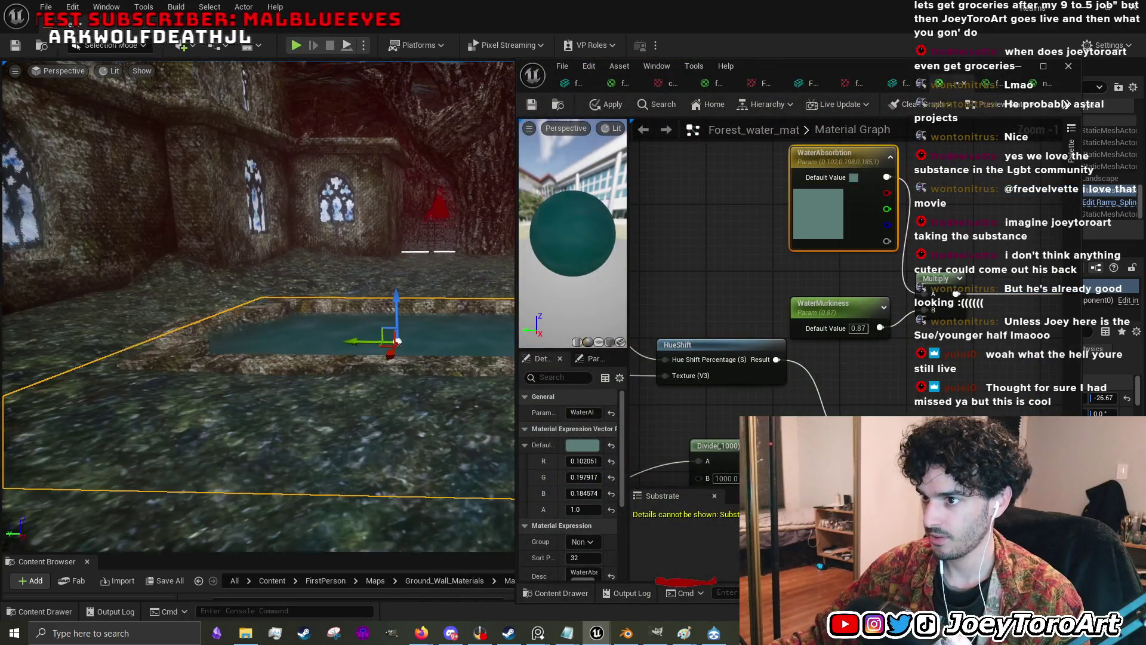
scroll(431, 227, up, 5)
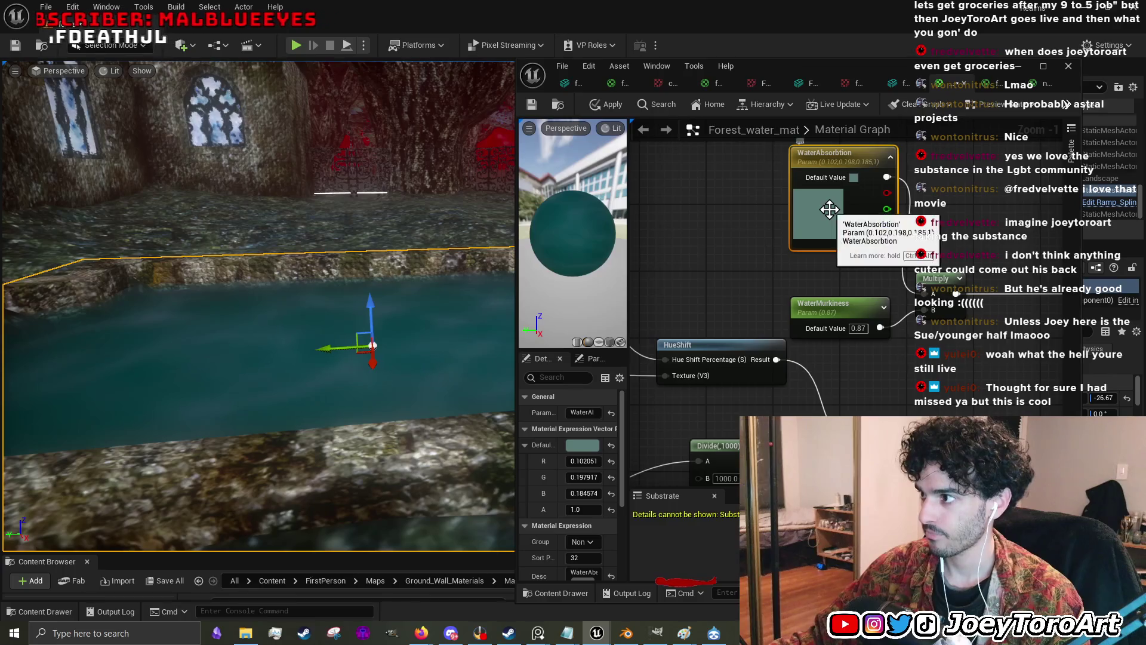
- Lower WaterAbsorption's value to about R 0.064, G 0.125, B 0.117
double_click(826, 213)
drag(1001, 352, 1007, 358)
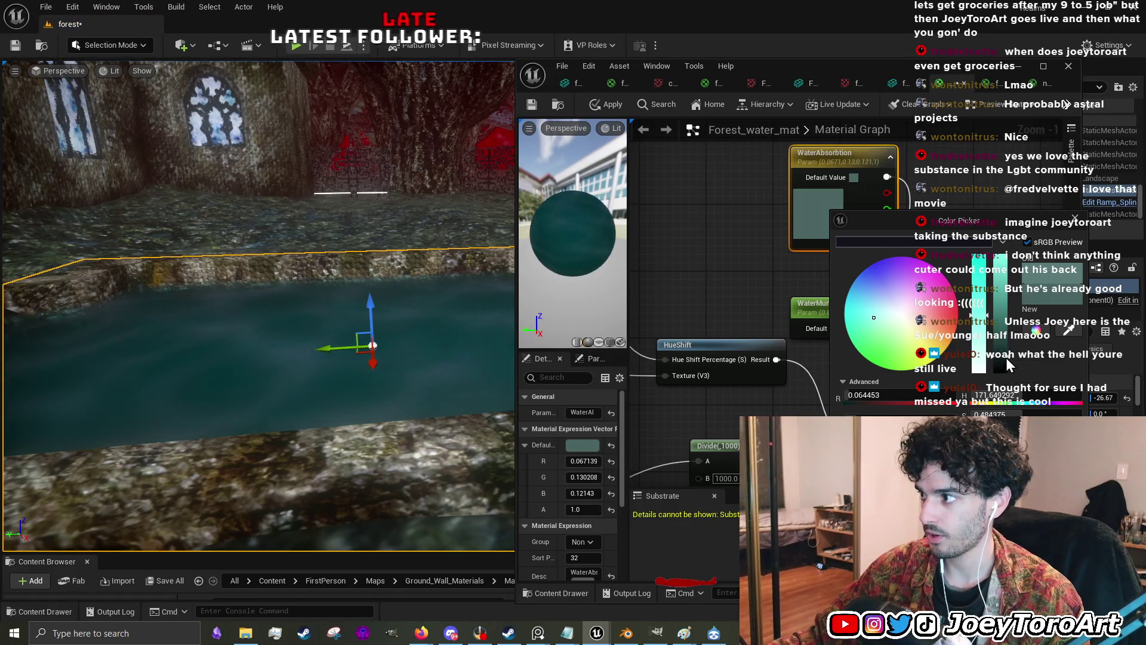
key(Return)
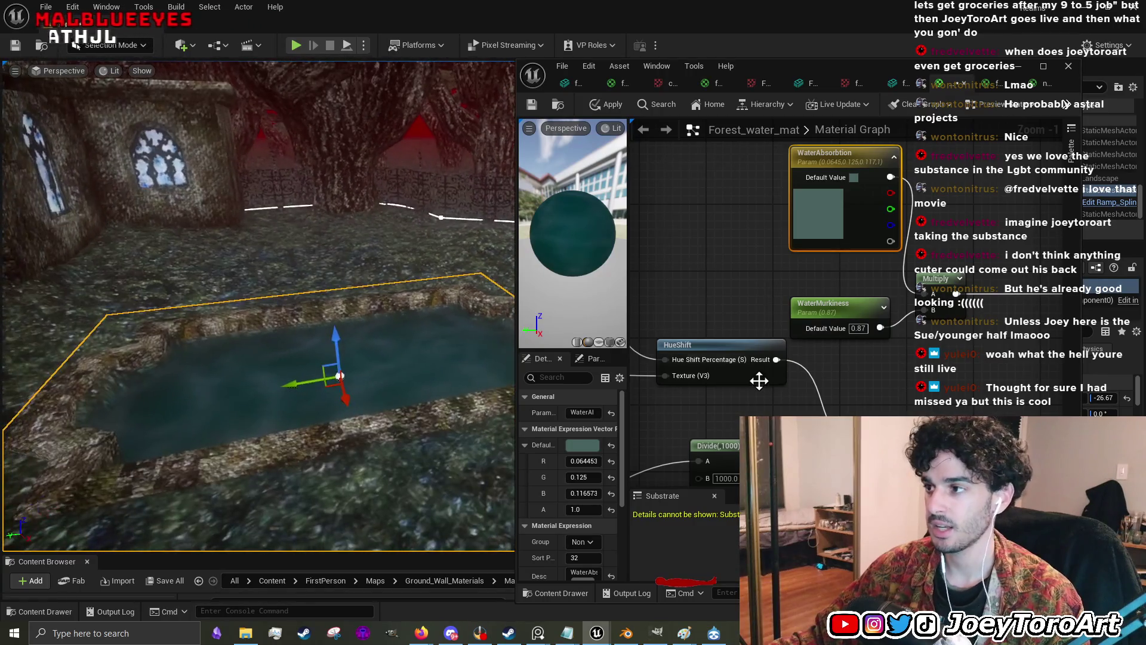
scroll(867, 302, down, 1)
mouse_move(867, 303)
mouse_down()
mouse_move(761, 350)
mouse_move(789, 308)
mouse_up()
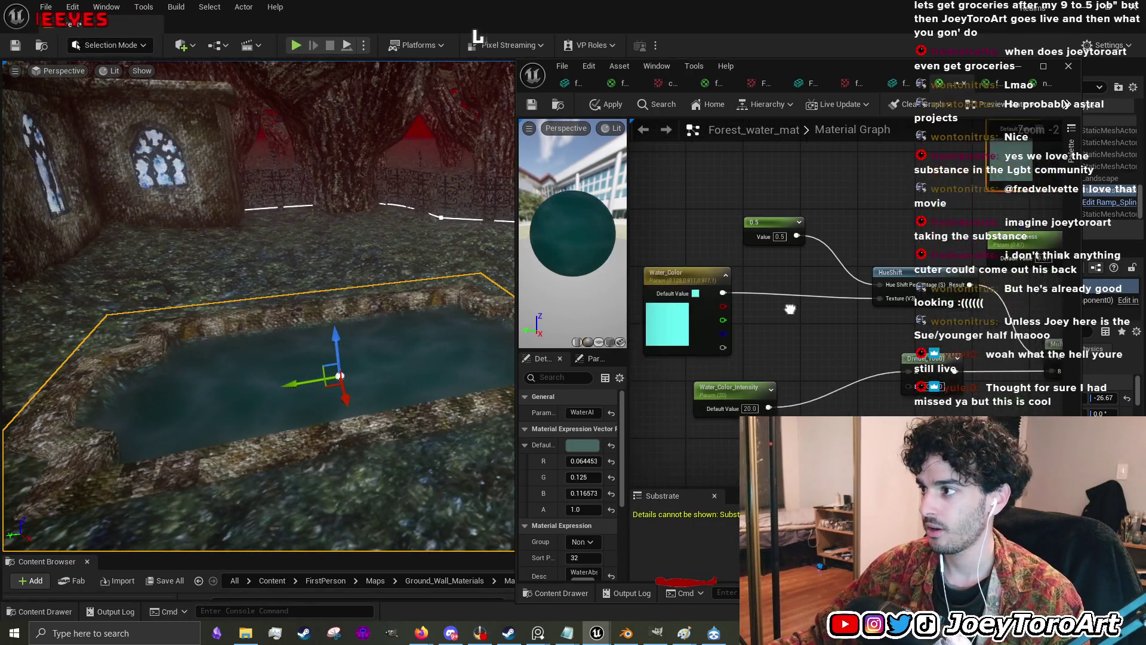
drag(721, 239, 693, 155)
- Apply the material changes and close the Forest_water_mat editor
mouse_move(973, 357)
mouse_down()
mouse_move(849, 306)
mouse_move(877, 280)
mouse_move(908, 327)
mouse_up()
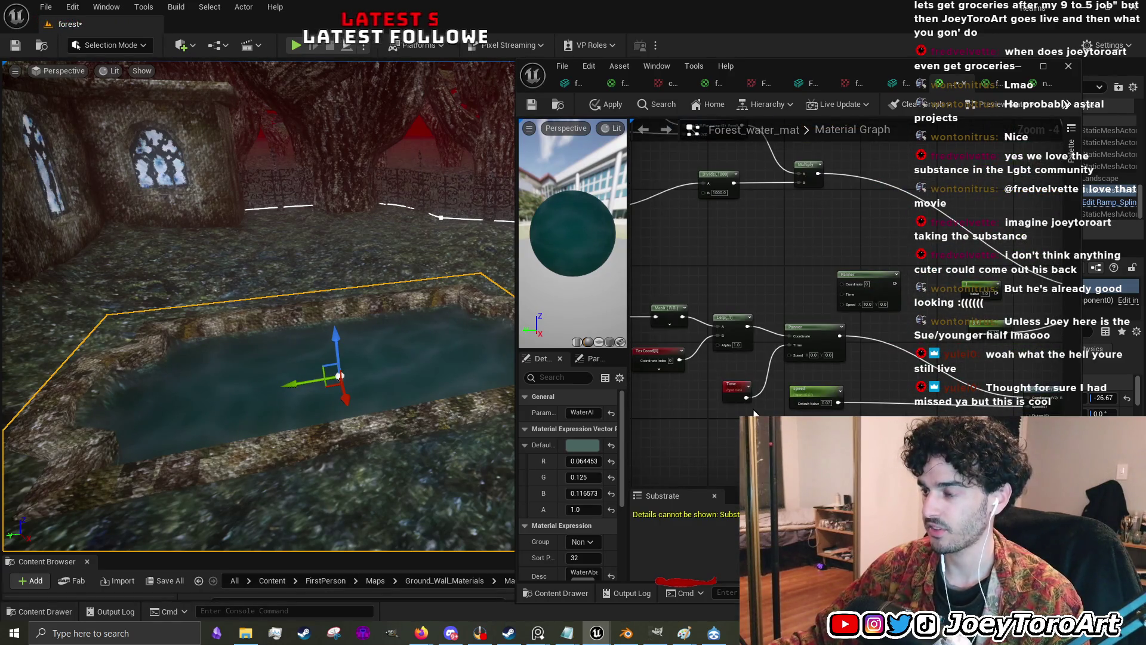
click(608, 104)
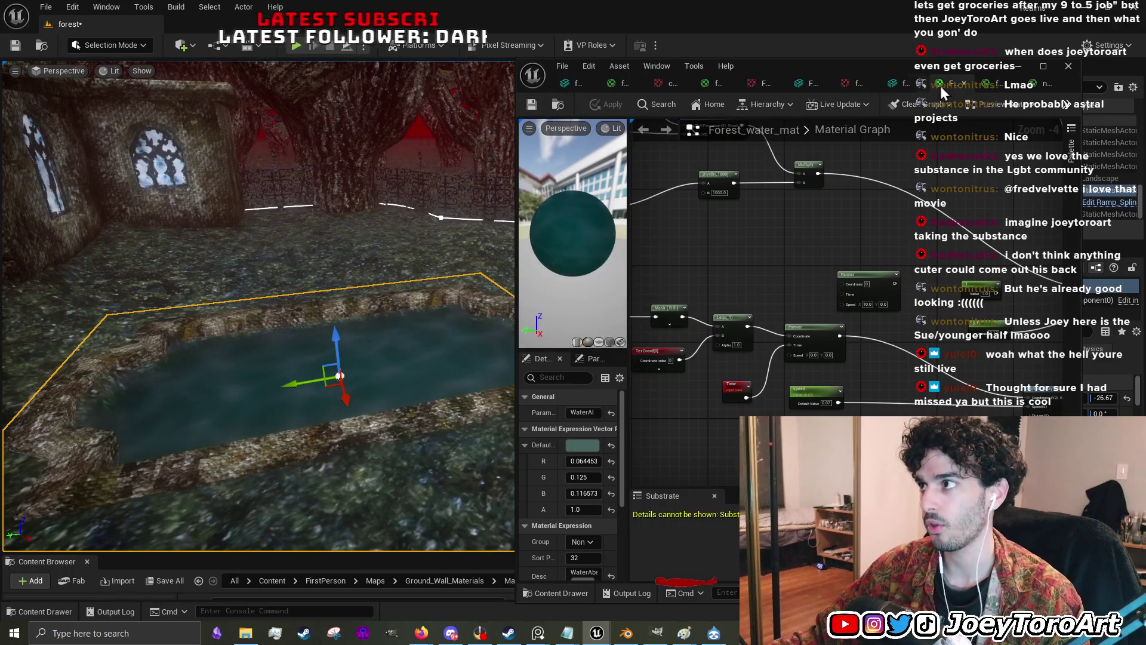
click(1068, 66)
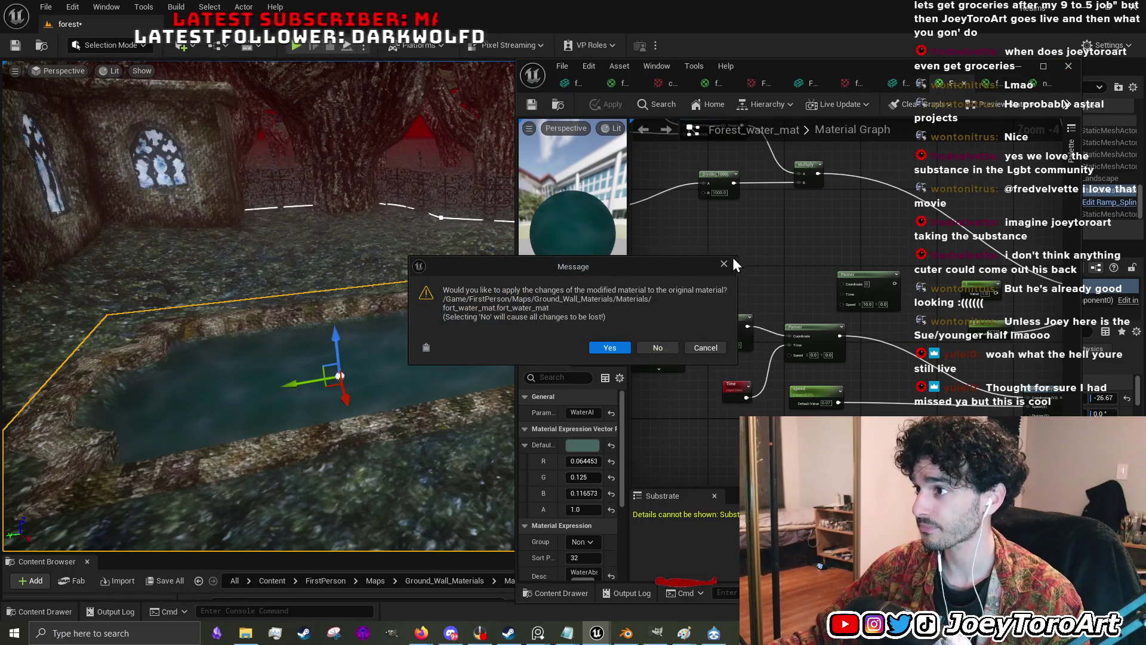
- Discard norval_dam_water's changes and save the forest level with Save Selected
click(656, 346)
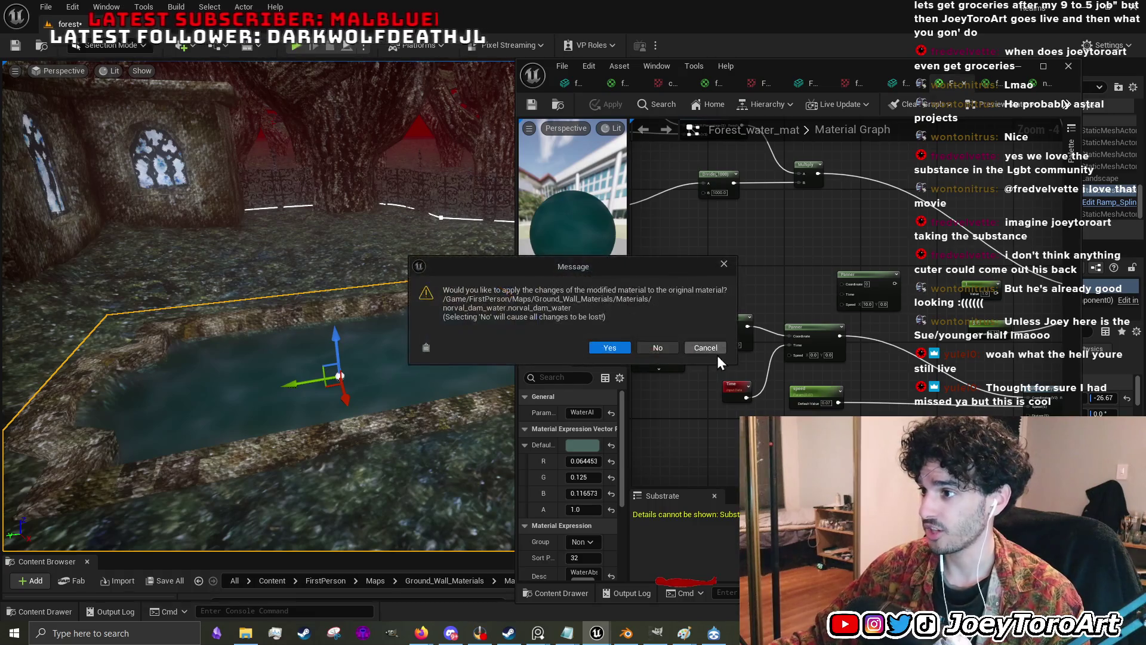
click(664, 346)
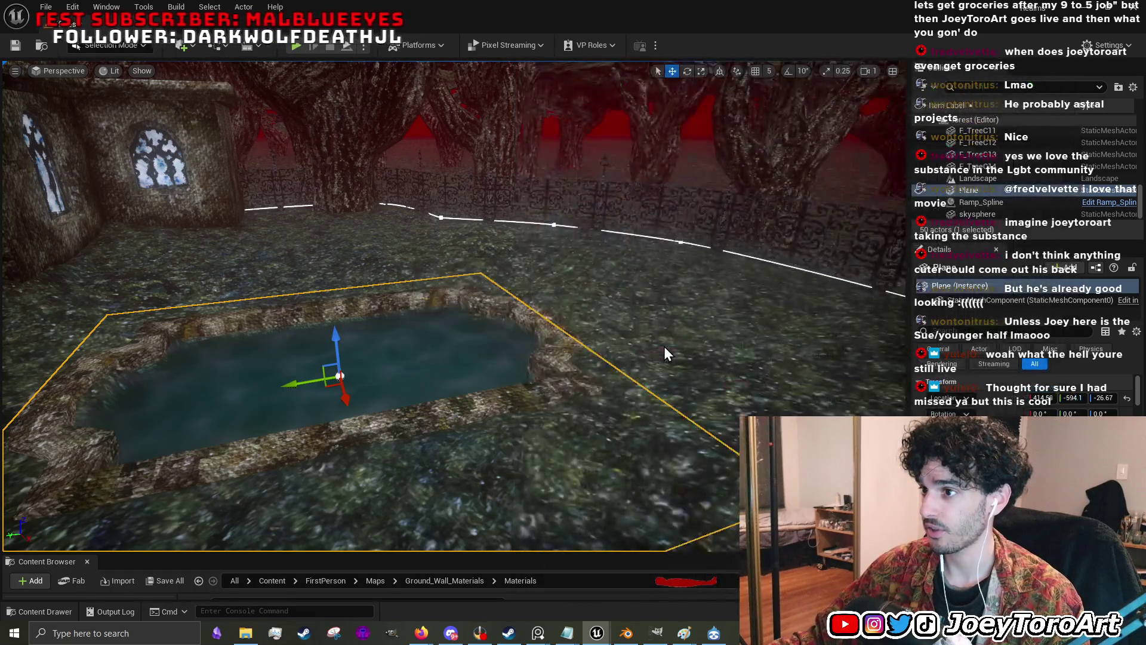
key(ctrl+shift+s)
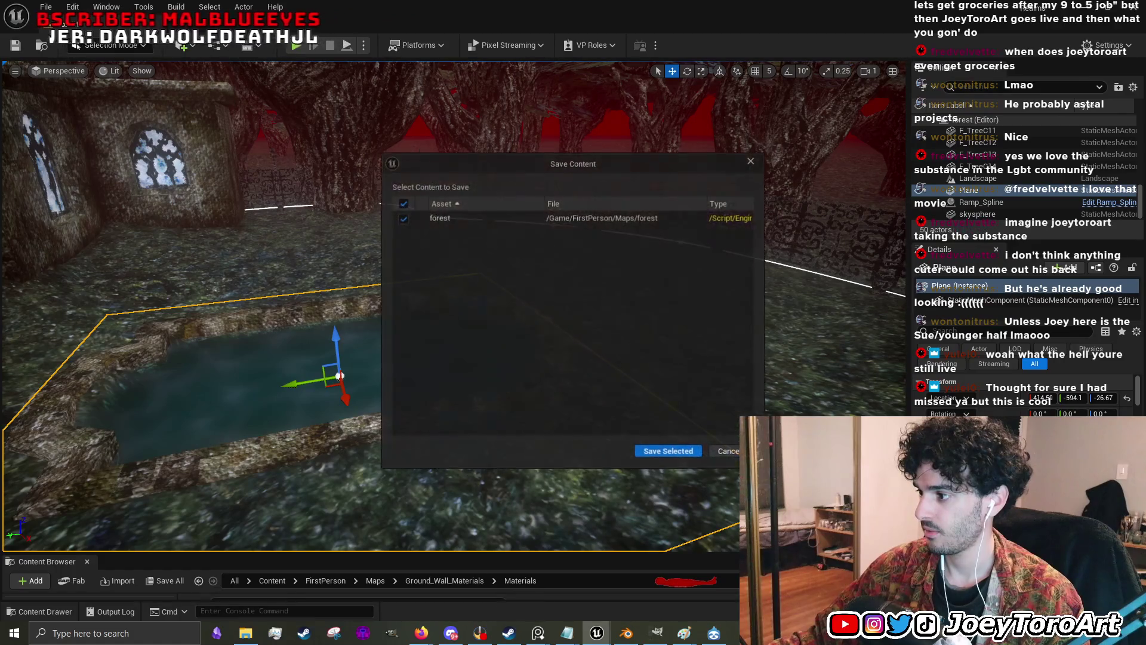
click(685, 452)
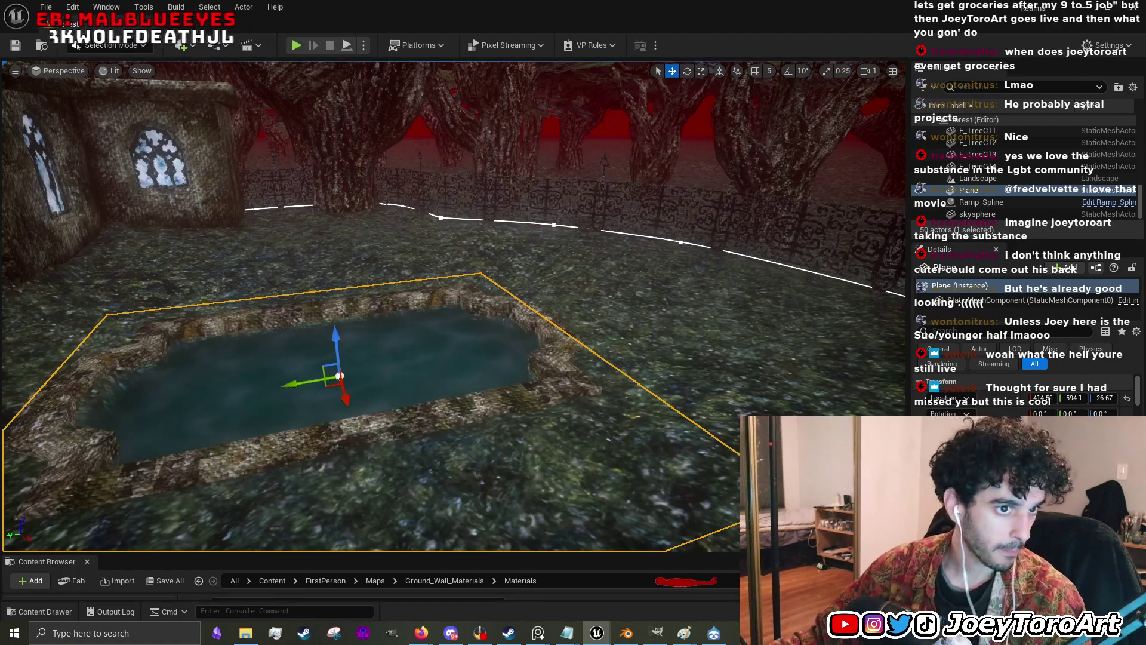
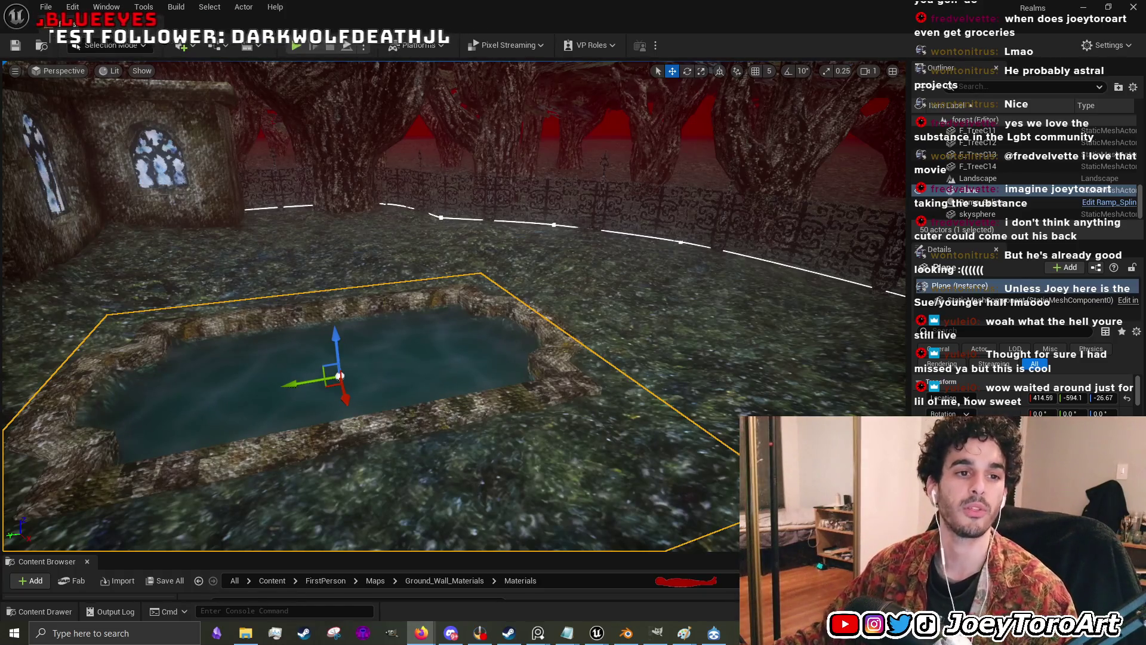
- Open the GeoGuessr bookmark in maximized Firefox and play An Arbitrary Rural World single-player
key(alt+Tab)
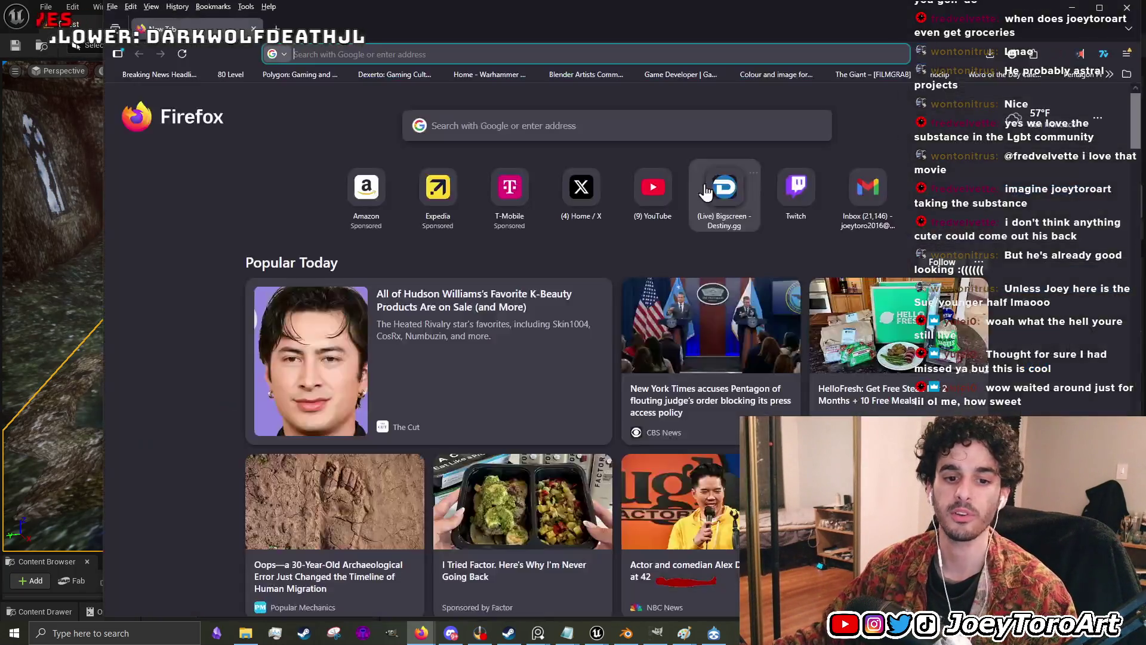
click(1104, 74)
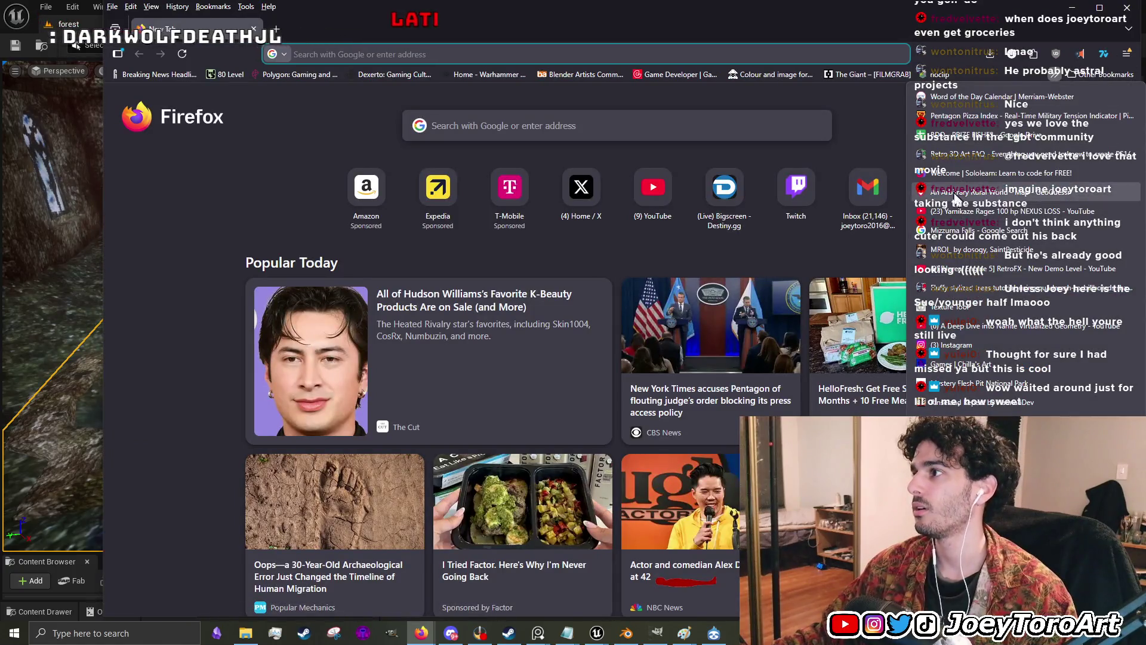
click(975, 203)
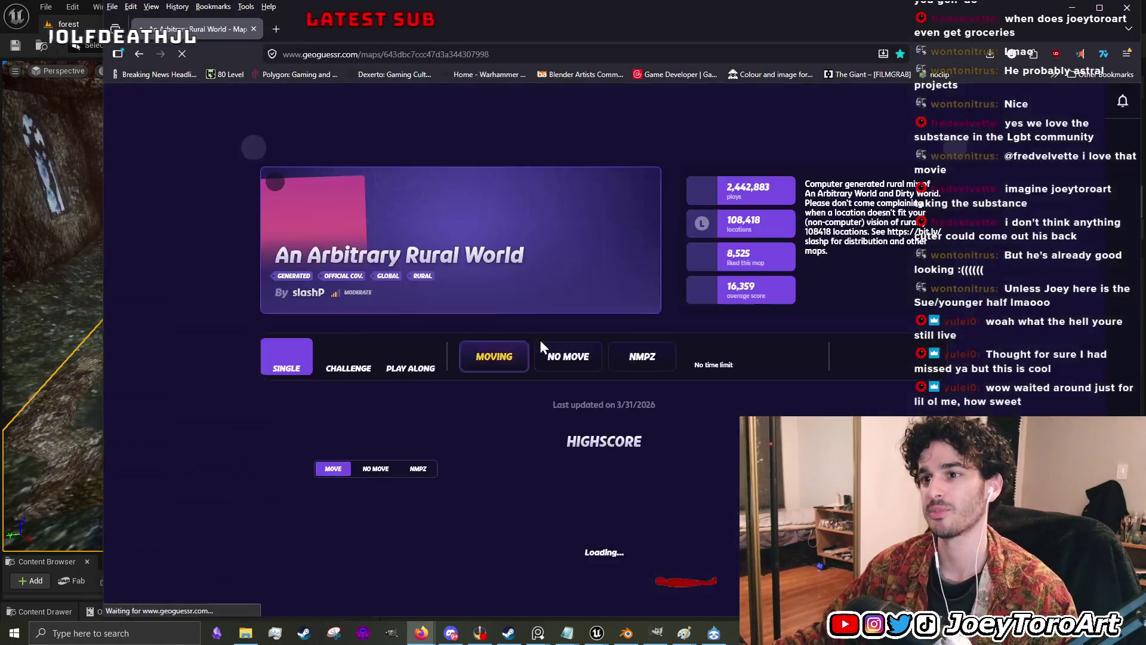
click(1102, 8)
click(830, 366)
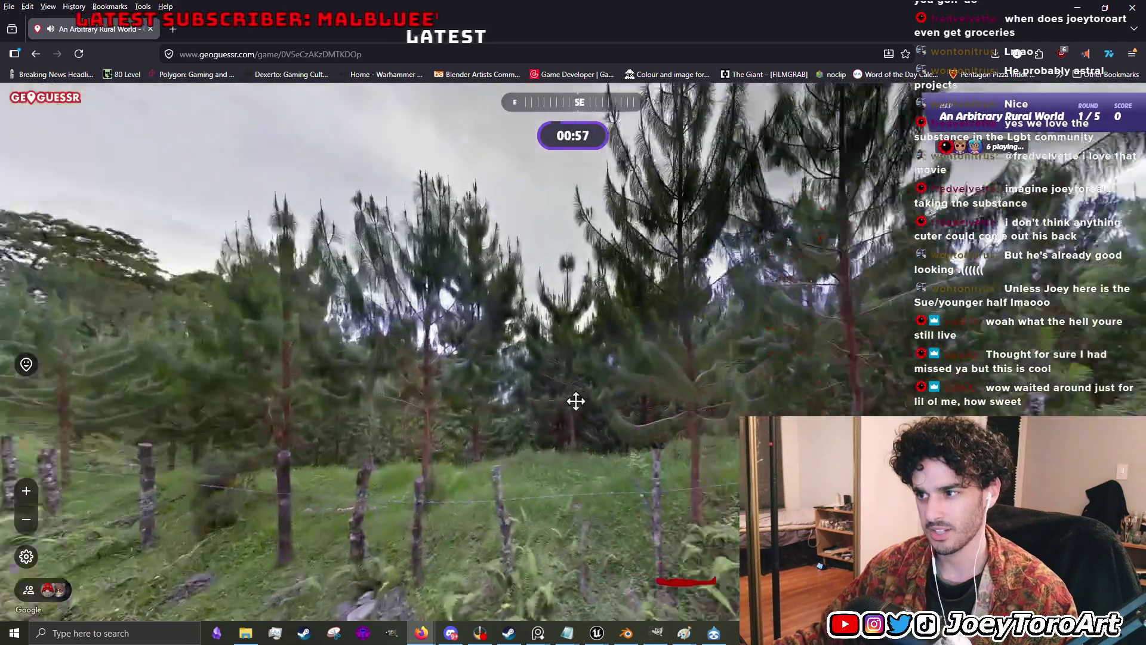
- Step forward on round 1's gravel road and look around at the pine trees and fence
mouse_move(575, 402)
mouse_down()
mouse_move(499, 389)
mouse_move(624, 404)
mouse_move(586, 335)
mouse_move(615, 263)
mouse_up()
click(615, 262)
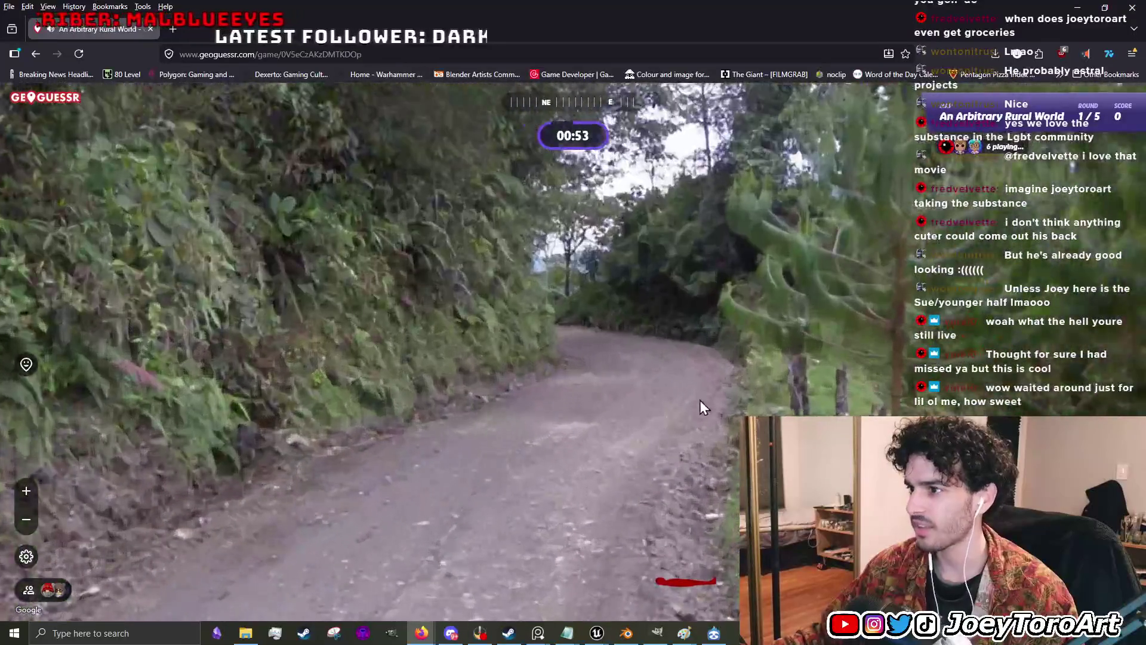
drag(588, 394, 669, 403)
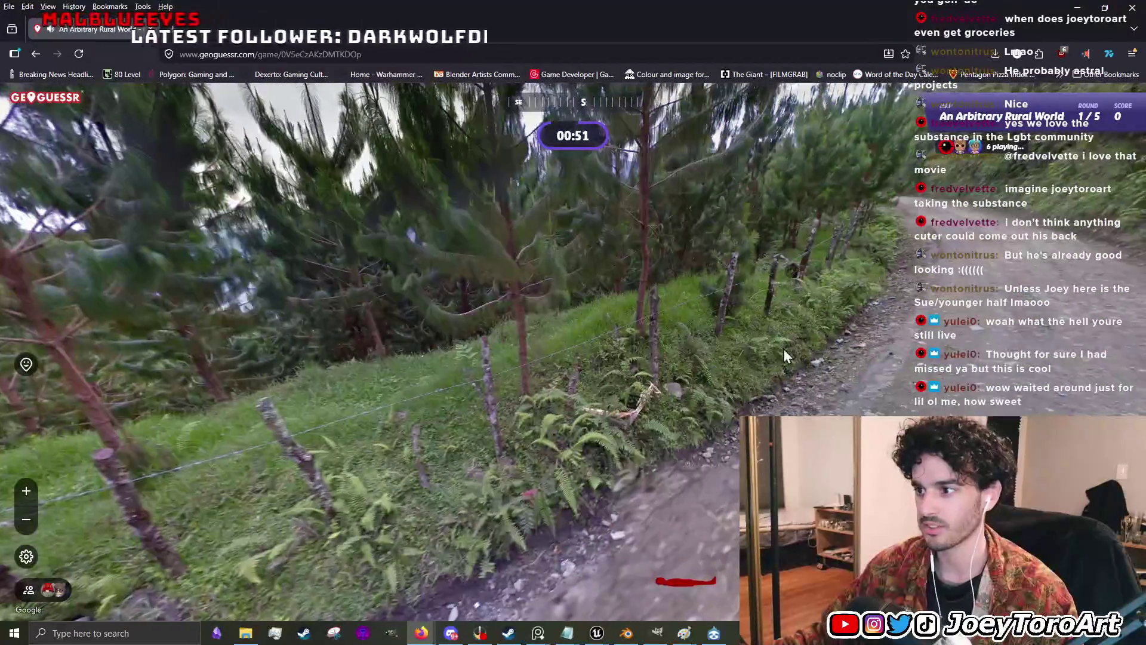
drag(780, 350, 458, 467)
mouse_move(270, 421)
mouse_down()
mouse_move(446, 407)
mouse_move(652, 415)
mouse_up()
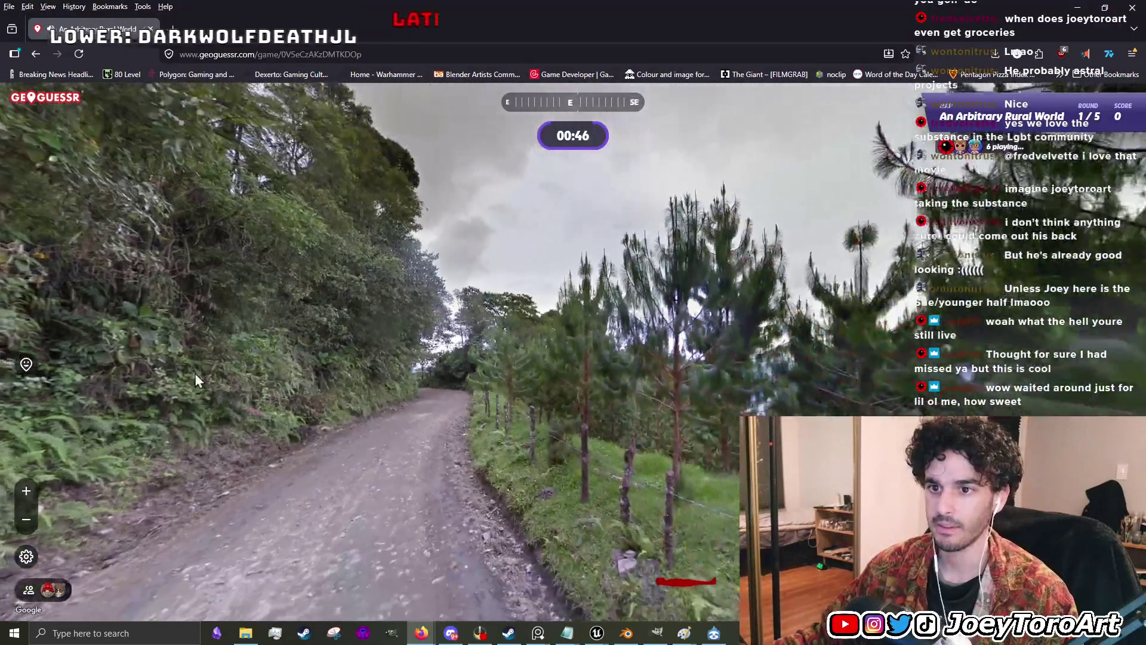
mouse_move(194, 374)
mouse_down()
mouse_move(522, 377)
mouse_move(553, 189)
mouse_move(598, 449)
mouse_up()
- Zoom the guess map to Central America and submit the guess for 987 points
mouse_move(821, 393)
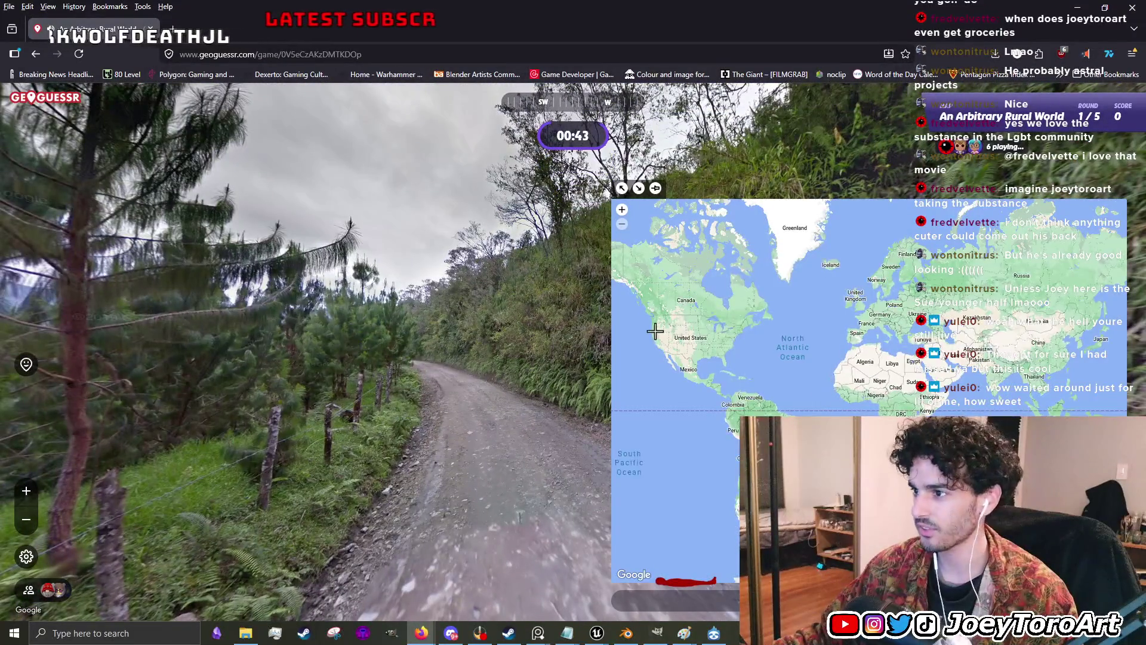
scroll(707, 392, up, 3)
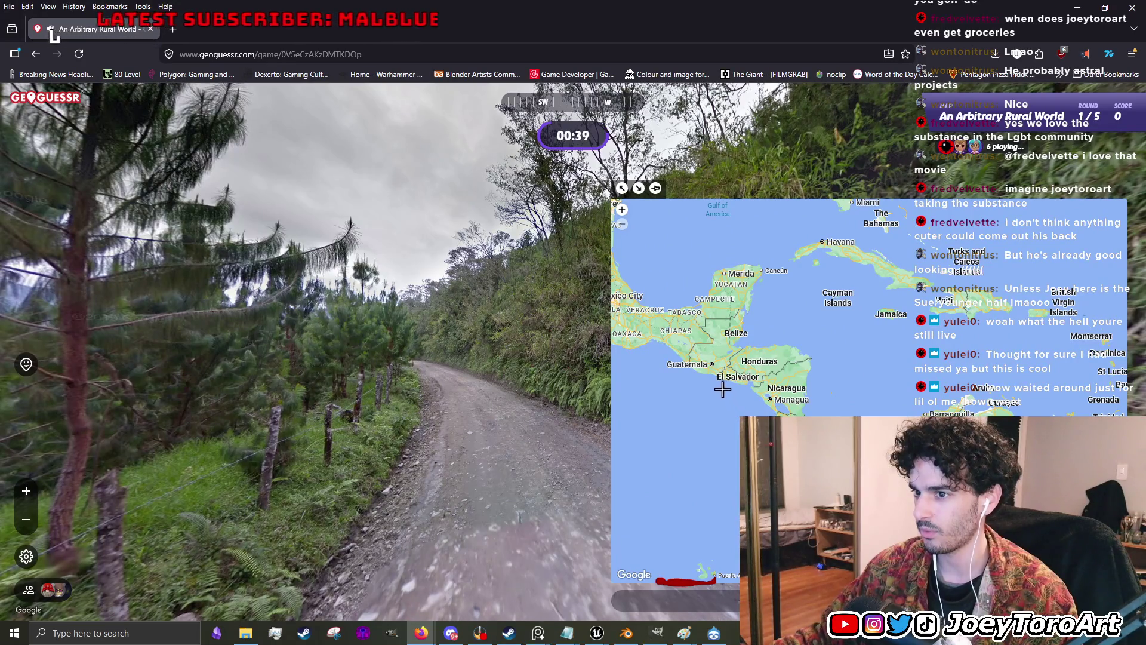
key(space)
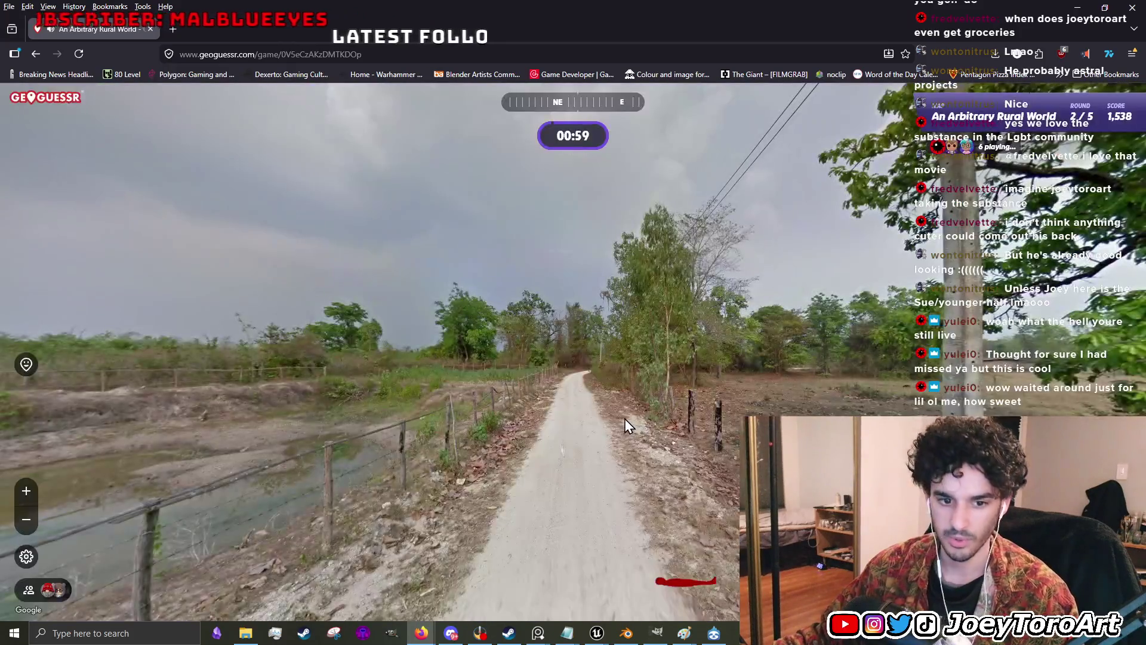
- Look past the pond, then walk along the dirt road toward a wider view
click(758, 368)
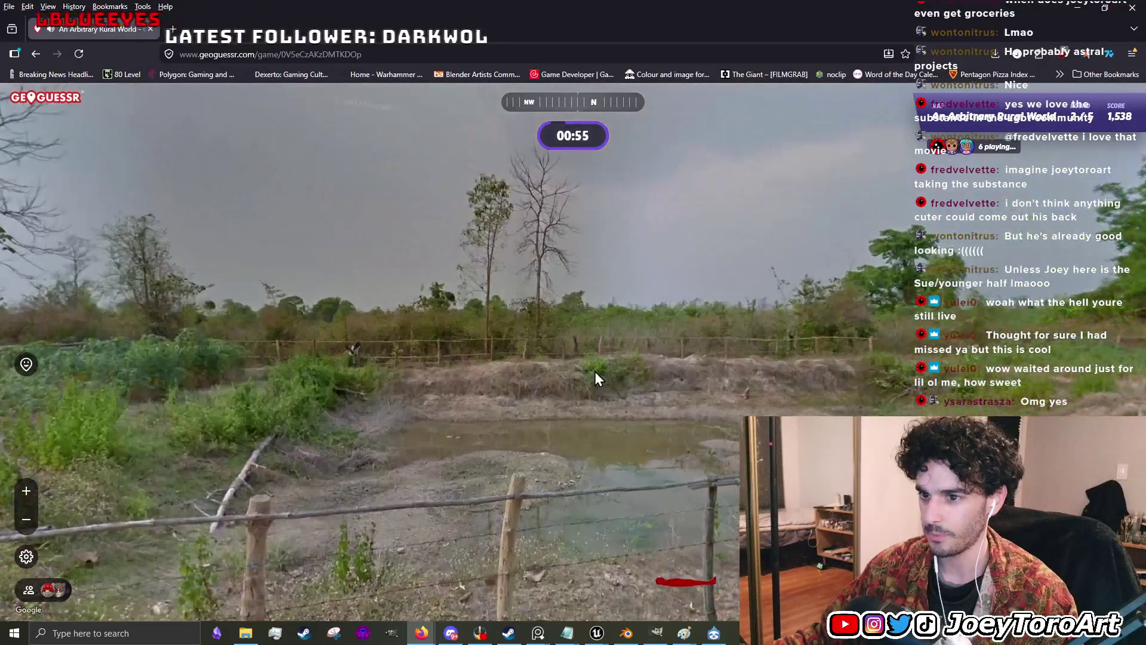
mouse_move(594, 371)
mouse_down()
mouse_move(387, 371)
mouse_move(739, 375)
mouse_up()
click(309, 363)
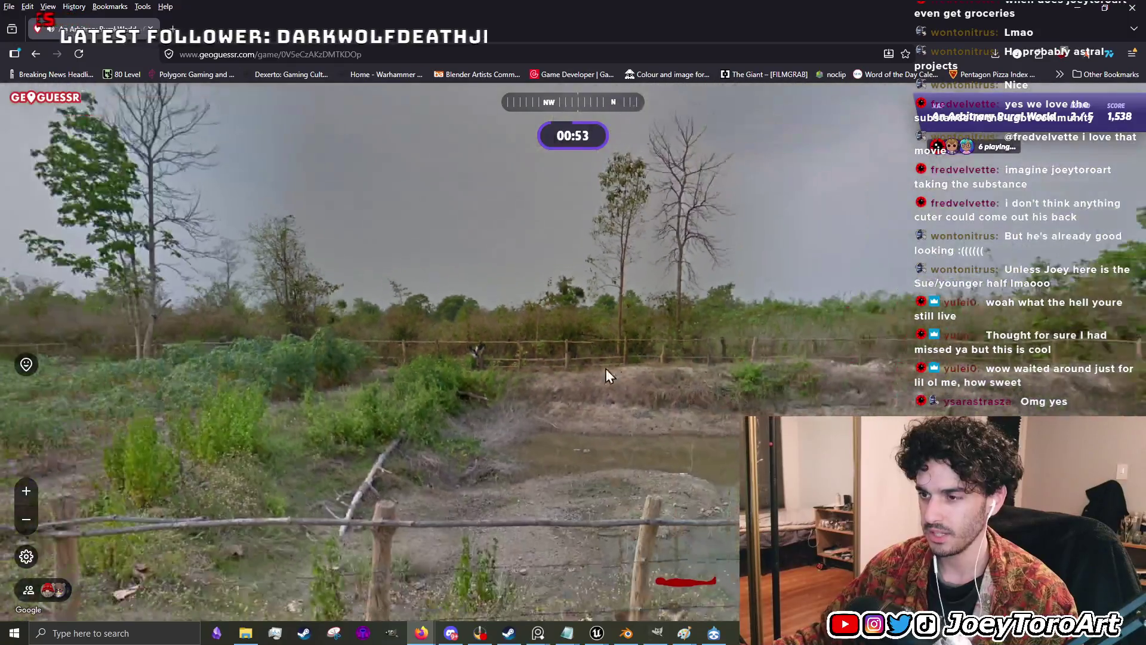
click(605, 368)
click(559, 368)
click(527, 350)
click(504, 501)
click(512, 404)
click(438, 457)
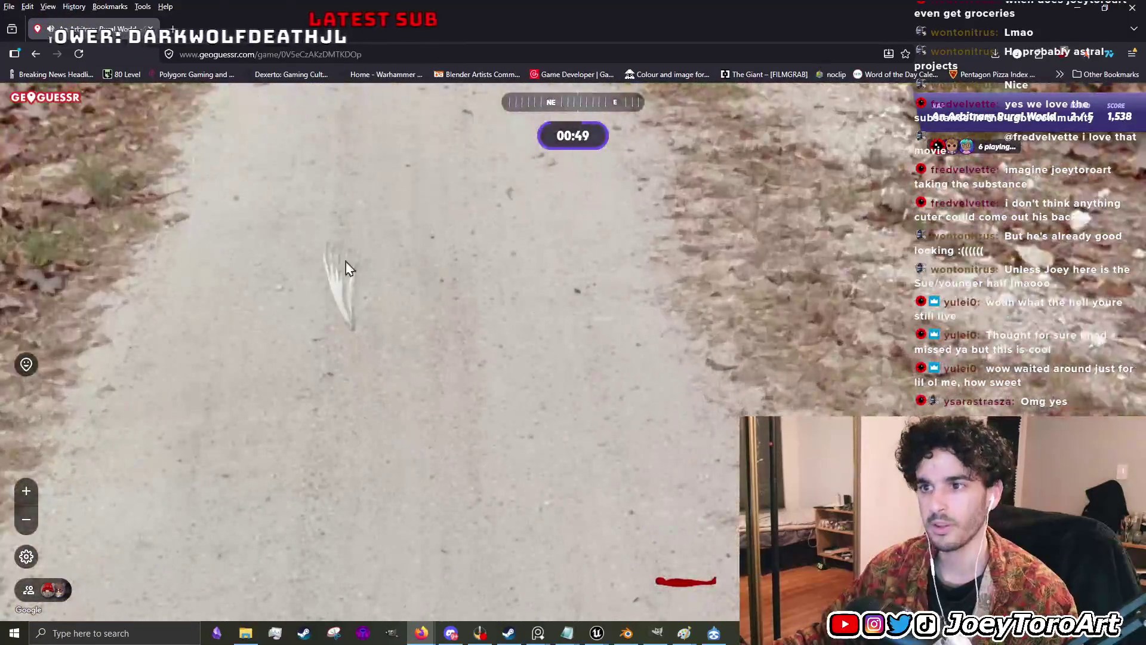
click(496, 427)
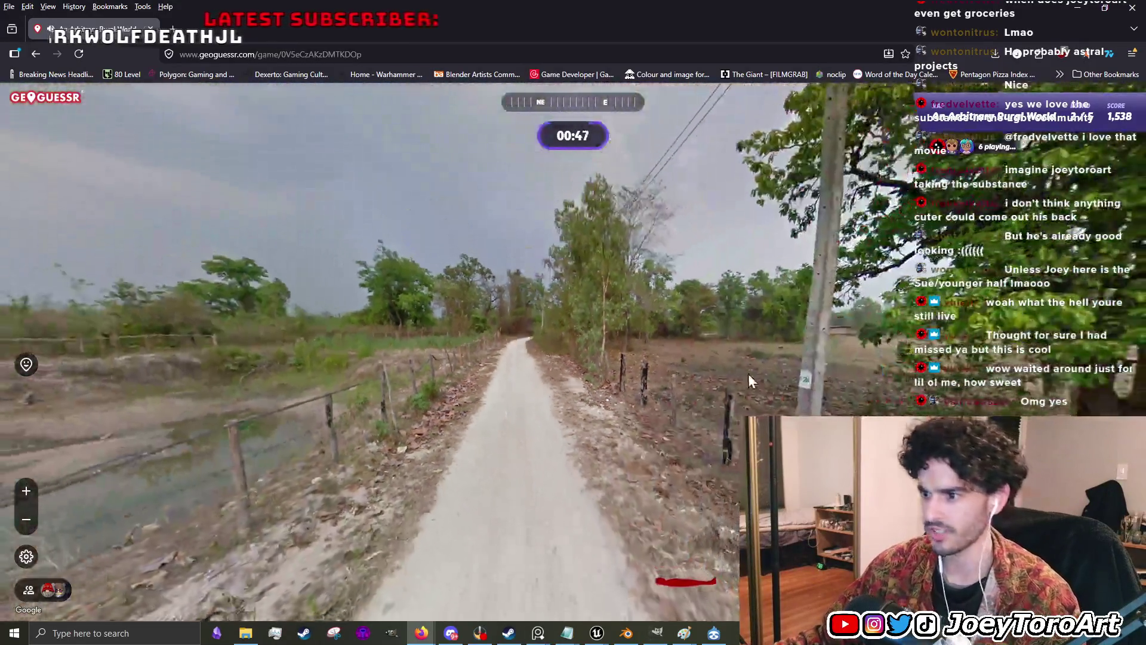
- Continue down the road past the concrete pole, turning south then heading southwest
mouse_move(748, 374)
mouse_down()
mouse_move(780, 378)
mouse_move(424, 202)
mouse_move(397, 408)
mouse_up()
click(399, 412)
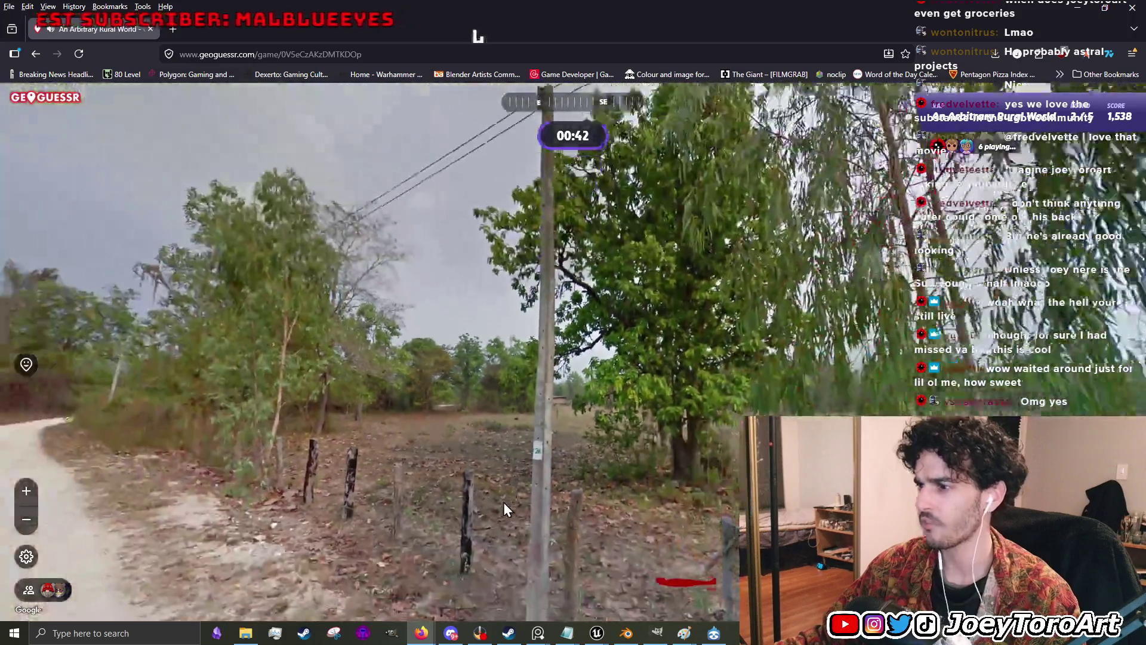
click(503, 502)
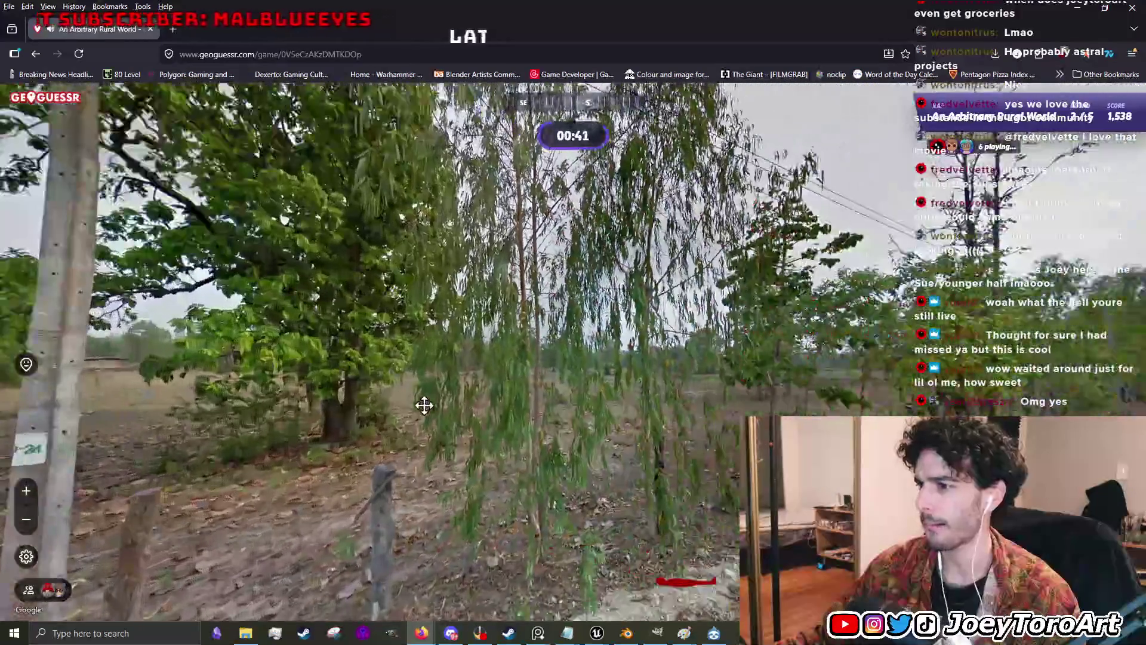
click(425, 404)
click(375, 418)
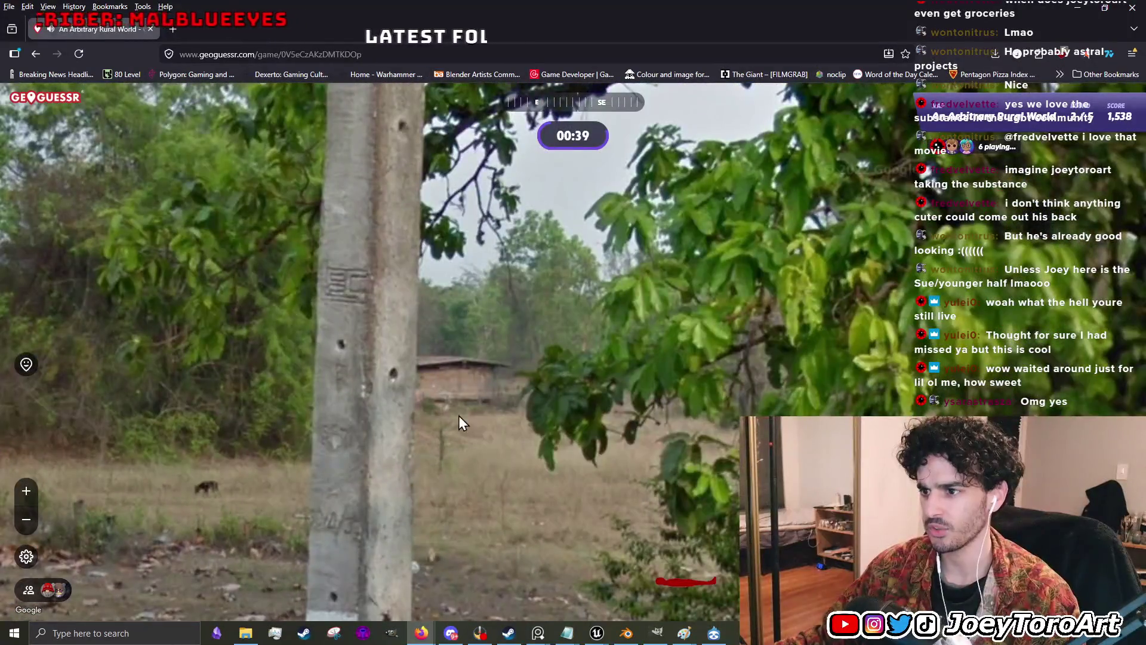
click(452, 415)
click(450, 410)
mouse_move(449, 410)
mouse_down()
mouse_move(251, 490)
mouse_move(826, 348)
mouse_move(635, 302)
mouse_move(746, 258)
mouse_move(612, 245)
mouse_up()
click(725, 525)
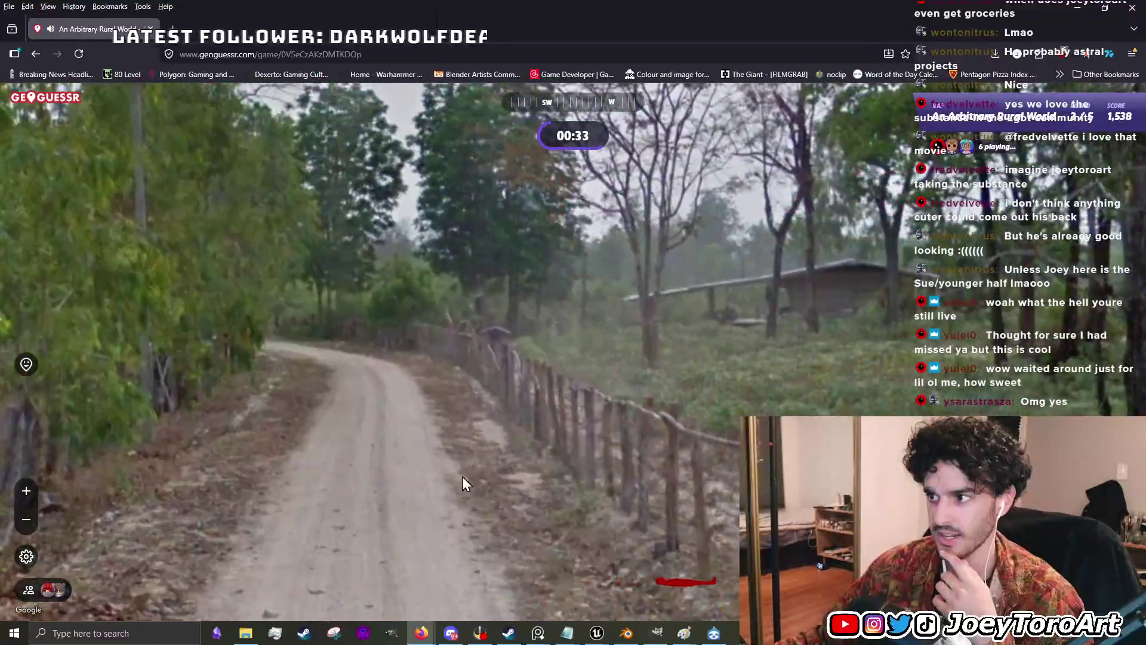
- Zoom the guess map to Thailand and submit, bringing the total to 4,253
mouse_move(776, 537)
scroll(1102, 368, up, 5)
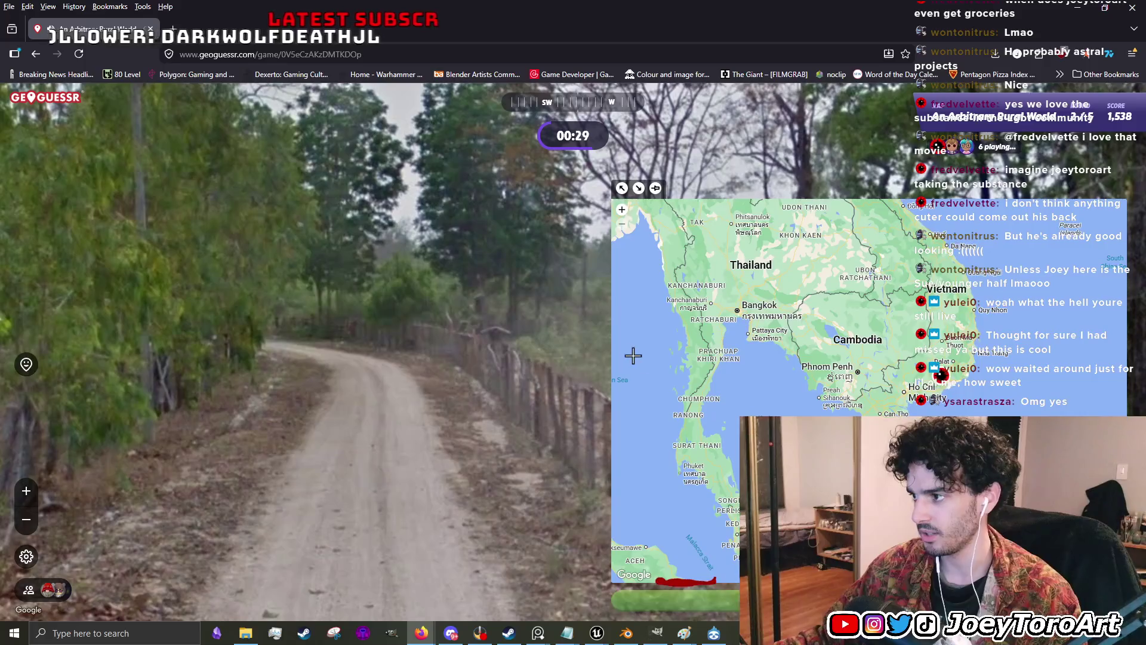
key(space)
key(space)
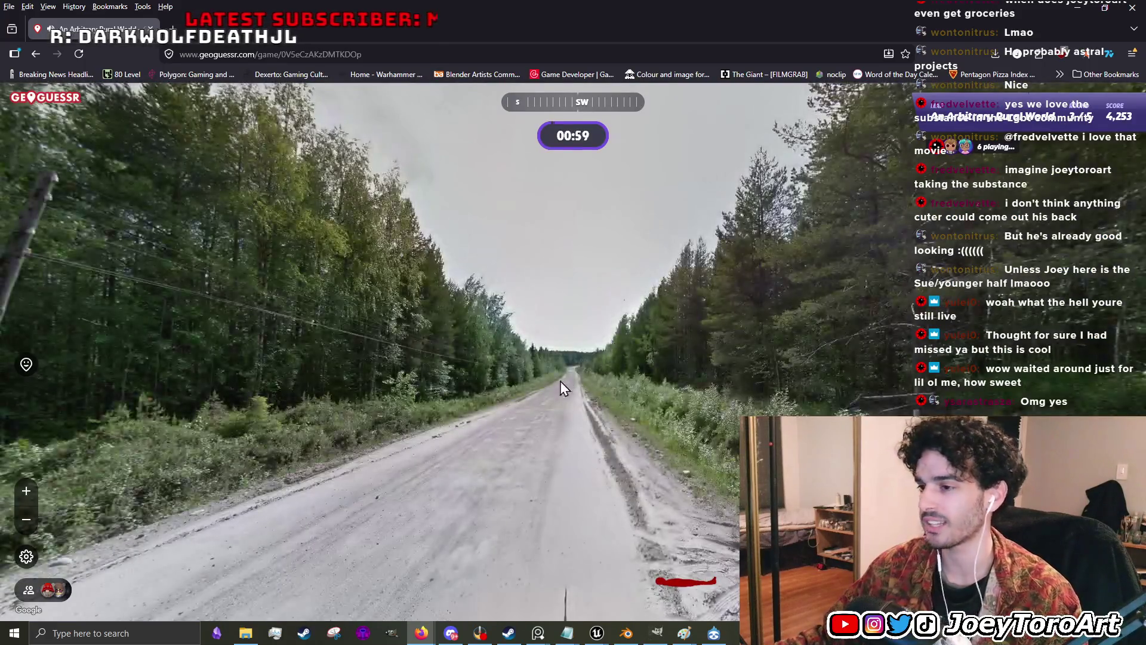
mouse_move(560, 380)
mouse_down()
mouse_move(481, 350)
mouse_move(716, 358)
mouse_up()
- Move forward on the forest road and inspect the pole, trees, sky and gravel road
mouse_move(876, 336)
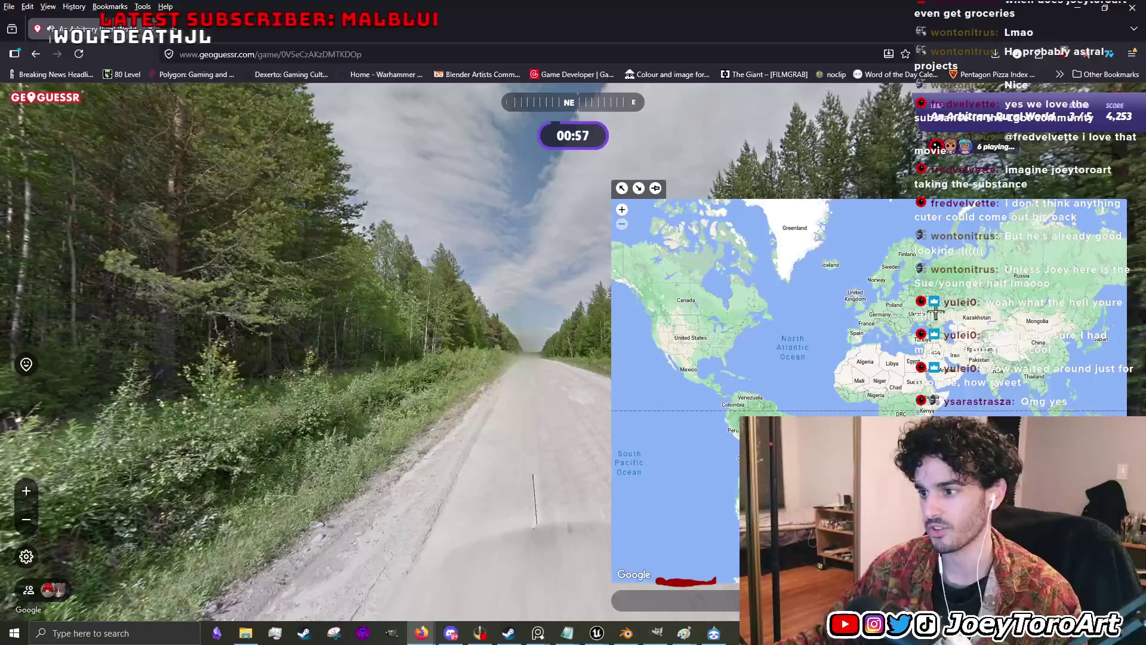
click(519, 360)
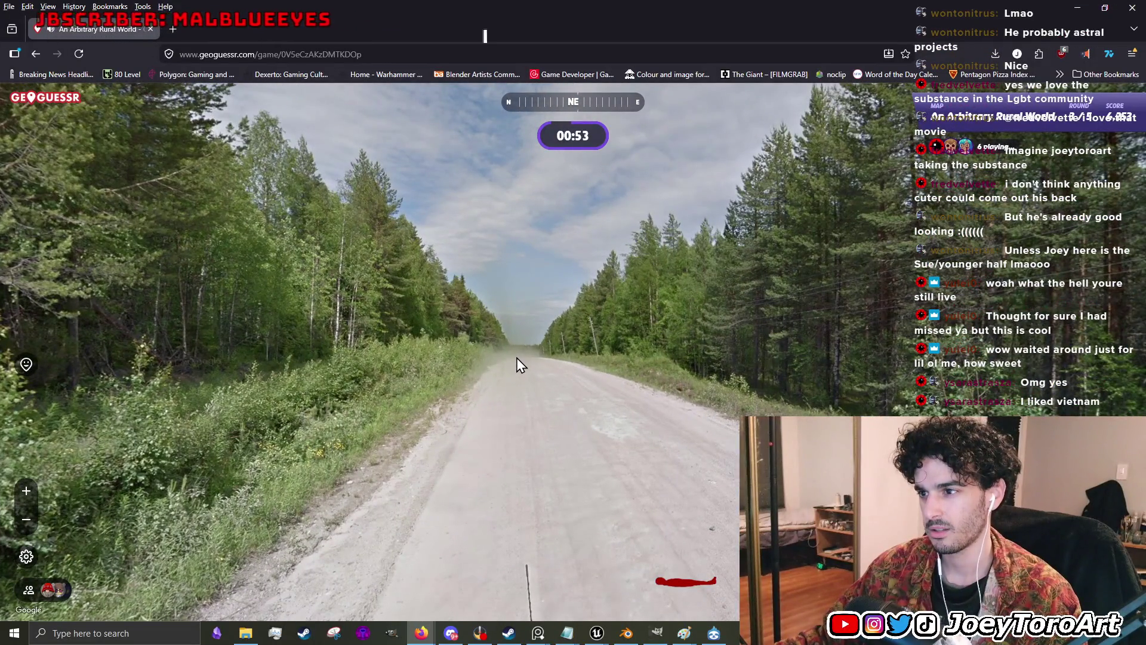
drag(517, 358, 273, 323)
drag(490, 301, 790, 325)
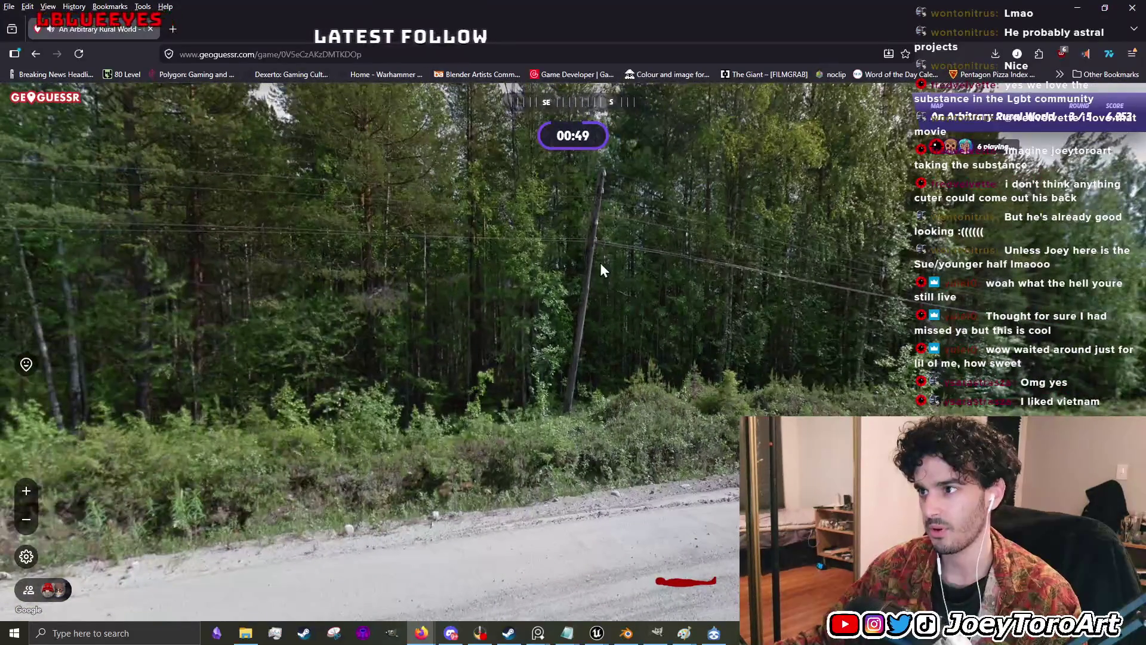
scroll(597, 286, up, 3)
scroll(578, 410, down, 2)
scroll(584, 282, up, 2)
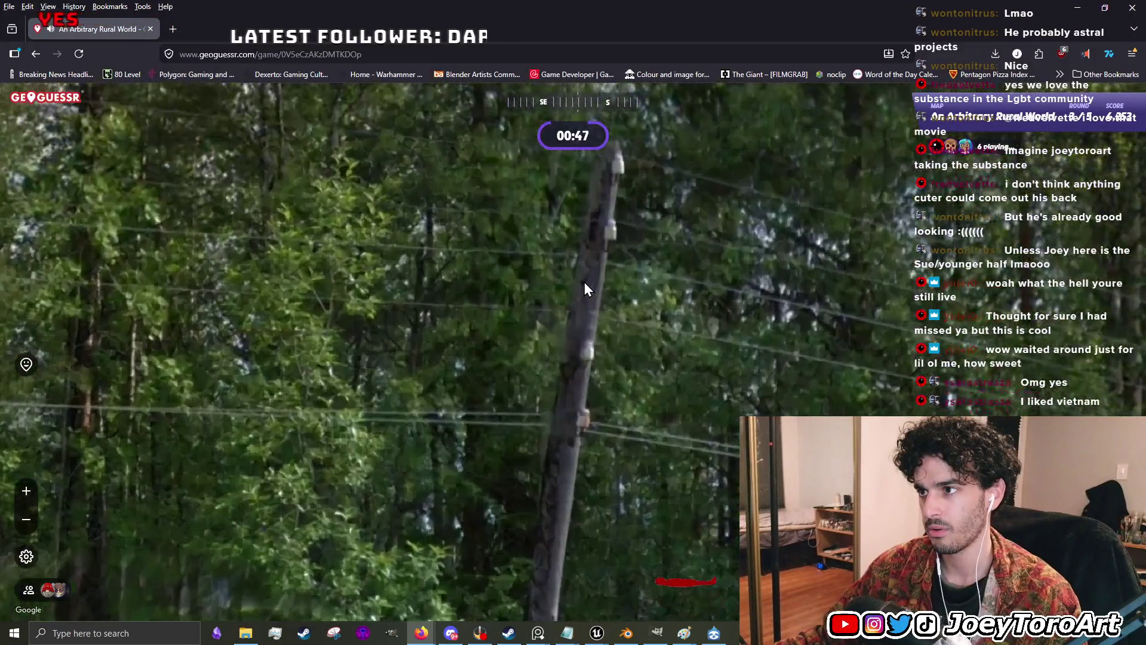
scroll(604, 259, down, 2)
mouse_move(612, 426)
mouse_down()
mouse_move(533, 468)
mouse_move(468, 427)
mouse_up()
mouse_move(611, 373)
mouse_down()
mouse_move(498, 274)
mouse_move(668, 324)
mouse_move(711, 289)
mouse_move(601, 255)
mouse_move(564, 421)
mouse_up()
mouse_move(635, 499)
mouse_down()
mouse_move(584, 360)
mouse_move(599, 338)
mouse_up()
- Zoom the guess map into Europe, pin the guess and submit it, landing 288 km away
scroll(553, 462, up, 2)
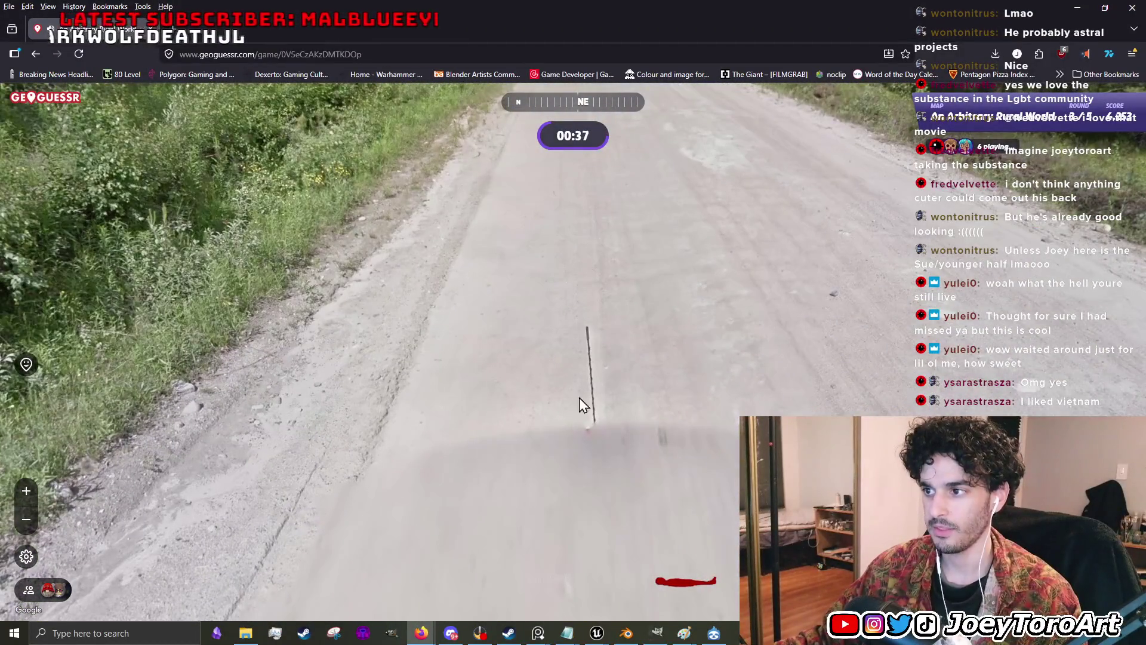
scroll(588, 430, down, 2)
scroll(921, 288, up, 2)
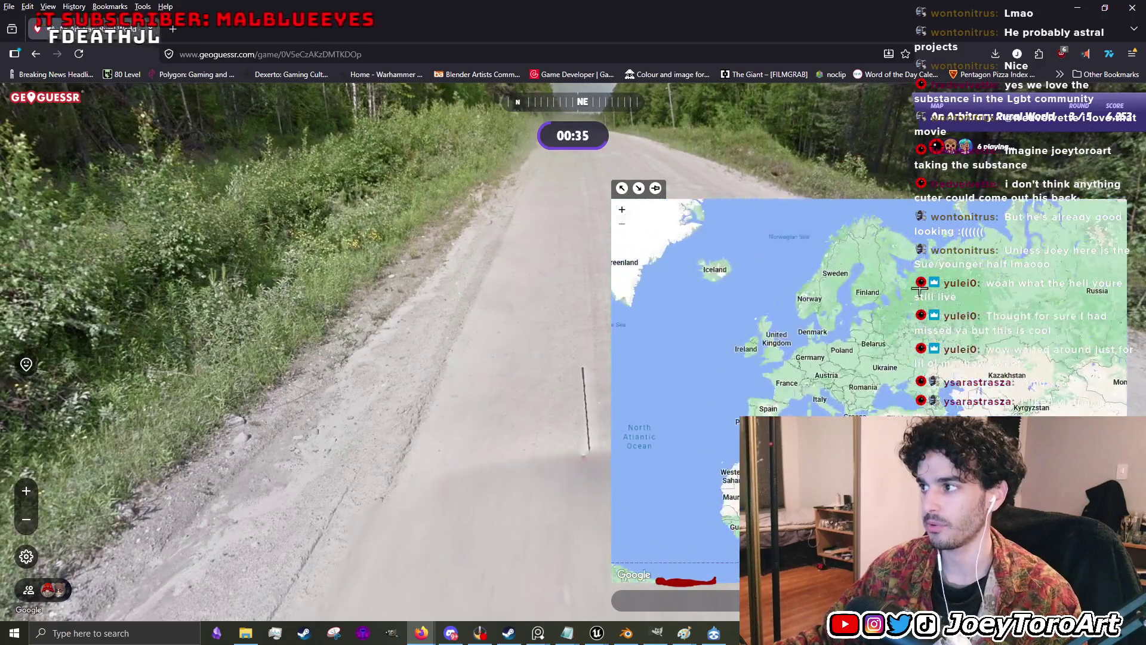
click(914, 315)
key(space)
key(space)
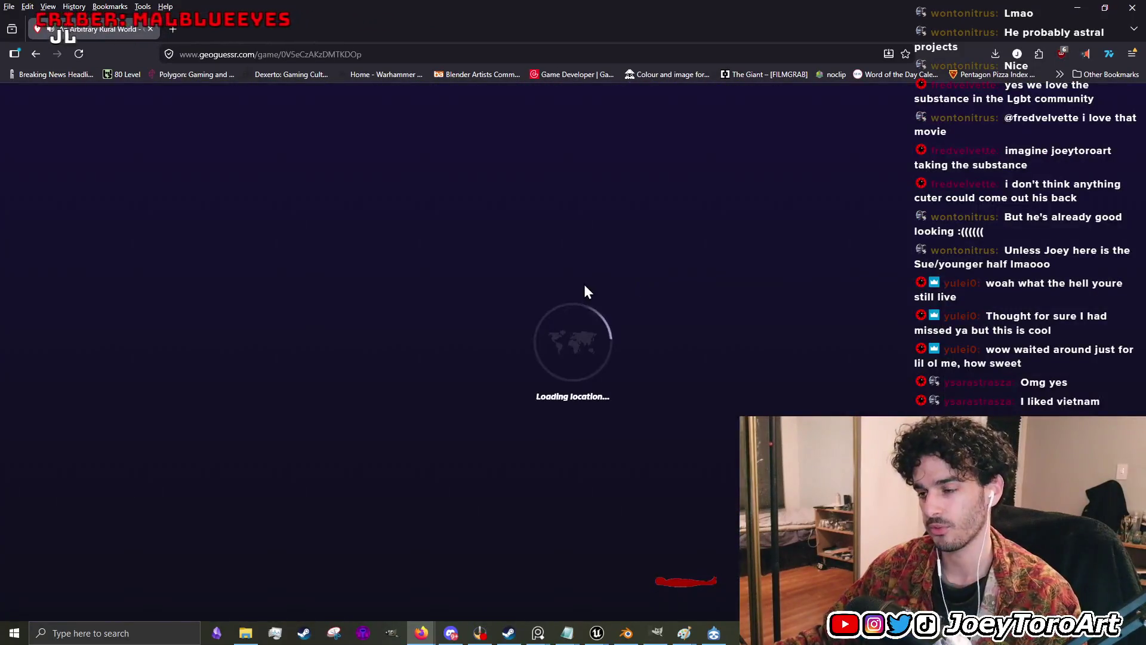
- Pan around the village road, checking the blue fence, house and silver car
mouse_move(587, 291)
mouse_down()
mouse_move(371, 333)
mouse_move(494, 325)
mouse_move(453, 322)
mouse_up()
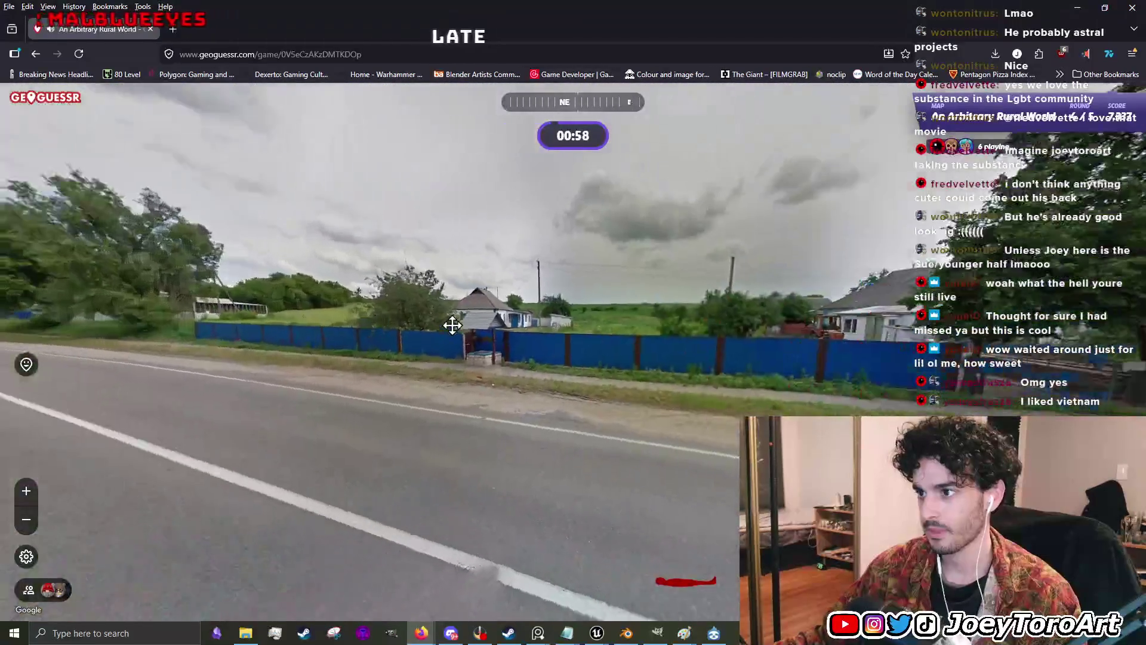
drag(738, 316, 607, 356)
scroll(574, 513, up, 3)
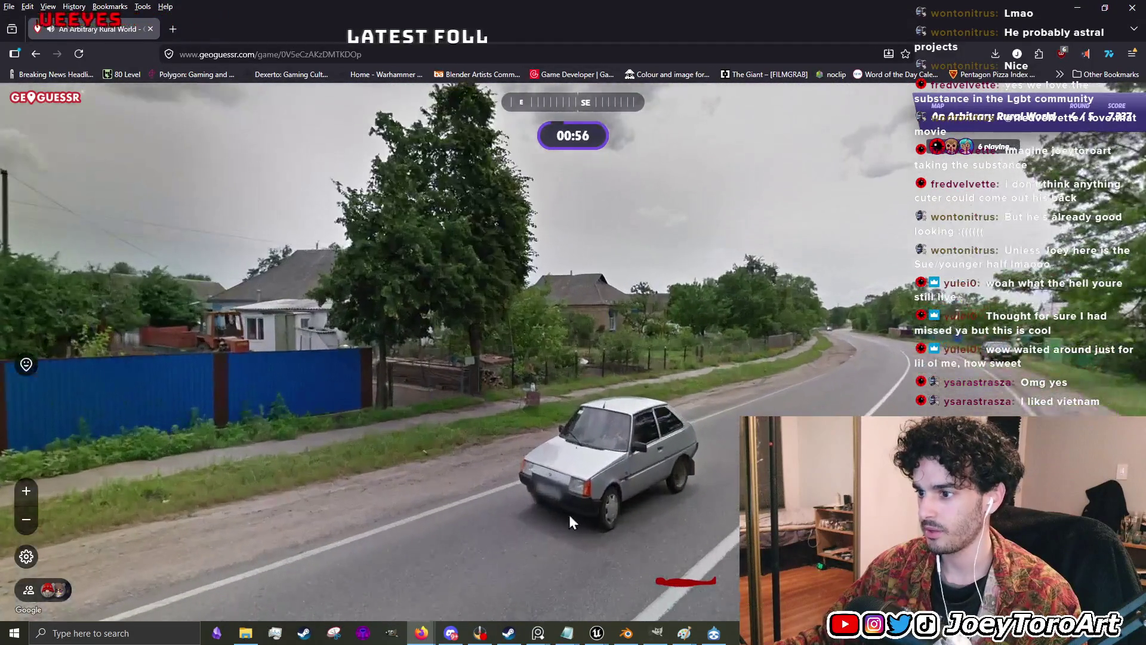
scroll(547, 521, down, 3)
drag(800, 363, 299, 410)
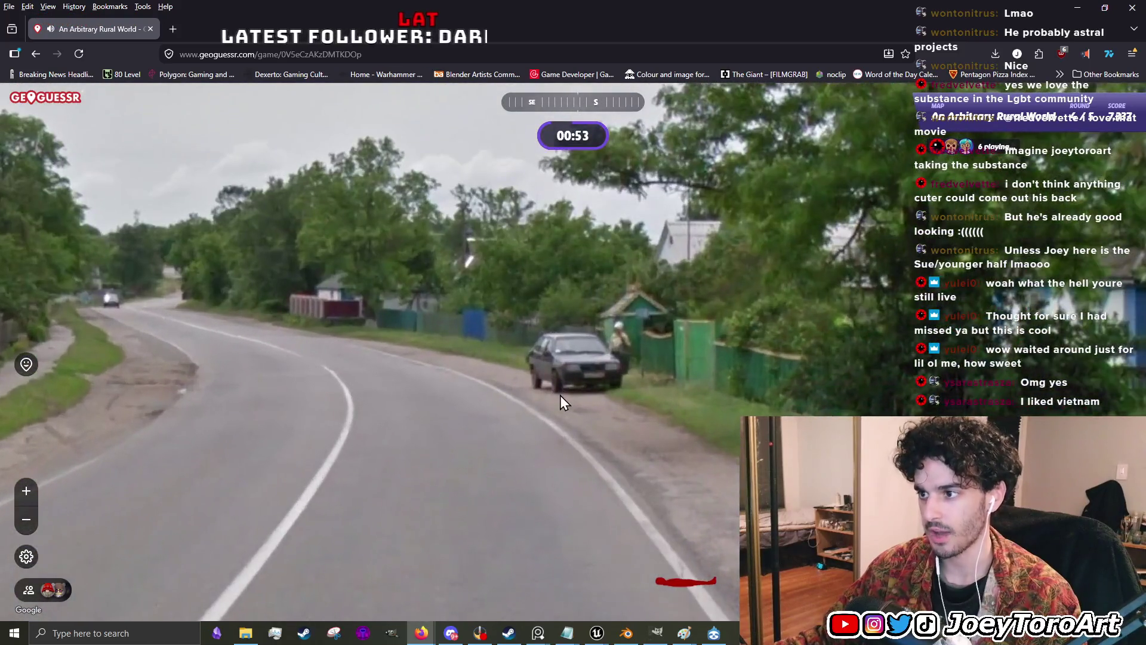
drag(560, 400, 746, 388)
mouse_move(389, 371)
mouse_down()
mouse_move(632, 286)
mouse_move(593, 320)
mouse_up()
- Look at the houses and parked car until round 4 ends near Kyiv, Ukraine
scroll(593, 320, up, 4)
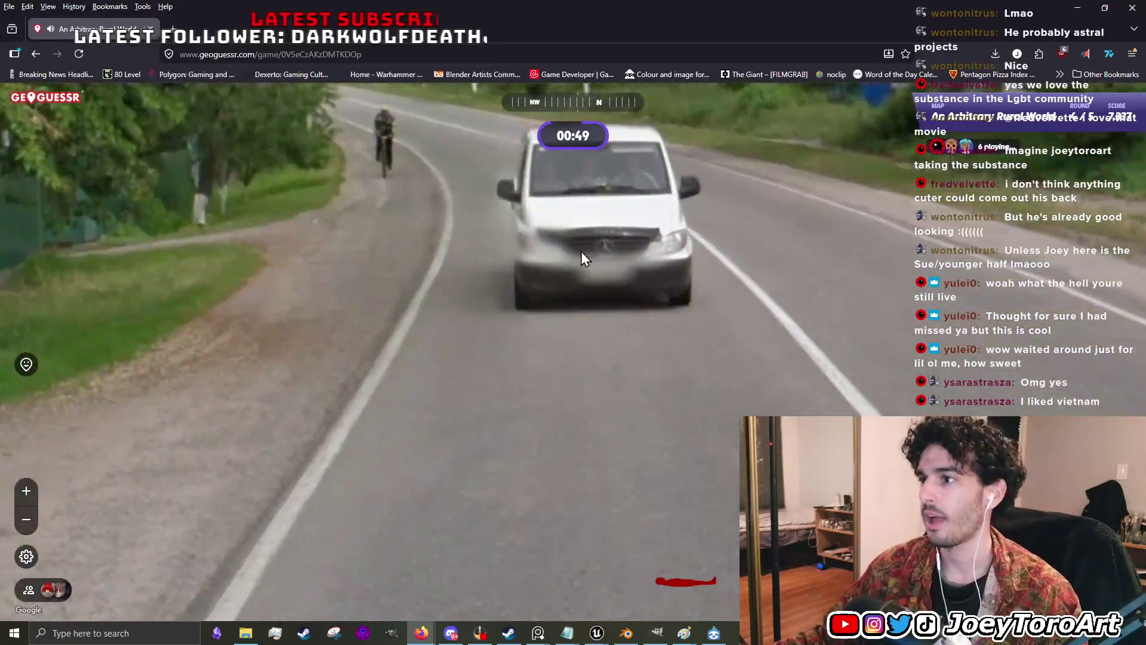
scroll(582, 251, down, 4)
mouse_move(541, 396)
mouse_down()
mouse_move(844, 321)
mouse_move(293, 282)
mouse_up()
mouse_move(710, 600)
scroll(358, 418, up, 3)
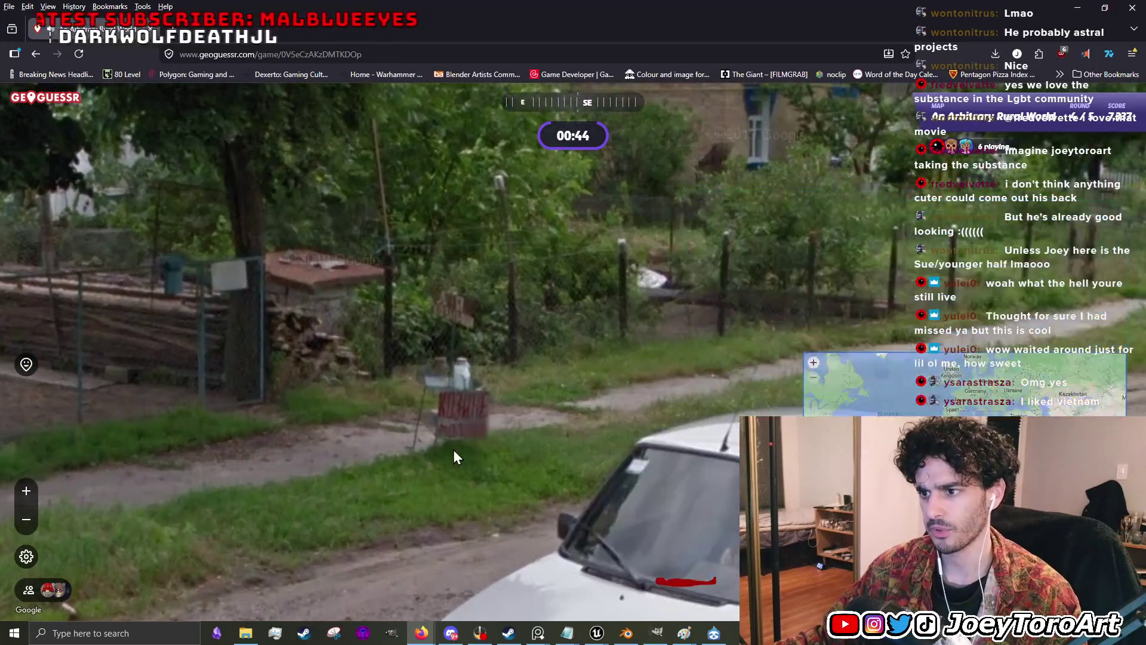
scroll(474, 417, down, 3)
drag(606, 379, 867, 302)
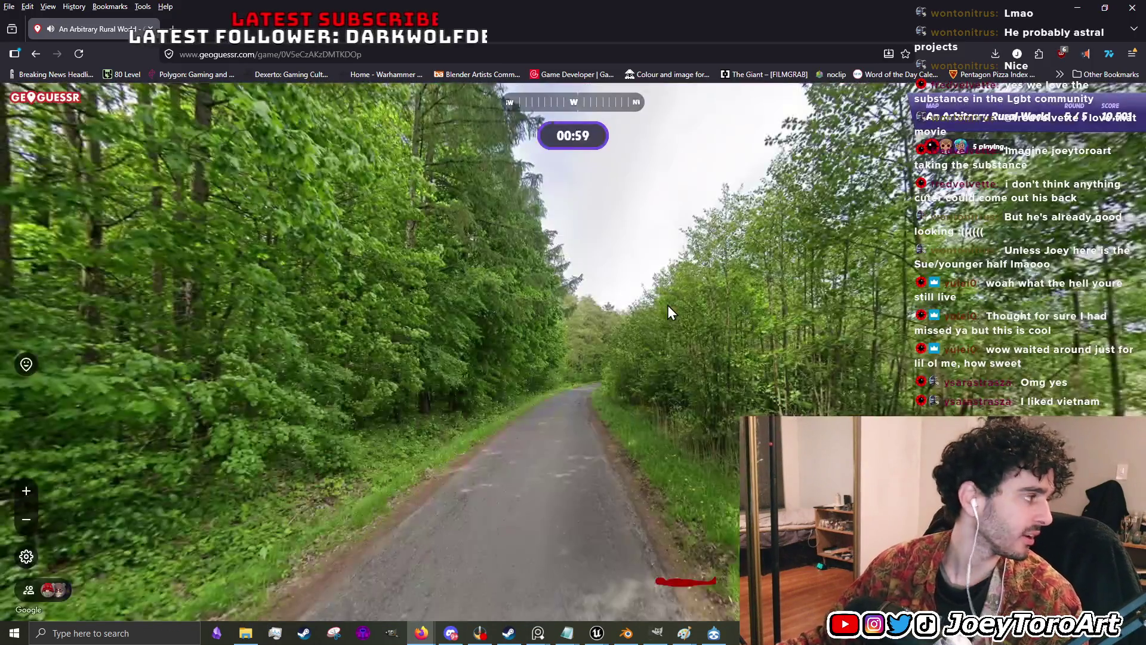
drag(677, 302, 503, 328)
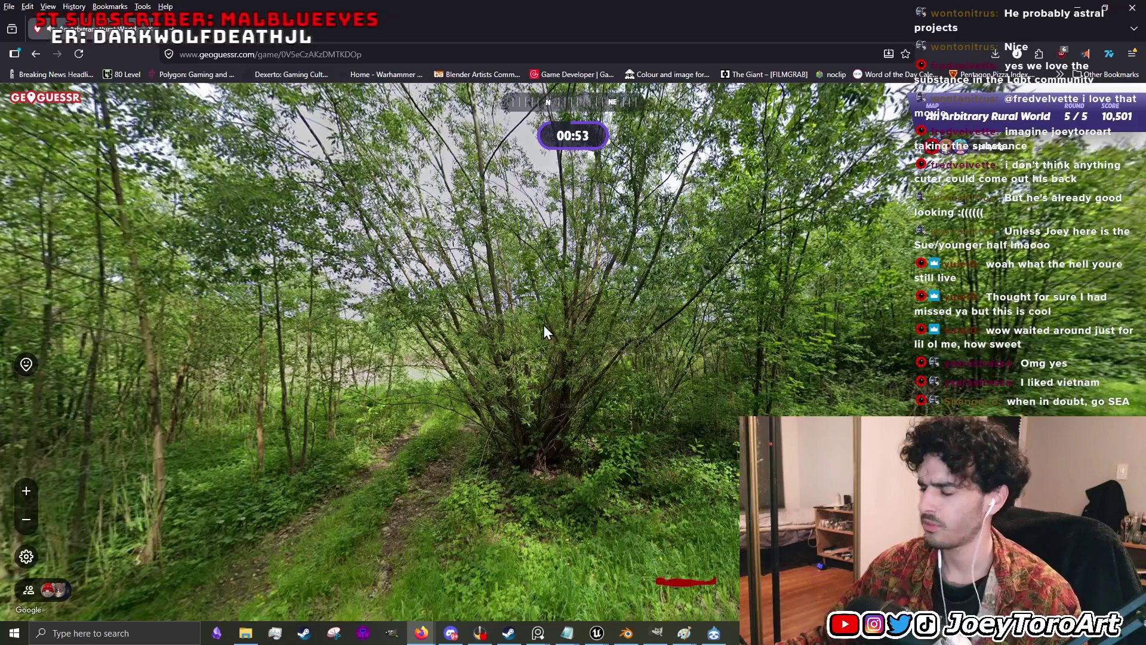
mouse_move(852, 327)
mouse_down()
mouse_move(435, 325)
mouse_move(404, 355)
mouse_move(442, 341)
mouse_move(477, 359)
mouse_move(568, 447)
mouse_move(590, 386)
mouse_up()
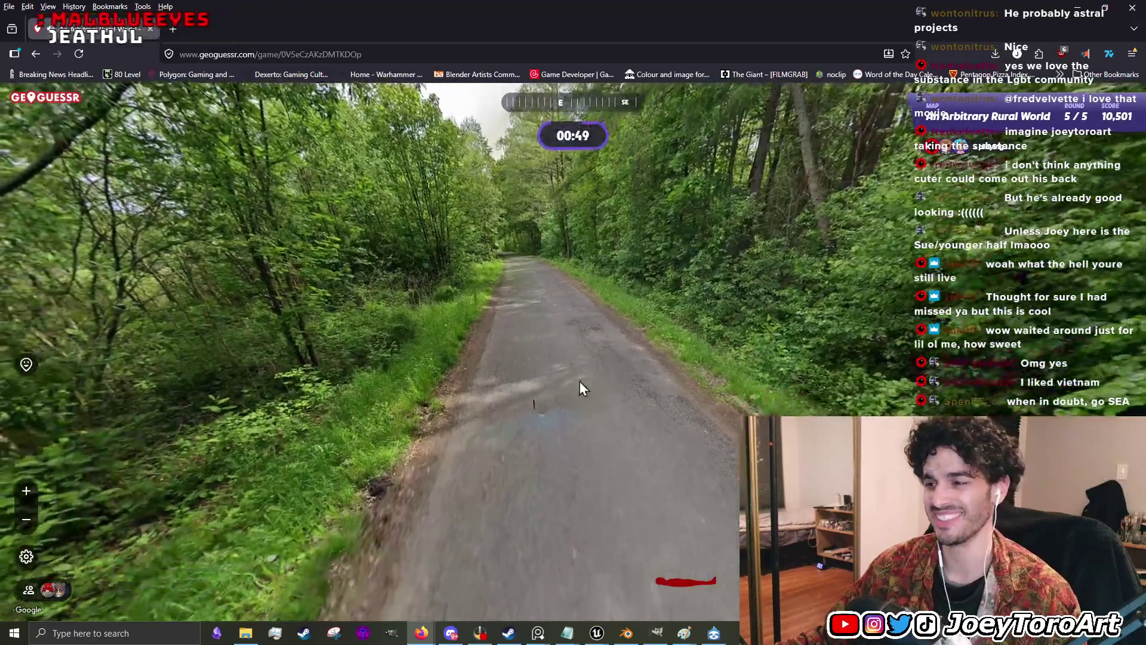
scroll(492, 449, up, 3)
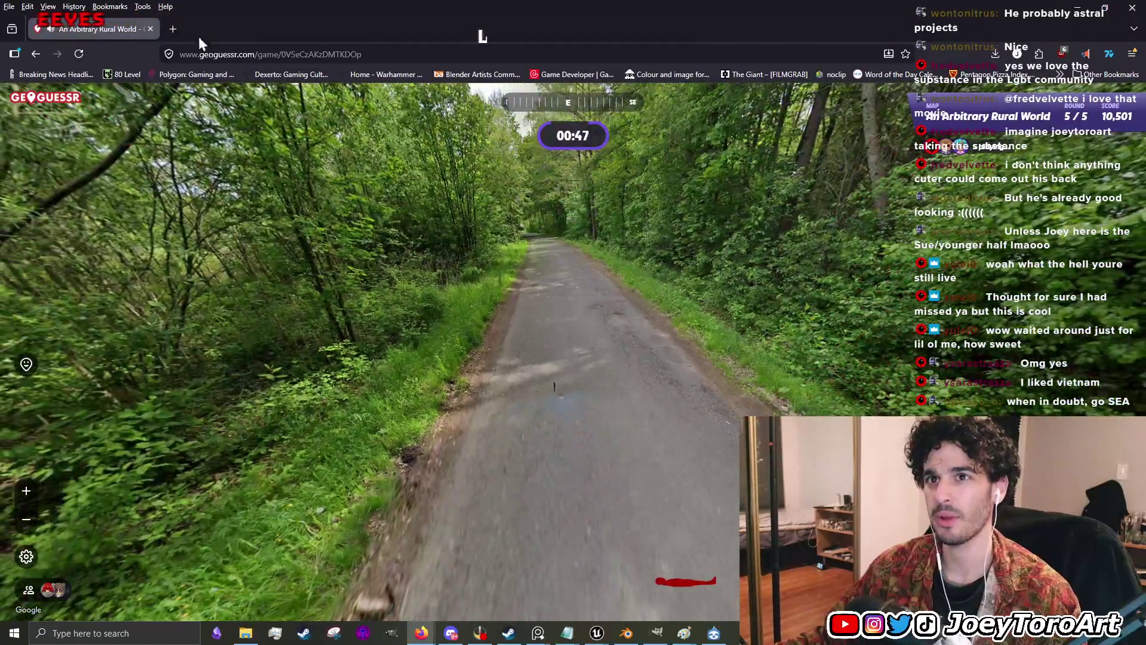
click(173, 28)
- Google 'is ukraine in the ue' and return to the GeoGuessr round 5 tab
text(is ukraine in t)
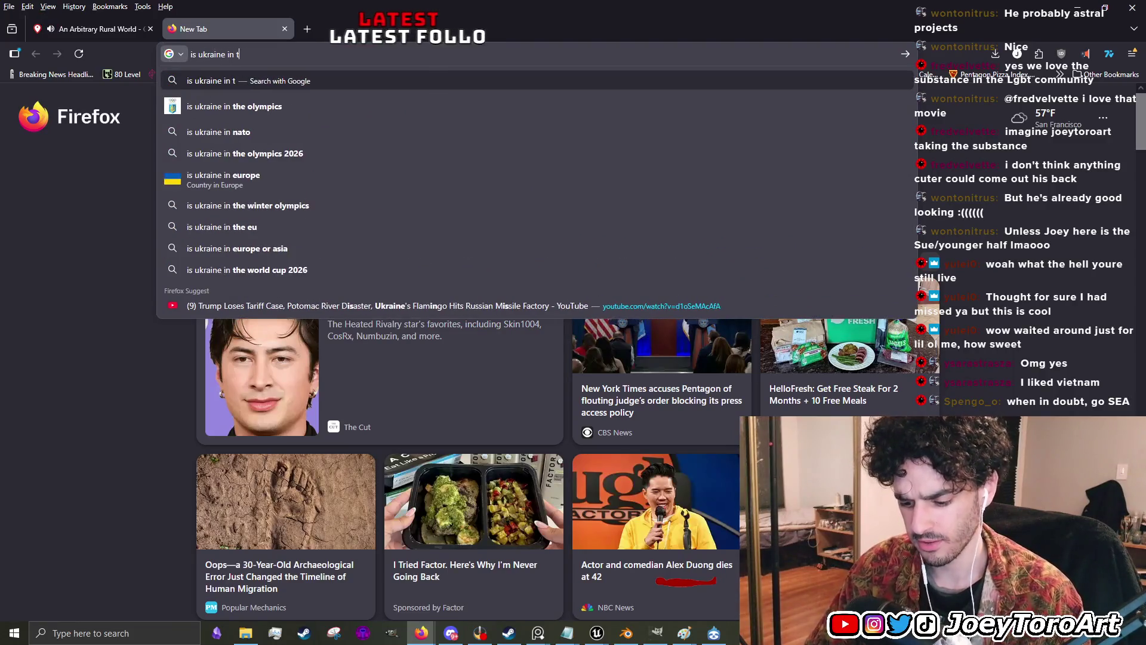
key(Return)
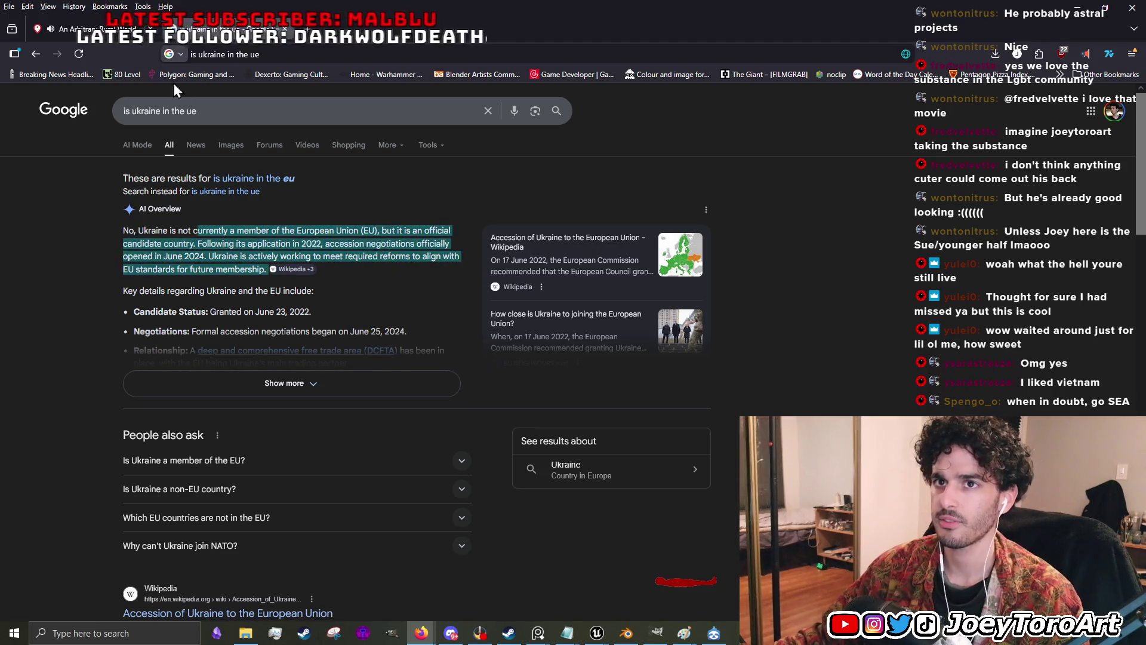
click(107, 34)
mouse_move(504, 363)
mouse_down()
mouse_move(412, 445)
mouse_move(410, 404)
mouse_move(593, 391)
mouse_up()
- Survey the round 5 forest lane in all directions and move forward along the road
mouse_move(840, 404)
mouse_down()
mouse_move(537, 382)
mouse_move(59, 374)
mouse_move(423, 339)
mouse_up()
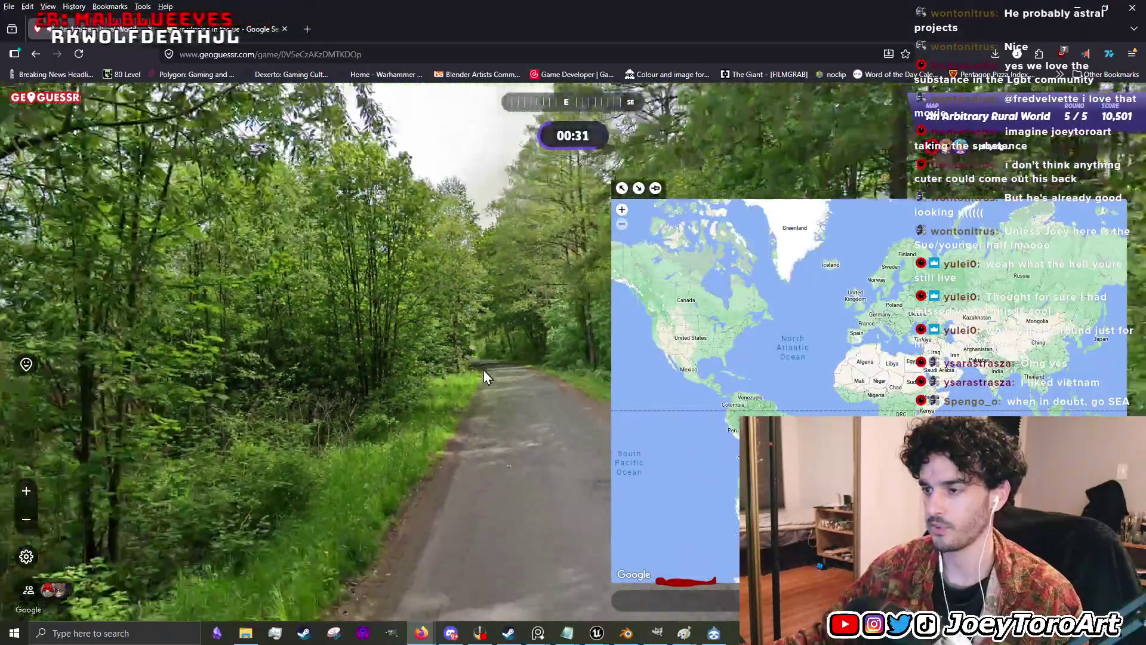
mouse_move(483, 370)
mouse_down()
mouse_move(316, 282)
mouse_move(466, 342)
mouse_move(490, 525)
mouse_move(298, 537)
mouse_move(384, 263)
mouse_move(379, 345)
mouse_up()
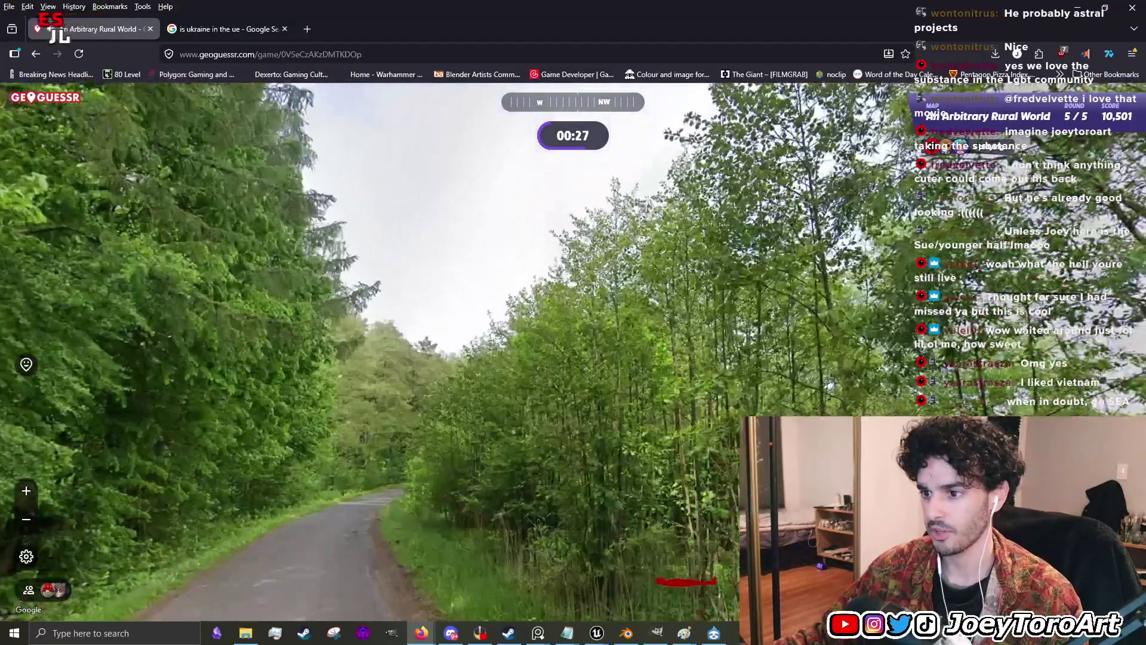
mouse_move(909, 343)
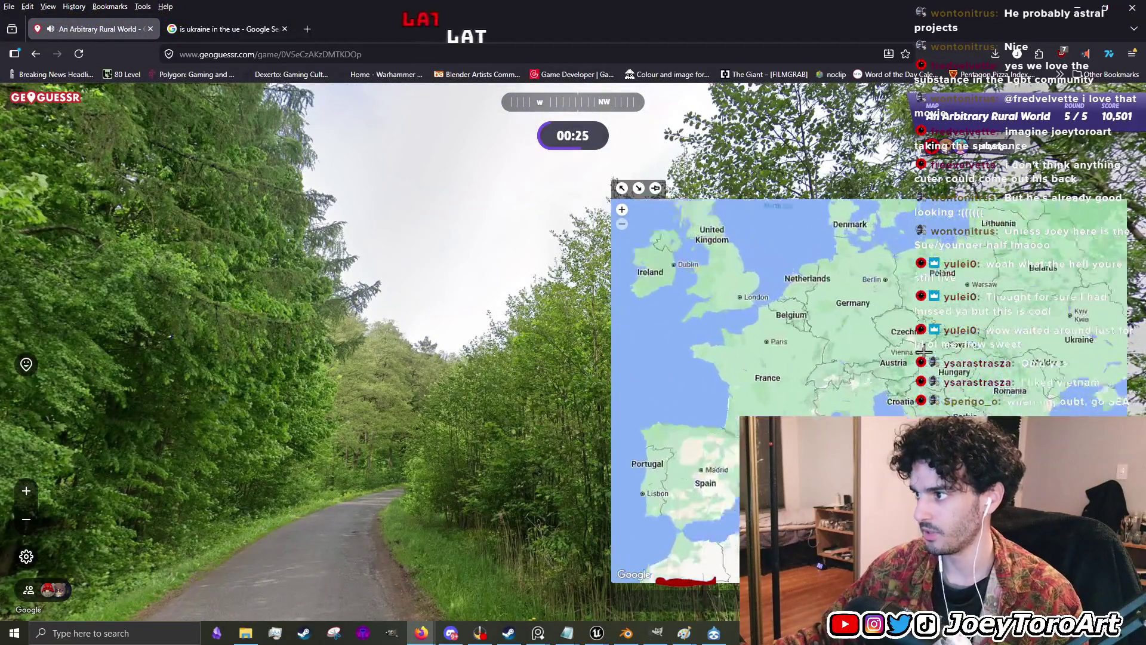
mouse_move(374, 359)
mouse_down()
mouse_move(299, 340)
mouse_move(507, 327)
mouse_move(789, 411)
mouse_up()
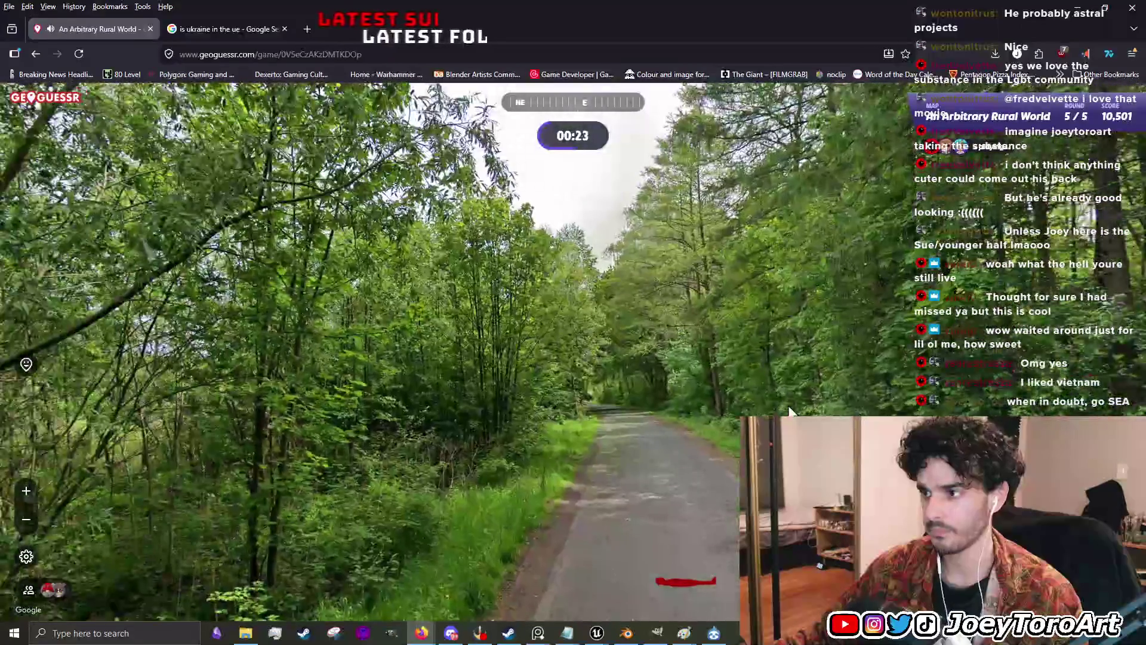
mouse_move(939, 373)
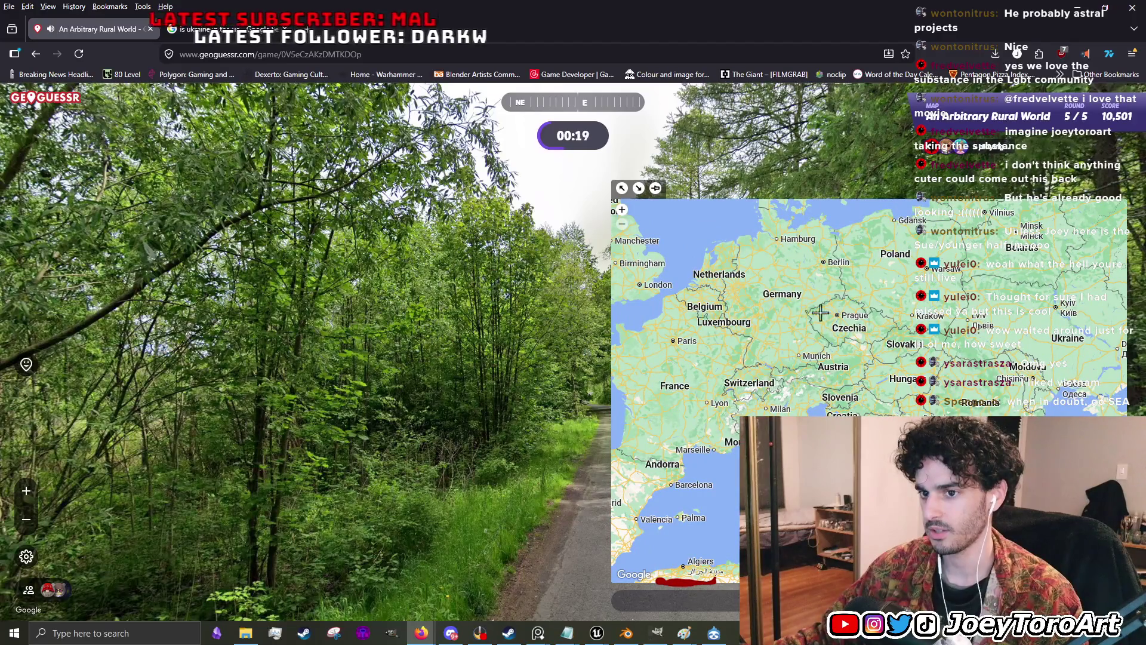
mouse_move(593, 299)
mouse_down()
mouse_move(746, 322)
mouse_move(901, 328)
mouse_move(954, 410)
mouse_up()
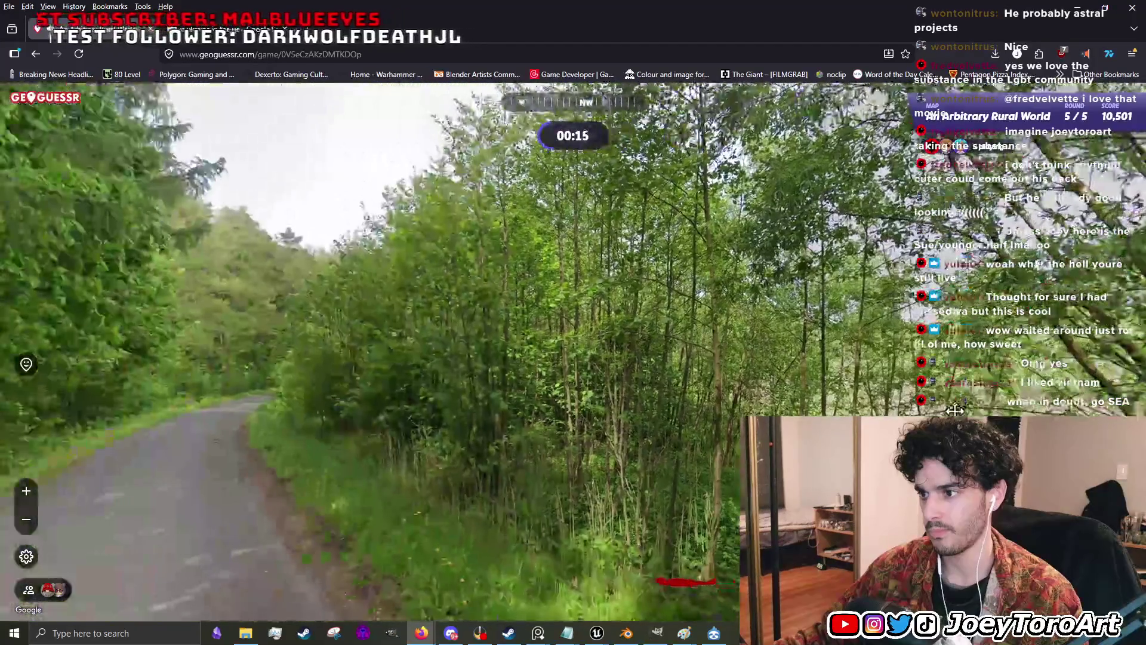
key(Left)
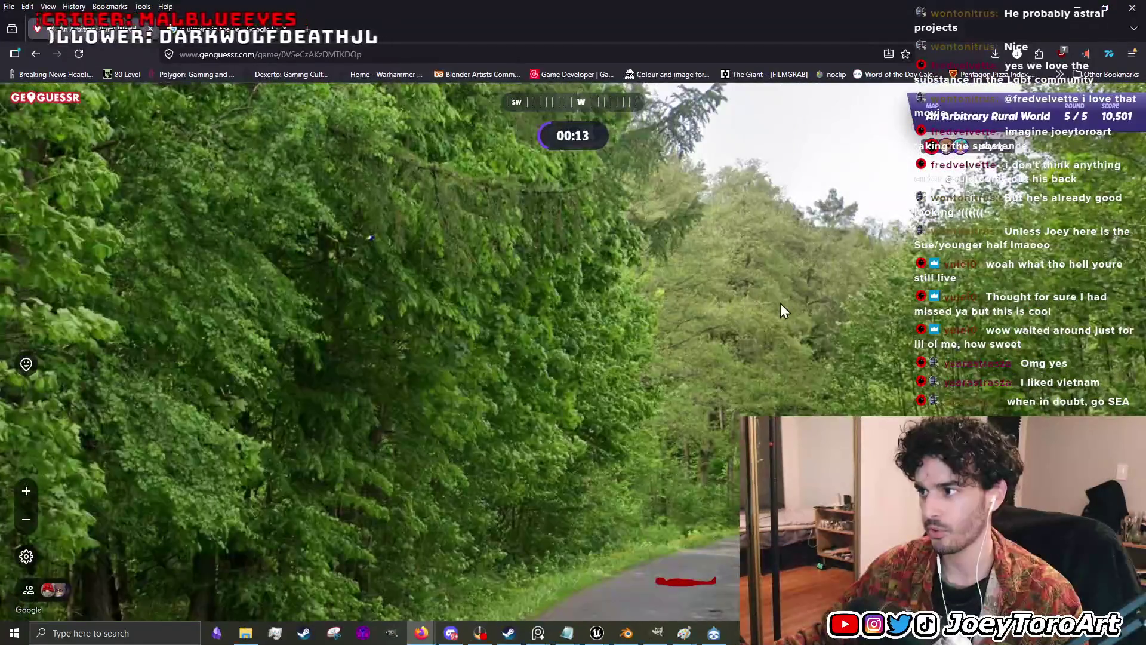
key(Left)
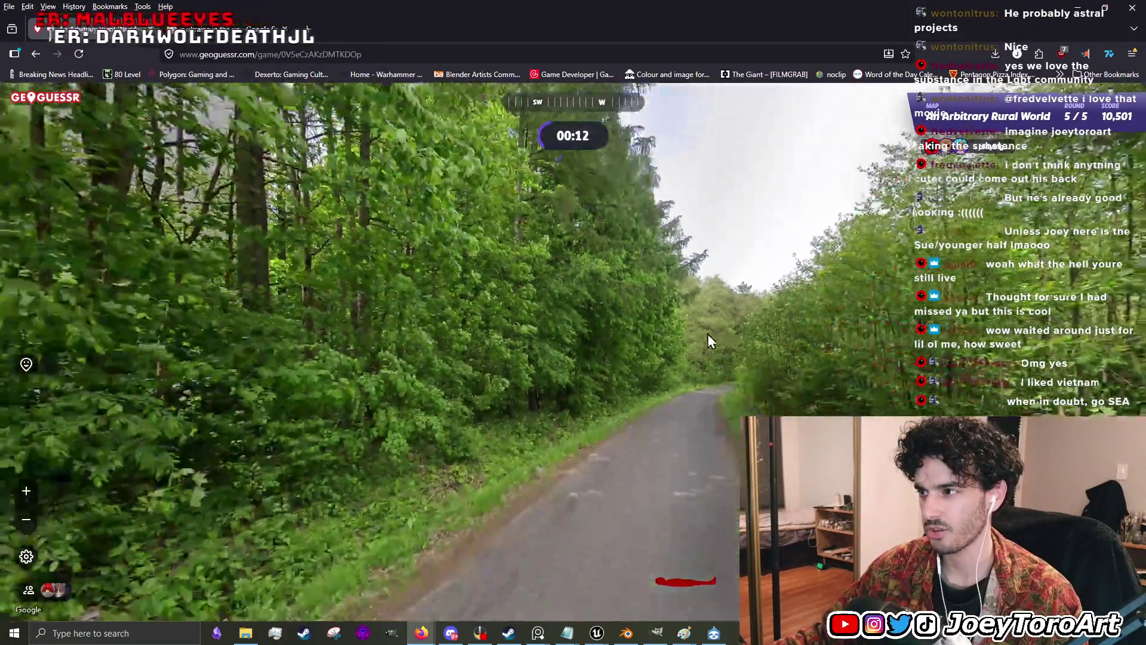
drag(707, 334, 604, 501)
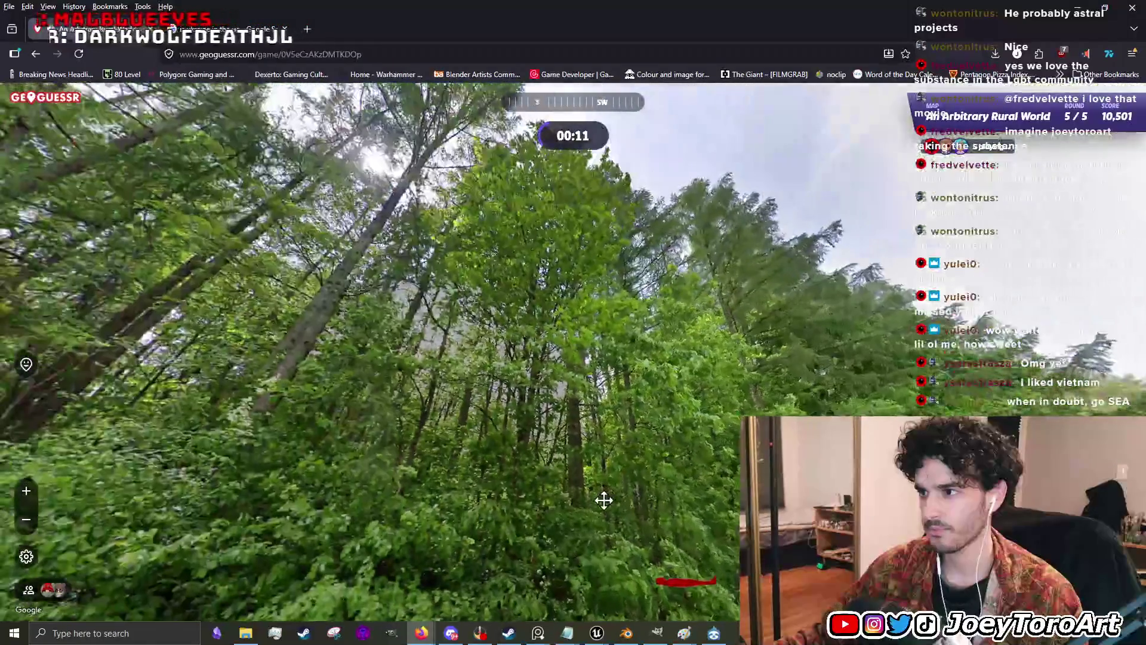
key(Down)
key(Right)
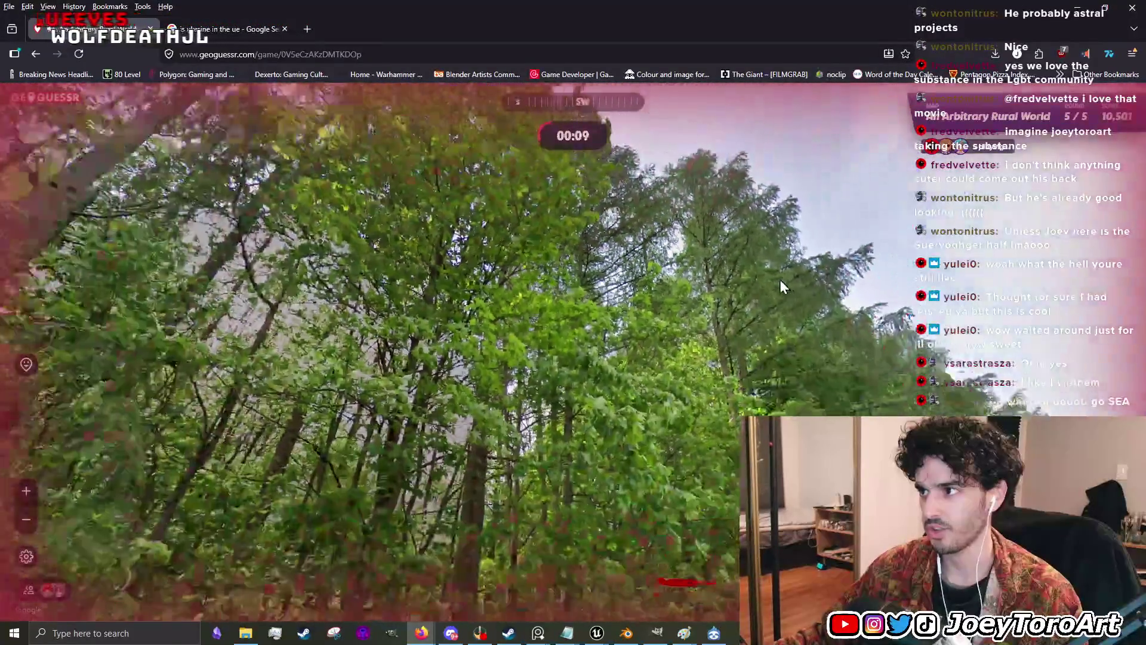
key(Left)
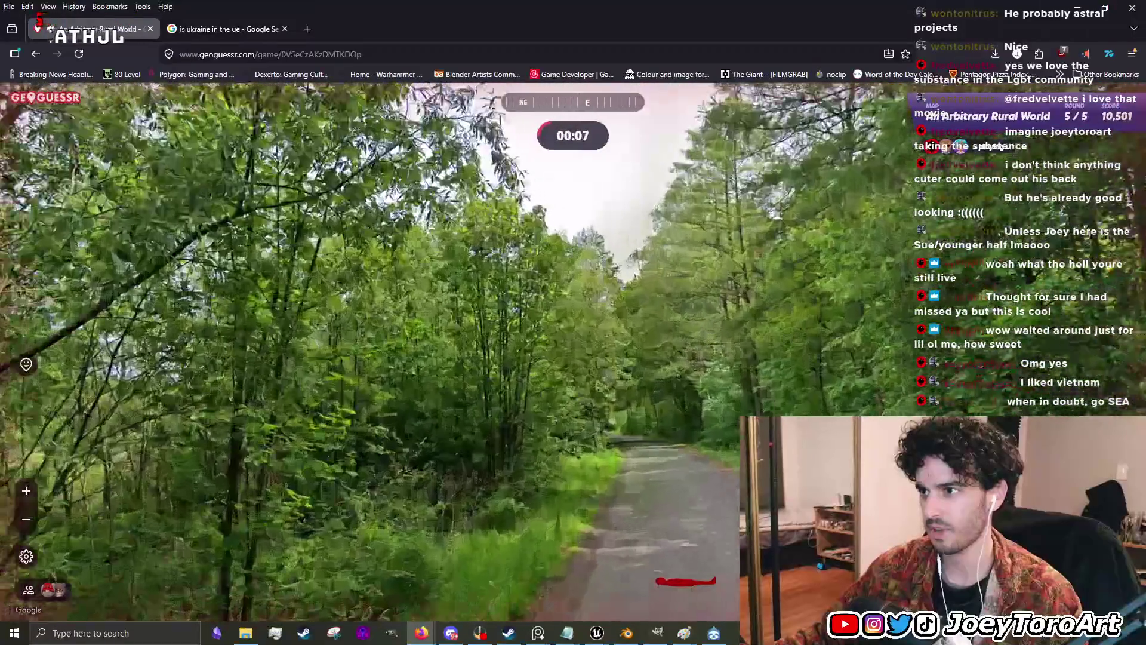
key(Up)
- Finish the final round, view the 14,344 of 25,000 total, and play again
mouse_move(675, 477)
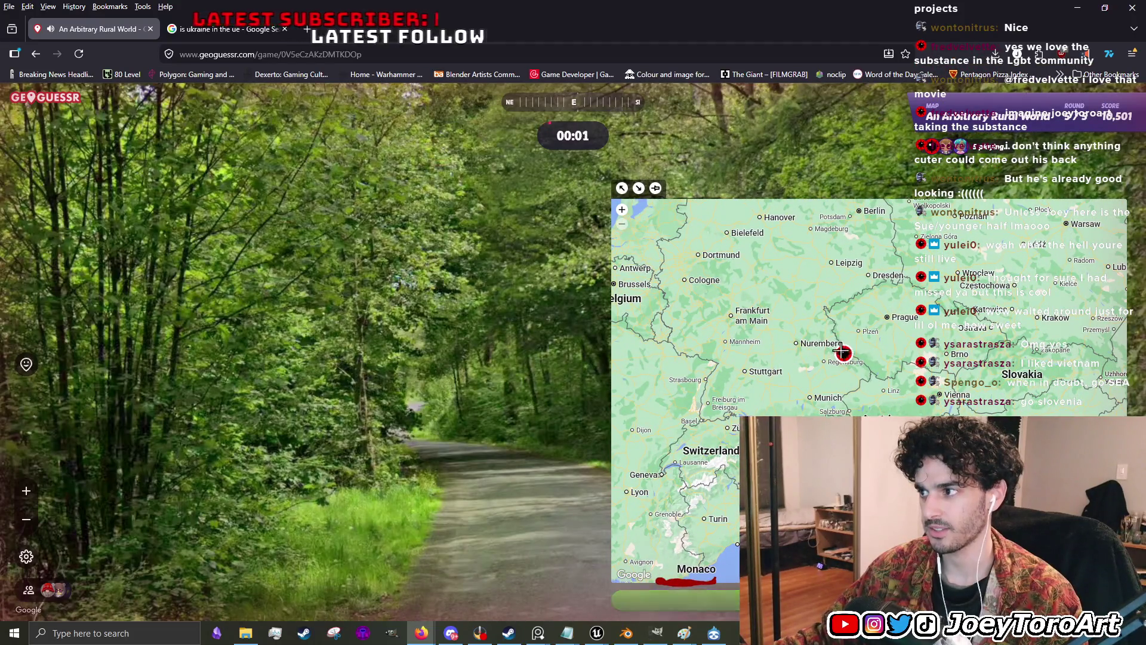
key(space)
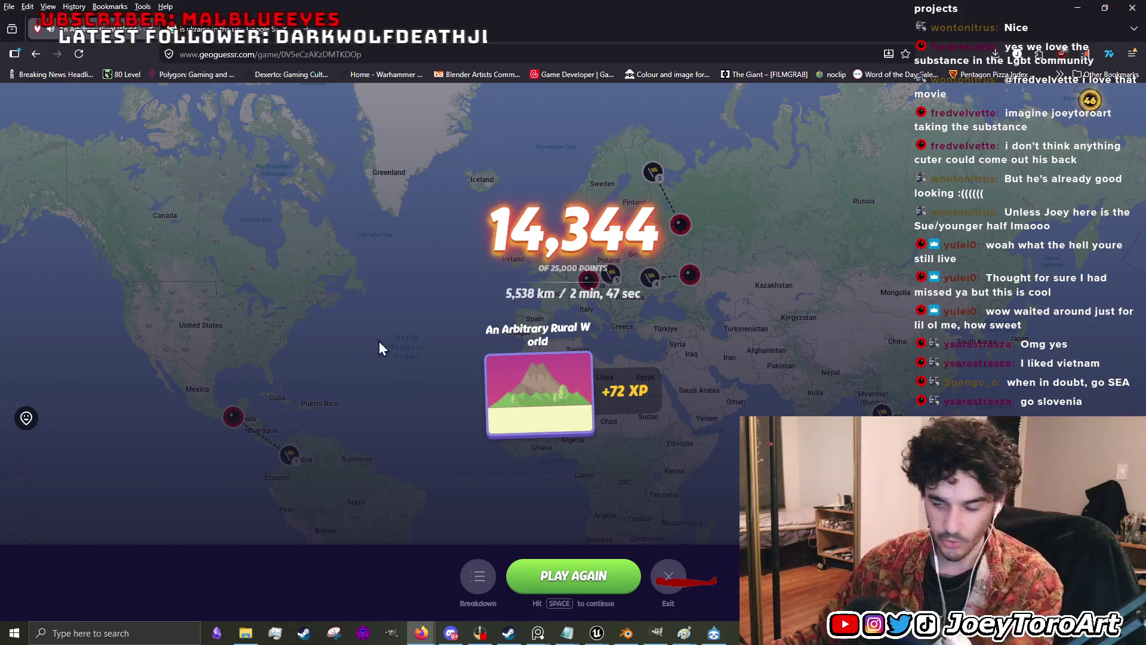
click(570, 573)
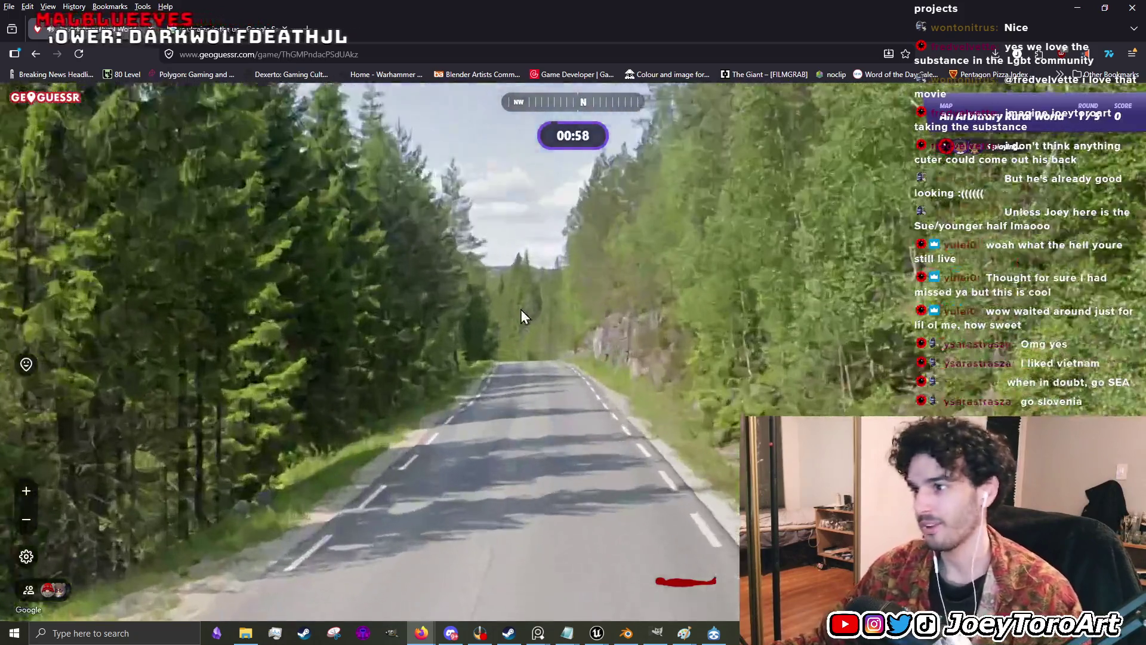
- Turn south and walk along the road toward the rock wall
mouse_move(520, 309)
mouse_down()
mouse_move(579, 385)
mouse_move(597, 358)
mouse_move(582, 357)
mouse_up()
click(582, 356)
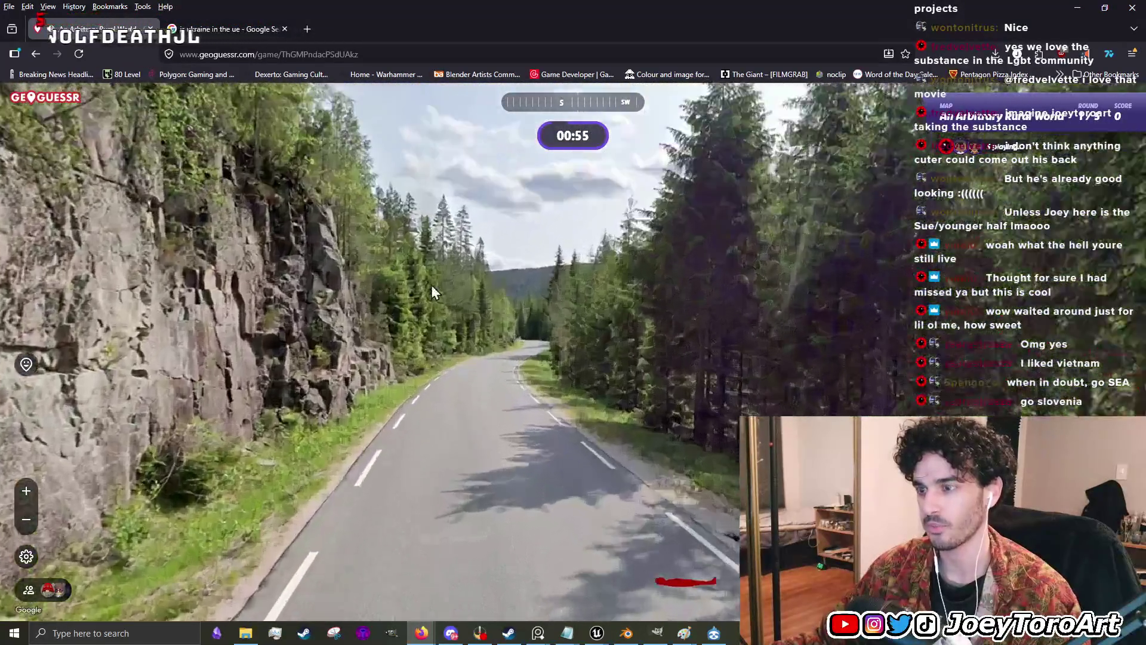
click(569, 307)
click(542, 339)
- Zoom the guess map and pan it north to Scandinavia
mouse_move(938, 302)
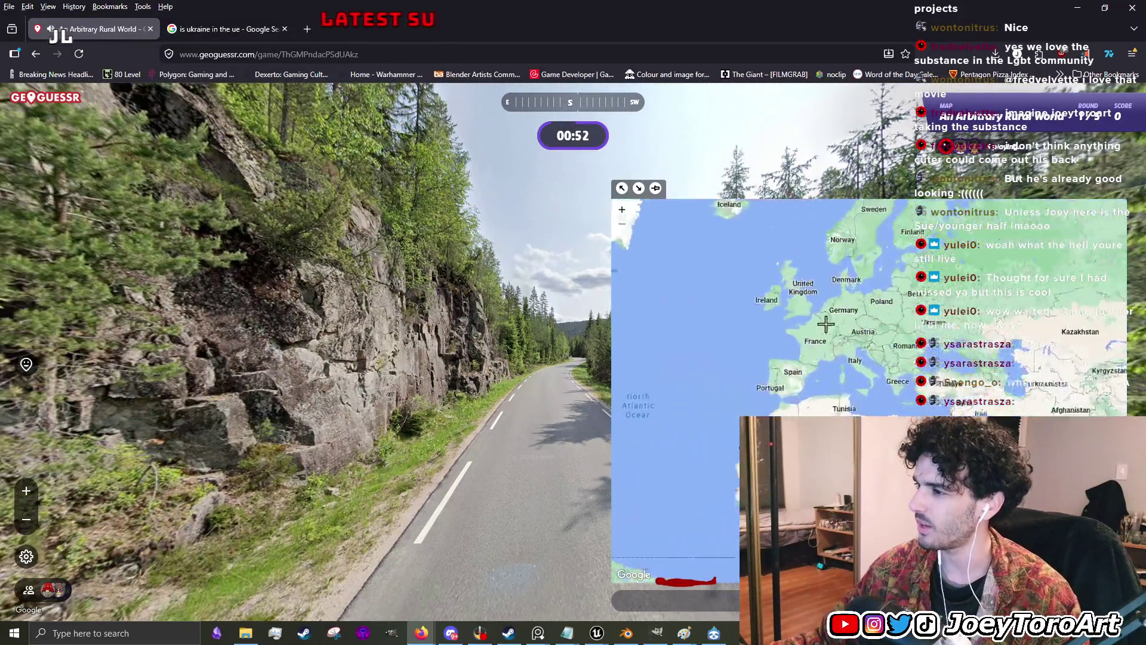
scroll(860, 374, up, 2)
scroll(801, 264, down, 2)
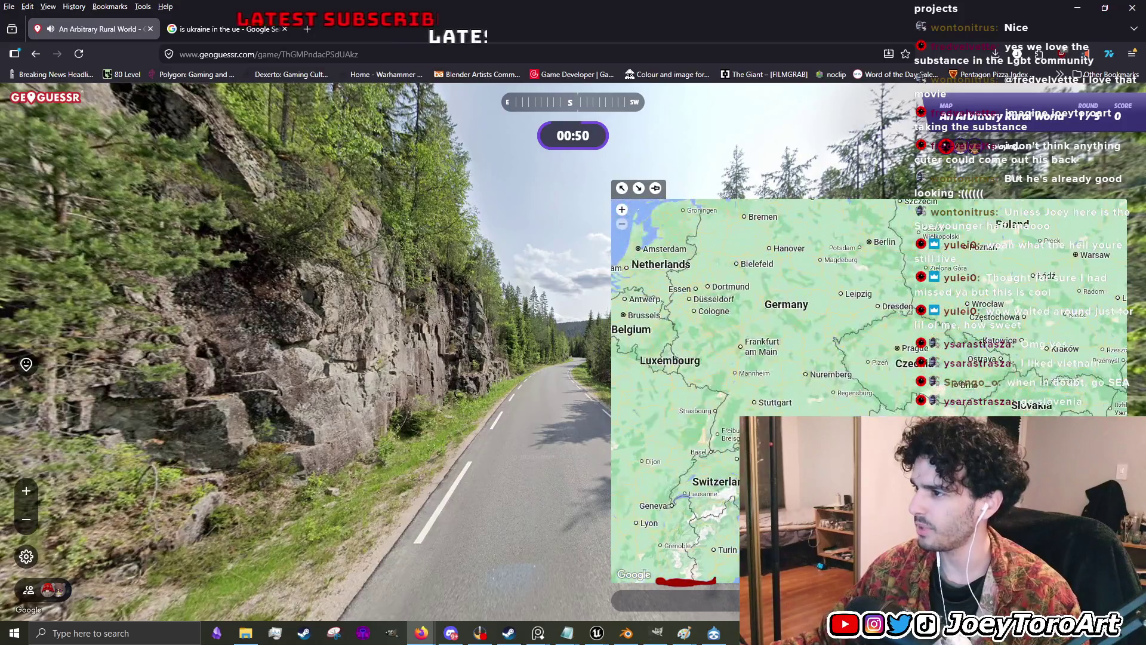
scroll(850, 389, up, 2)
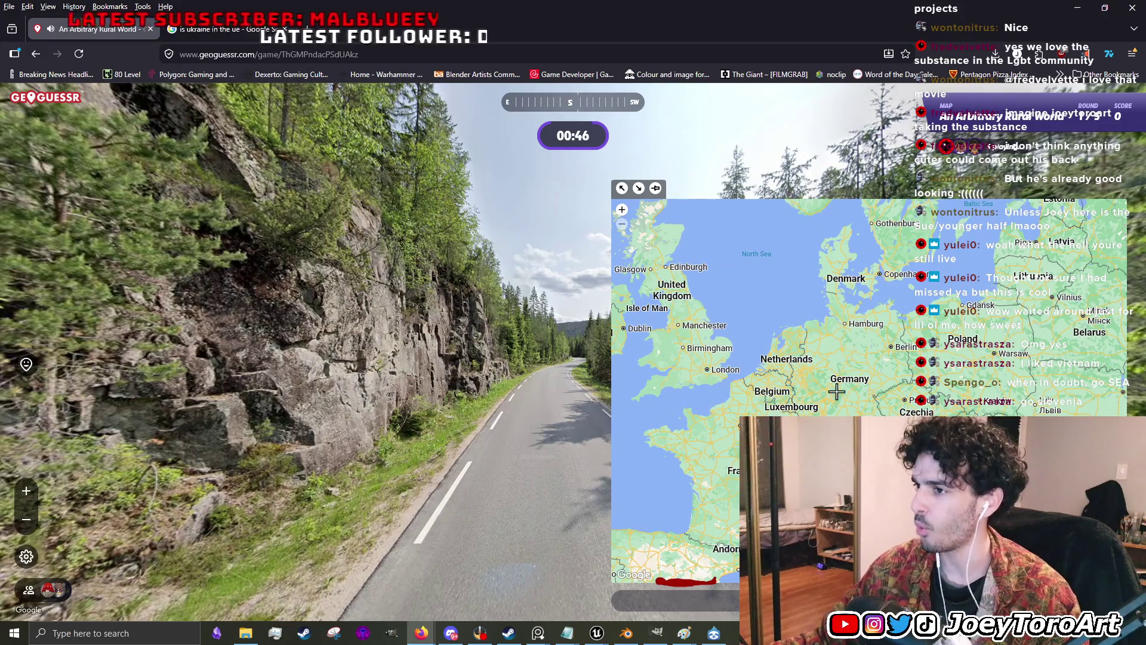
drag(908, 278, 729, 420)
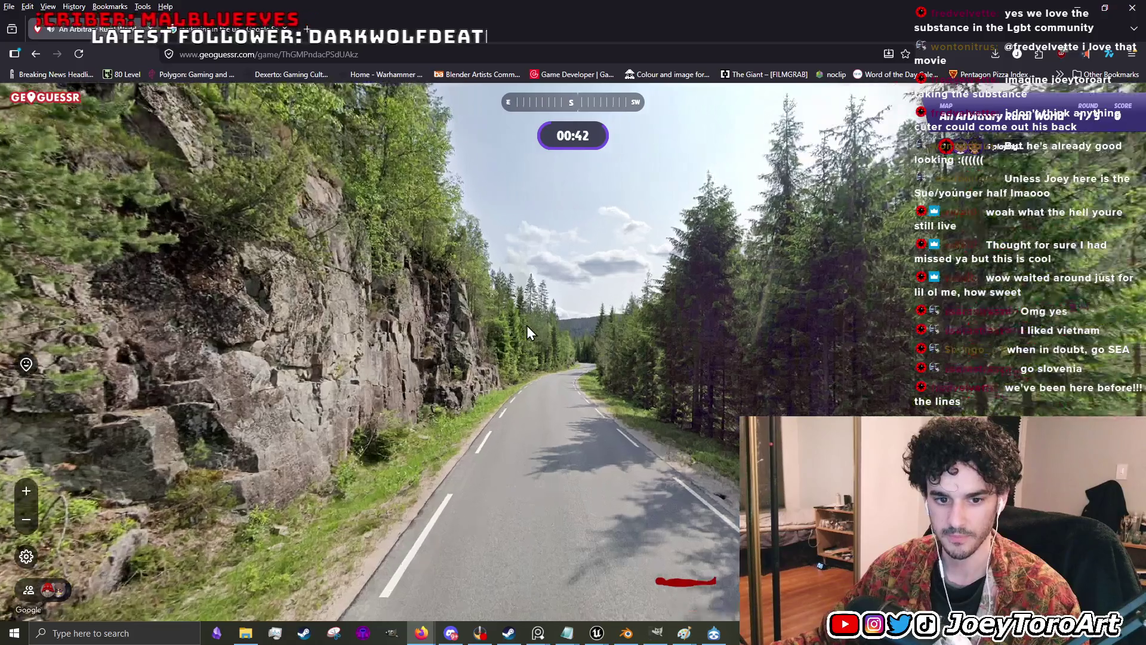
- Walk further along the road past the rock face and trees
click(525, 325)
click(529, 327)
mouse_move(668, 466)
mouse_down()
mouse_move(585, 294)
mouse_move(471, 406)
mouse_move(583, 519)
mouse_move(593, 545)
mouse_move(637, 442)
mouse_move(502, 387)
mouse_up()
click(501, 387)
mouse_move(732, 334)
mouse_down()
mouse_move(426, 362)
mouse_move(376, 406)
mouse_move(454, 366)
mouse_up()
click(454, 367)
- Submit a northern Sweden guess for 3,280 points and continue to round 2
mouse_move(811, 388)
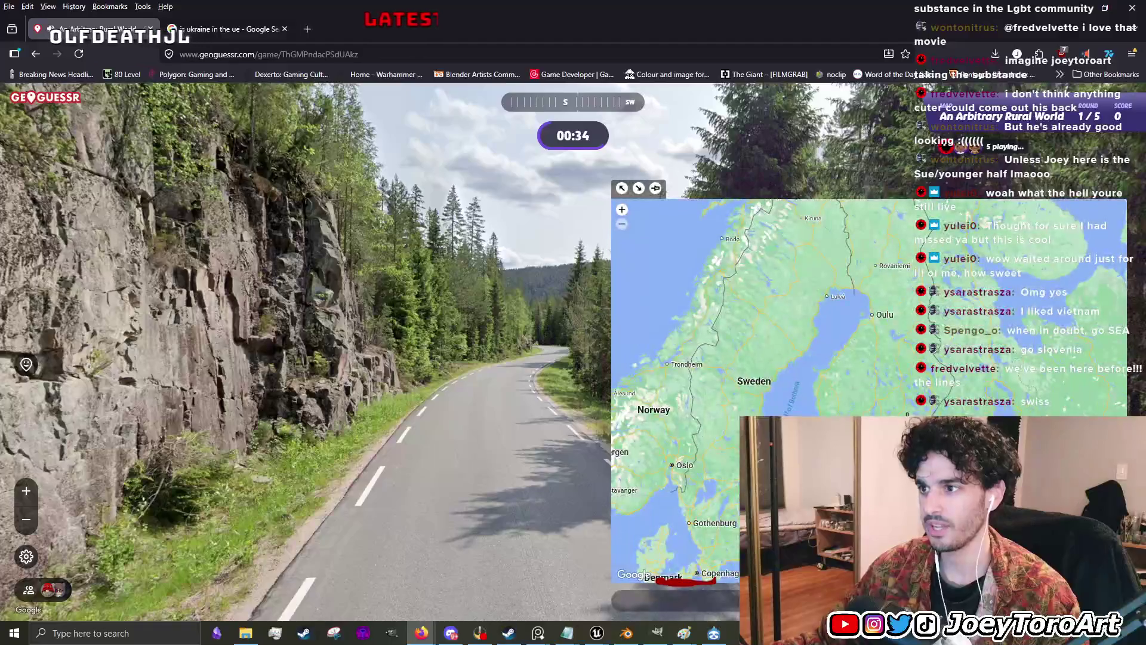
scroll(826, 382, down, 3)
scroll(806, 389, up, 2)
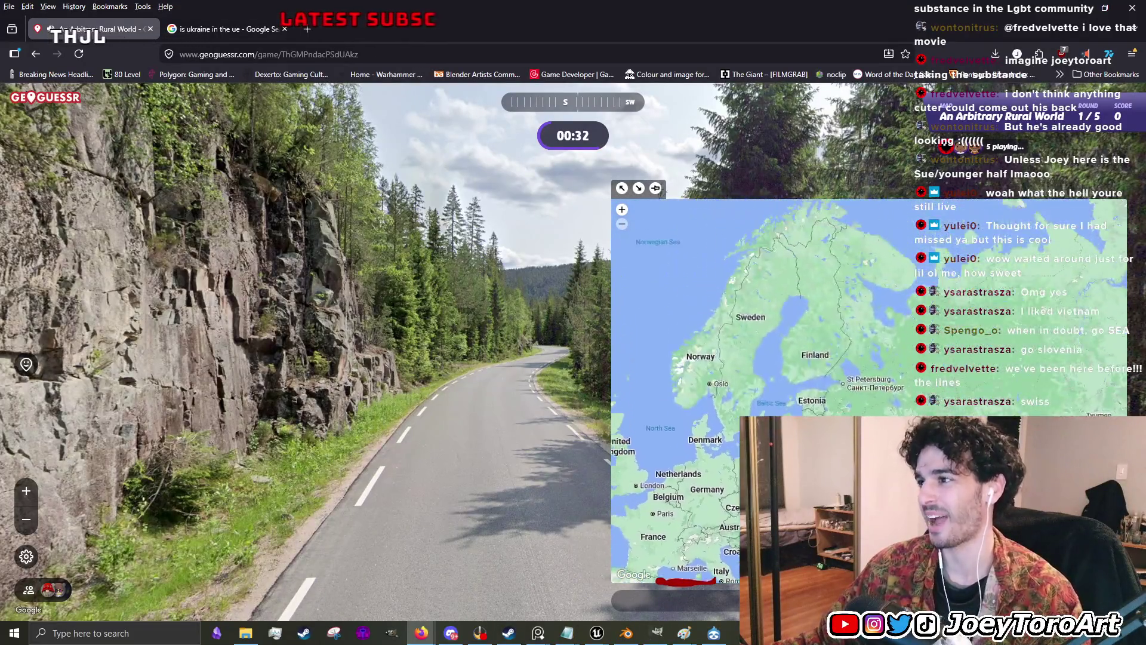
scroll(802, 389, up, 1)
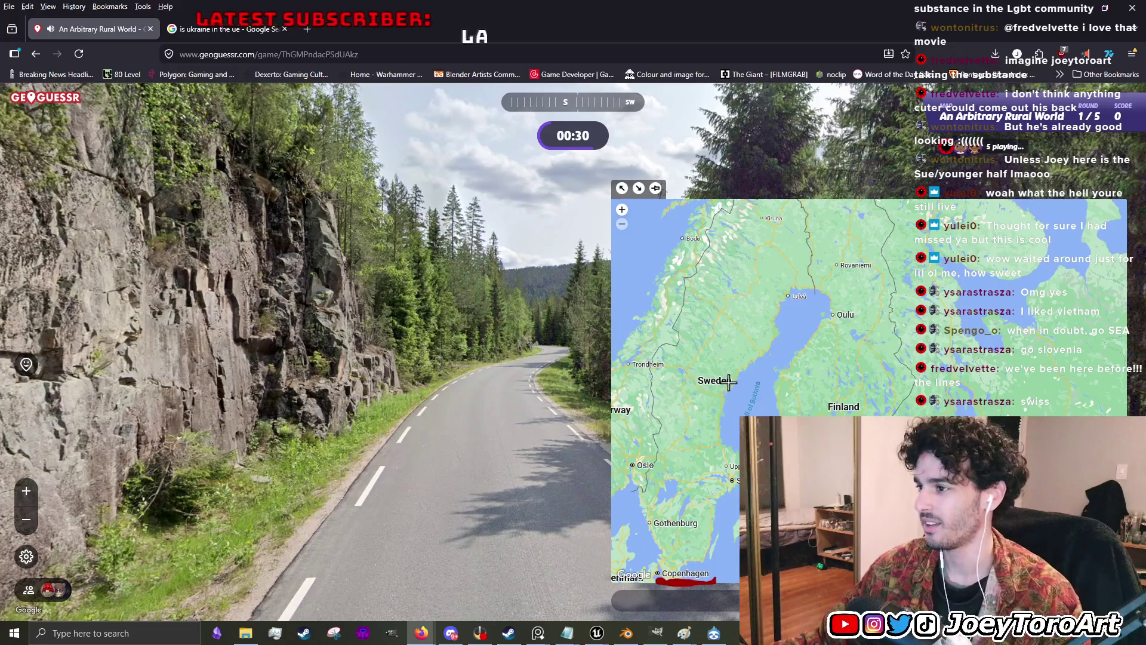
key(space)
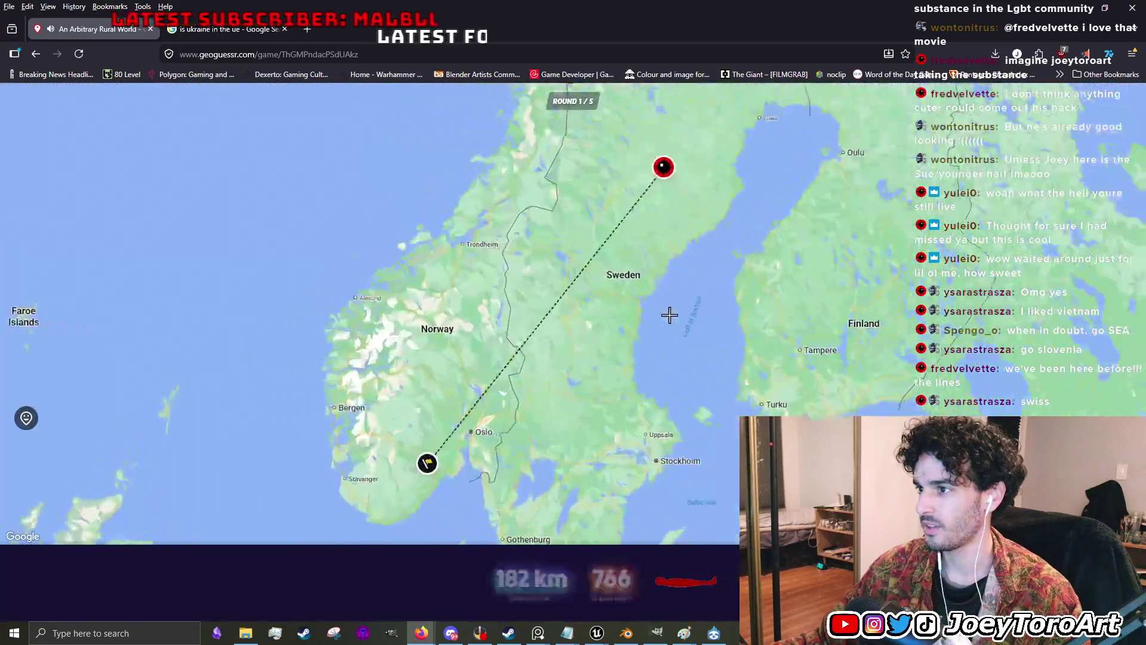
key(space)
- Explore the round 2 forest location, moving from the gravel road onto the paved road heading west
mouse_move(589, 400)
mouse_down()
mouse_move(448, 366)
mouse_move(716, 335)
mouse_move(699, 297)
mouse_move(636, 305)
mouse_up()
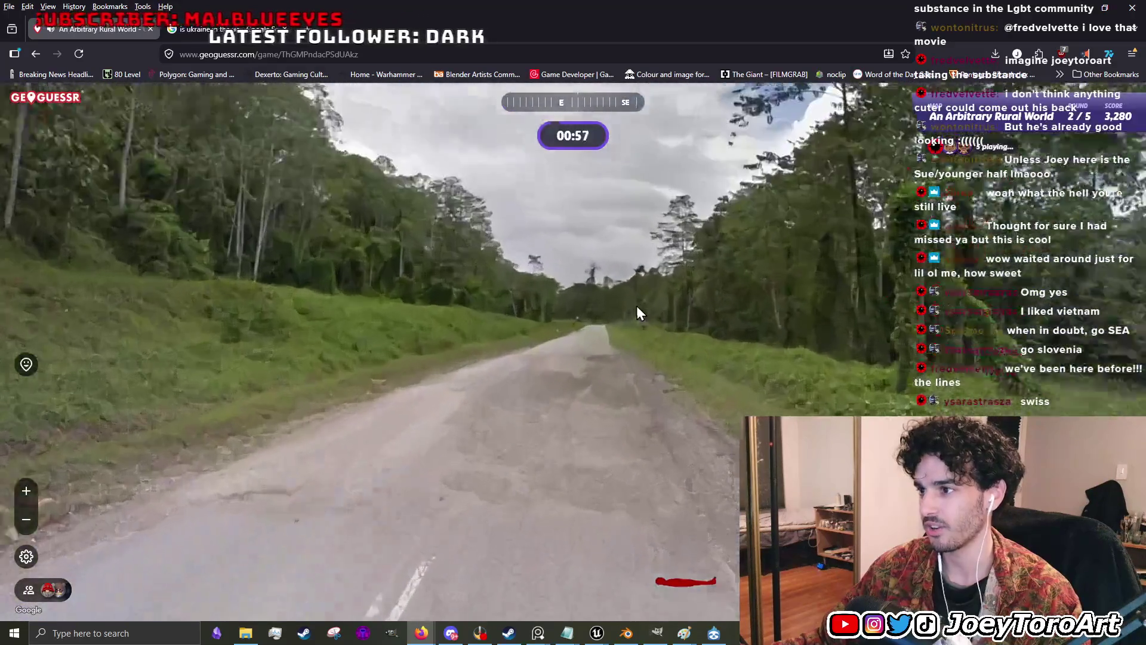
click(486, 466)
mouse_move(988, 387)
scroll(988, 387, up, 5)
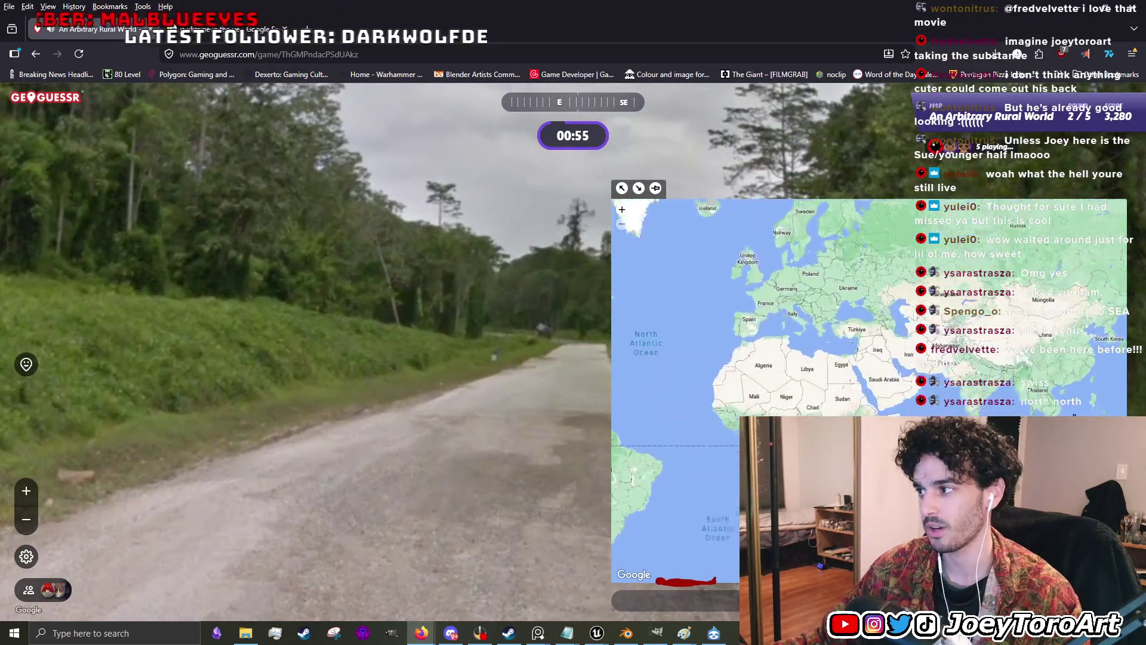
click(542, 406)
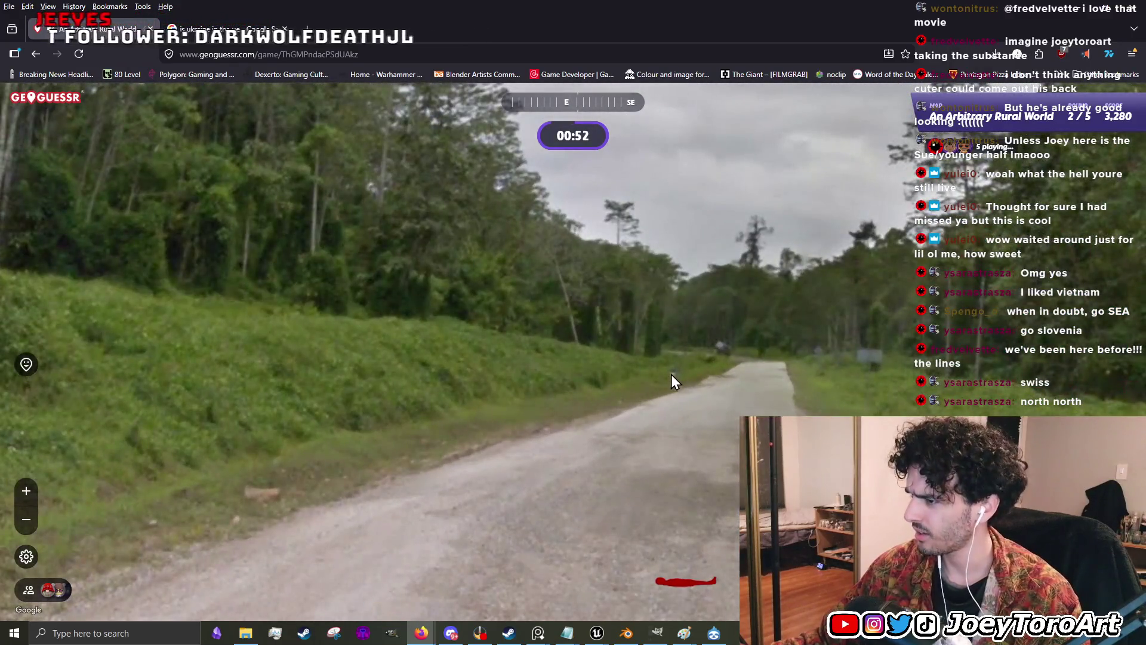
click(672, 380)
mouse_move(748, 398)
mouse_down()
mouse_move(344, 375)
mouse_move(366, 241)
mouse_up()
click(695, 307)
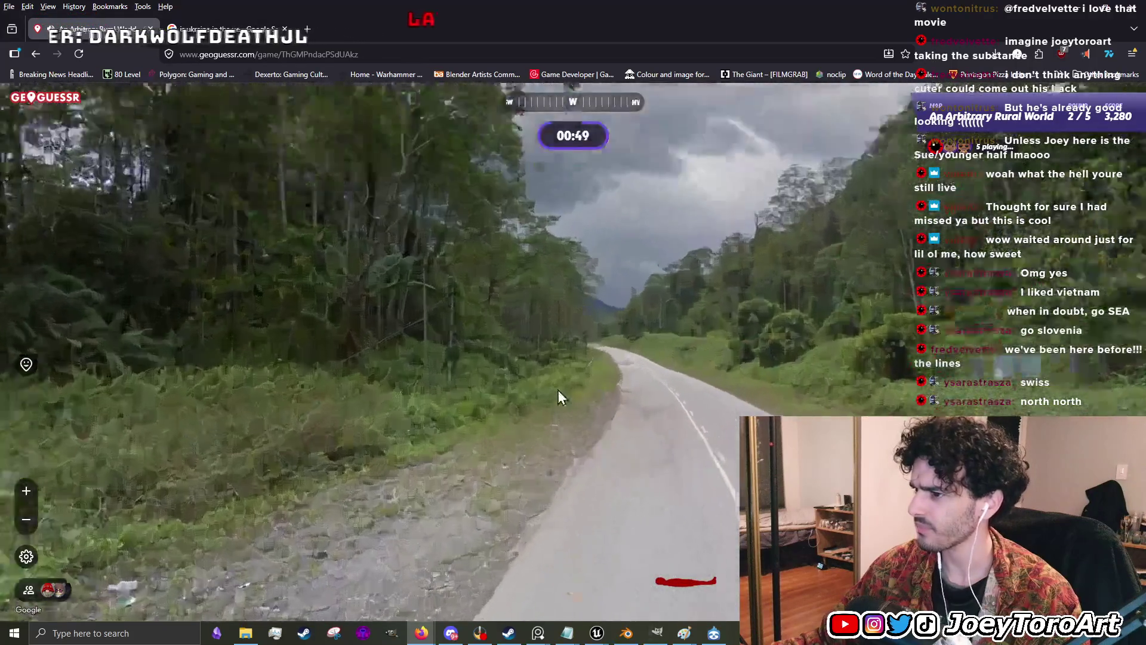
click(728, 256)
click(550, 472)
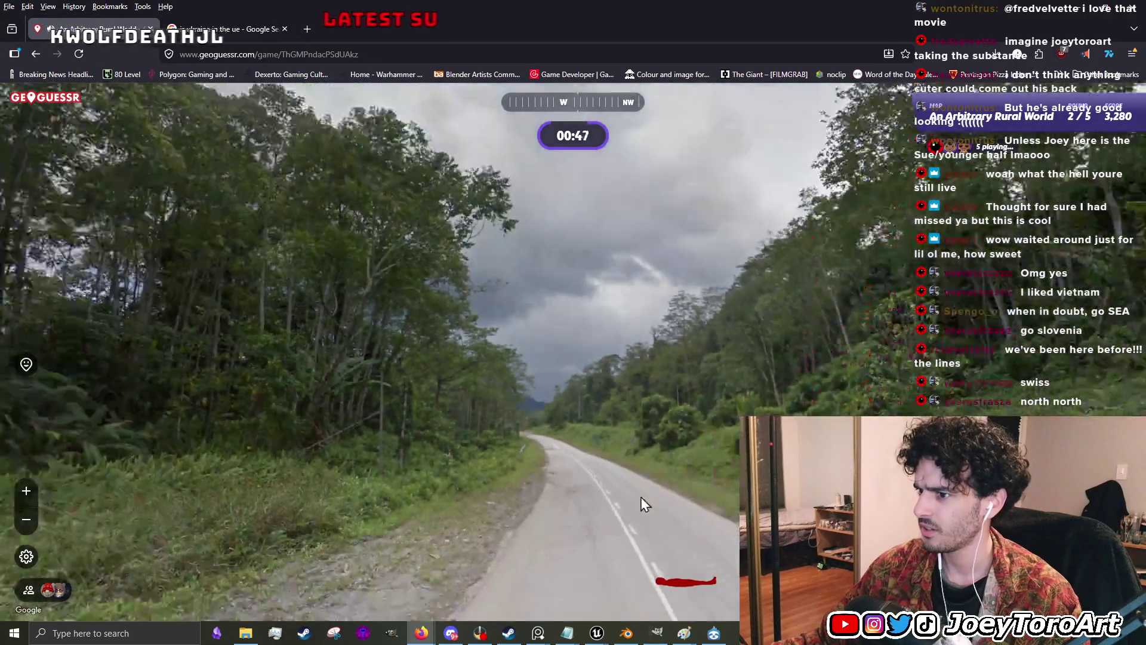
click(645, 348)
- Turn back east, advance onto the lined paved road, then look west and east again
mouse_move(619, 332)
mouse_down()
mouse_move(834, 311)
mouse_move(574, 533)
mouse_move(524, 447)
mouse_move(607, 502)
mouse_move(694, 533)
mouse_move(493, 384)
mouse_up()
click(496, 382)
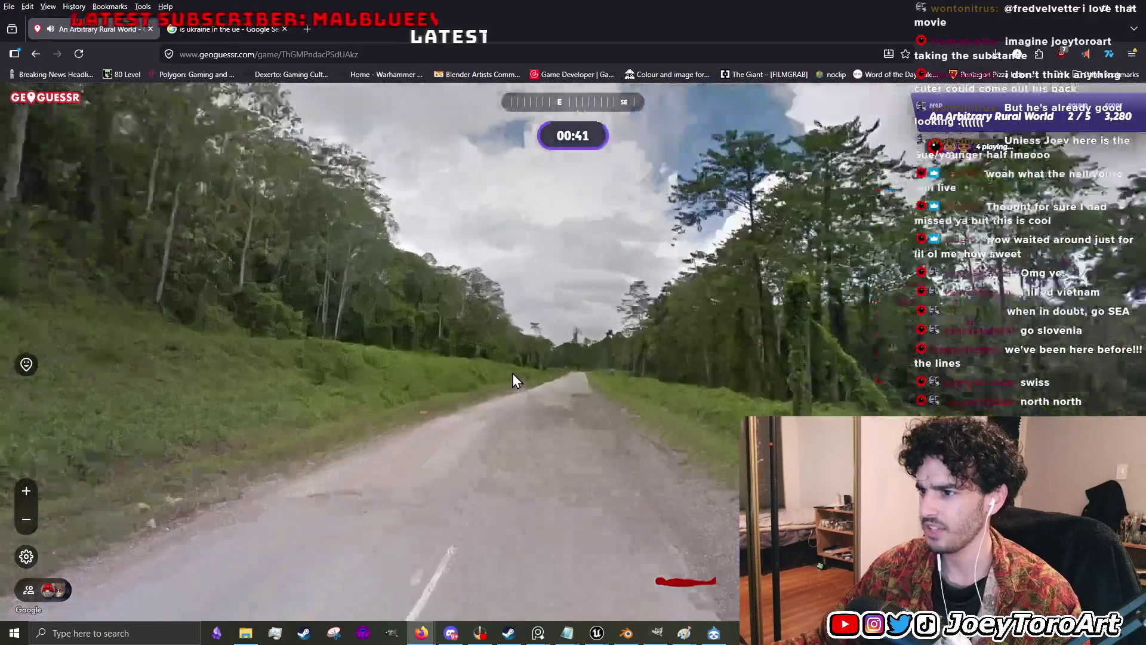
click(512, 377)
click(673, 399)
click(675, 402)
mouse_move(675, 402)
mouse_down()
mouse_move(691, 341)
mouse_move(679, 285)
mouse_up()
click(475, 354)
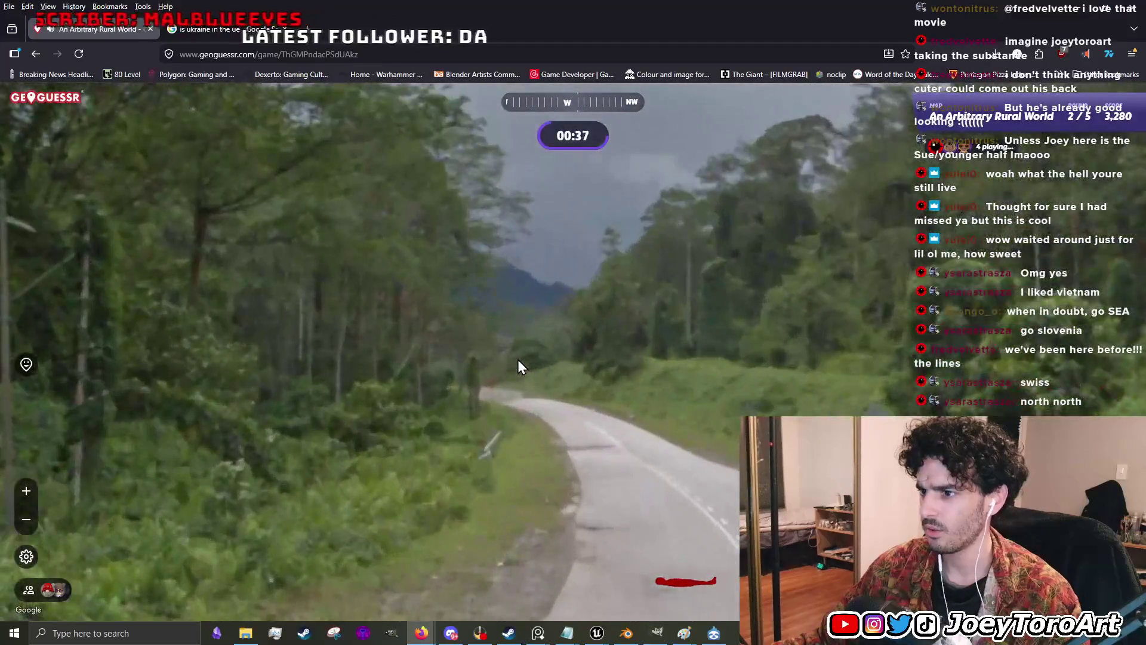
click(518, 359)
click(565, 375)
click(560, 391)
mouse_move(560, 391)
mouse_down()
mouse_move(815, 387)
mouse_move(203, 354)
mouse_move(484, 360)
mouse_up()
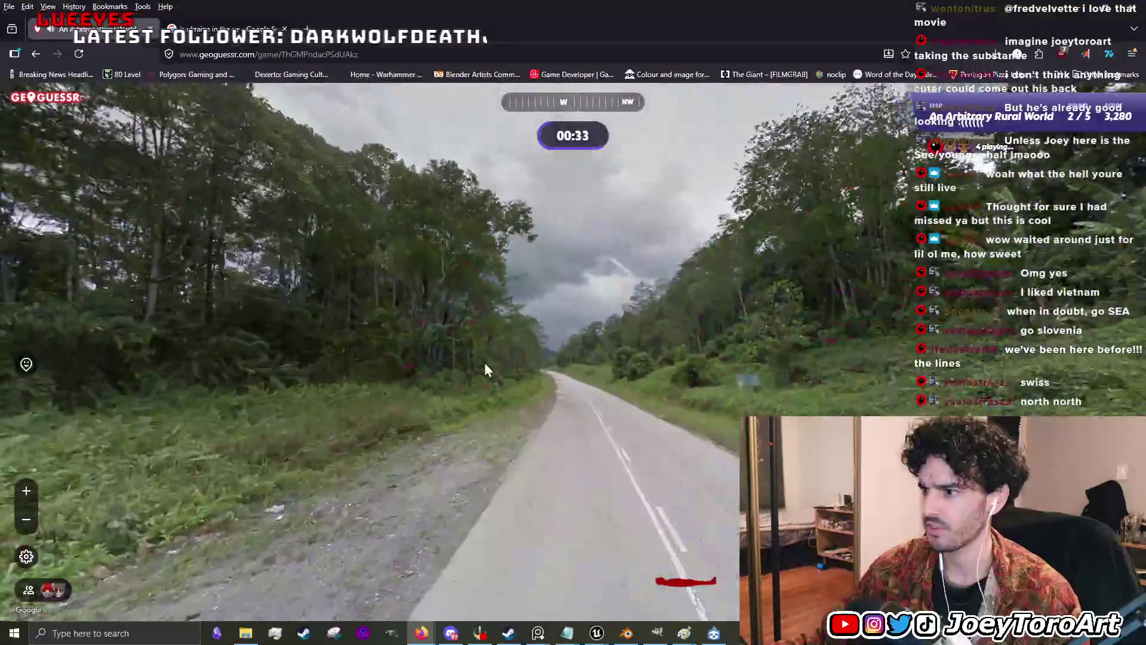
- Keep moving along the curving road, scanning southeast and to the left
click(577, 389)
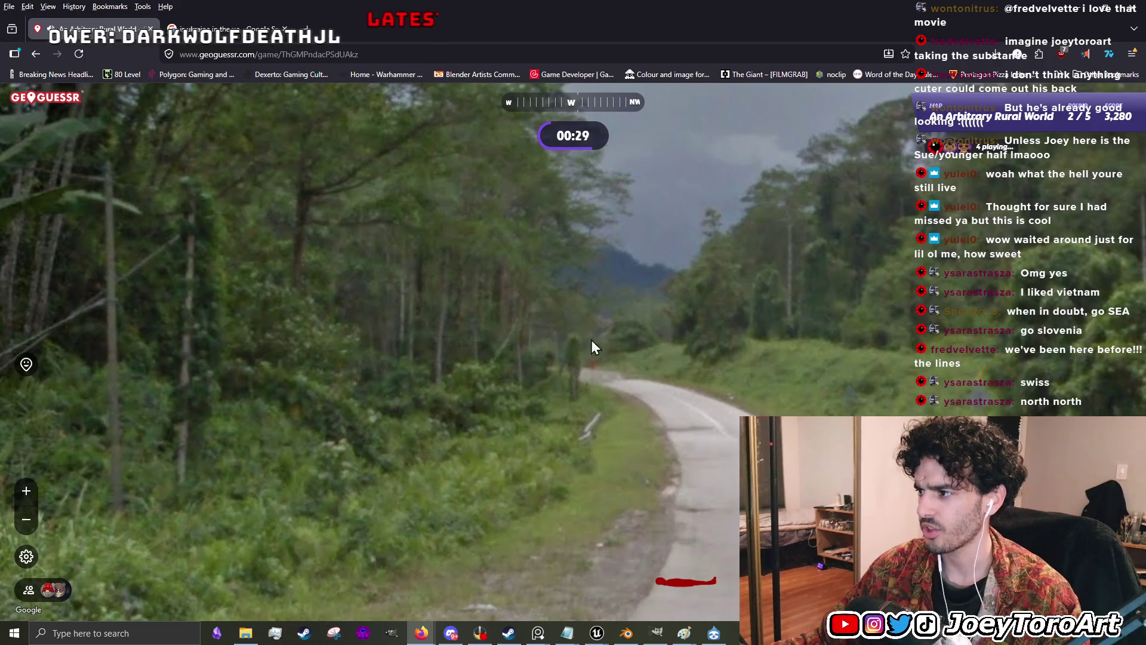
click(619, 350)
mouse_move(619, 350)
mouse_down()
mouse_move(749, 358)
mouse_move(535, 333)
mouse_up()
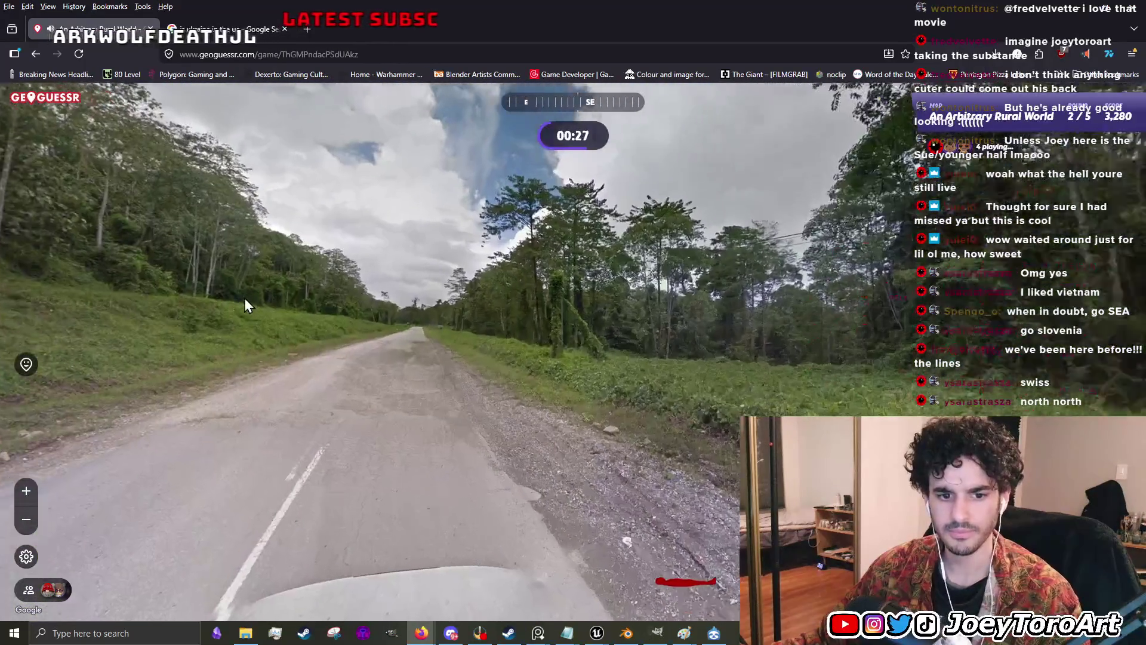
drag(246, 301, 419, 394)
click(533, 358)
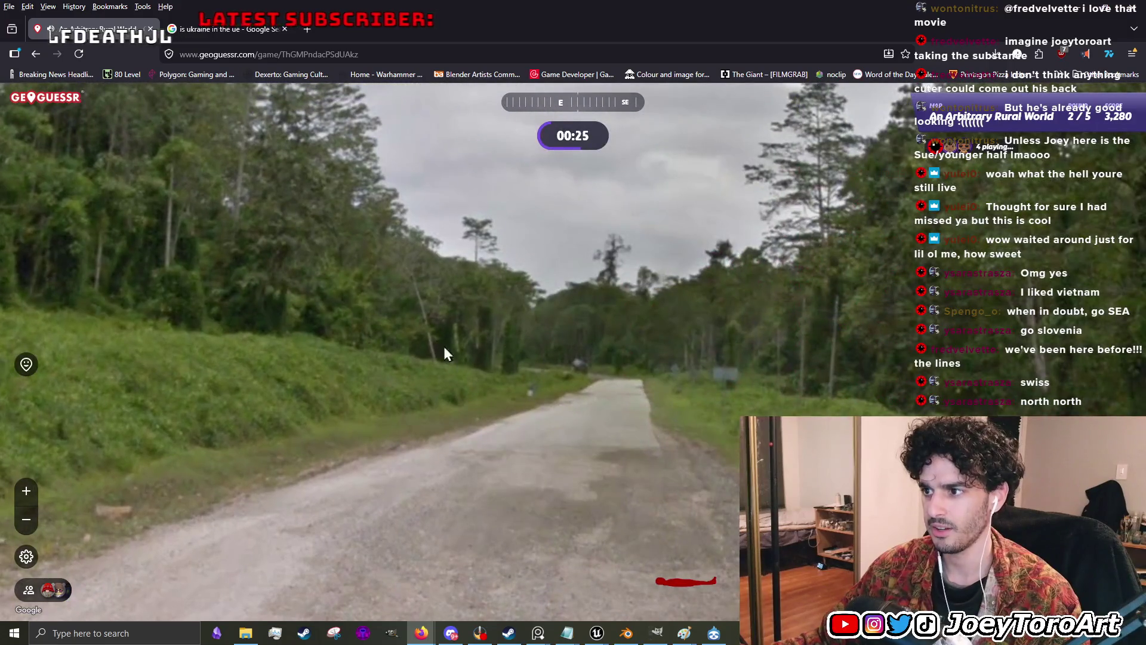
click(615, 356)
click(611, 360)
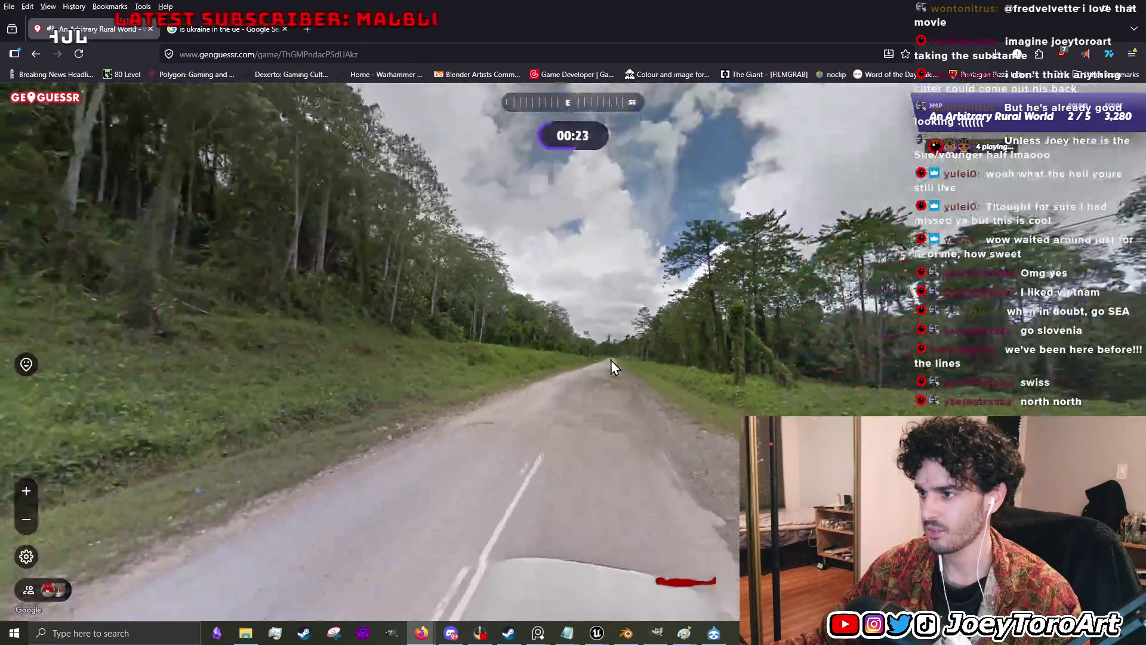
- Pin and submit a guess on Sumatra, raising the total to 5,206
mouse_move(656, 365)
drag(917, 375, 872, 365)
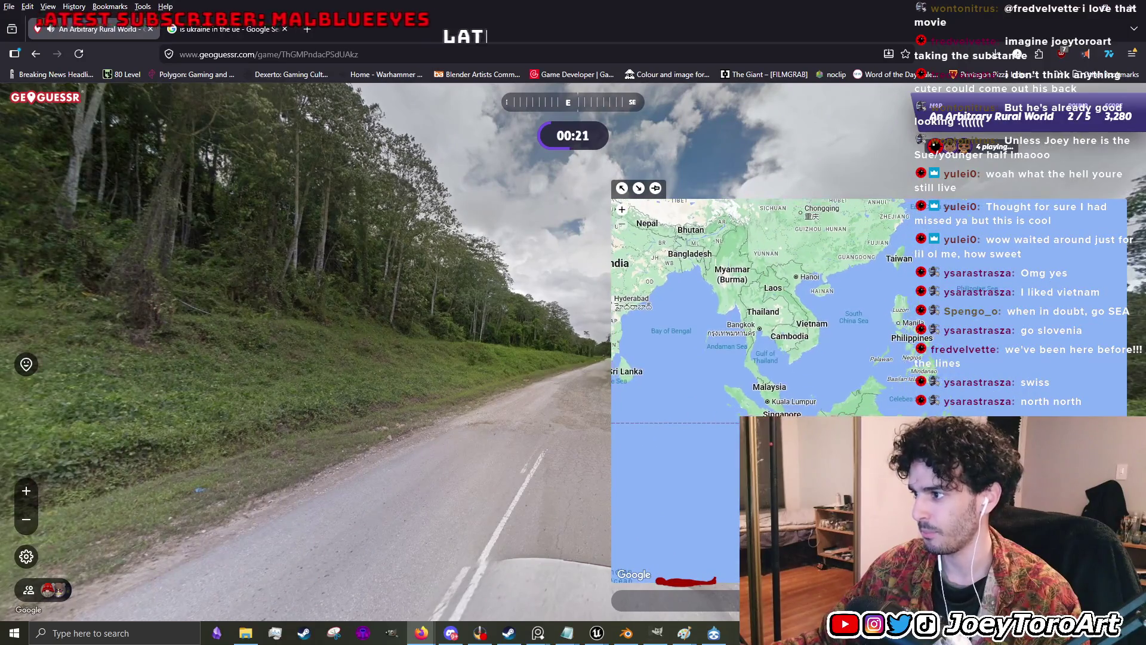
scroll(932, 452, down, 2)
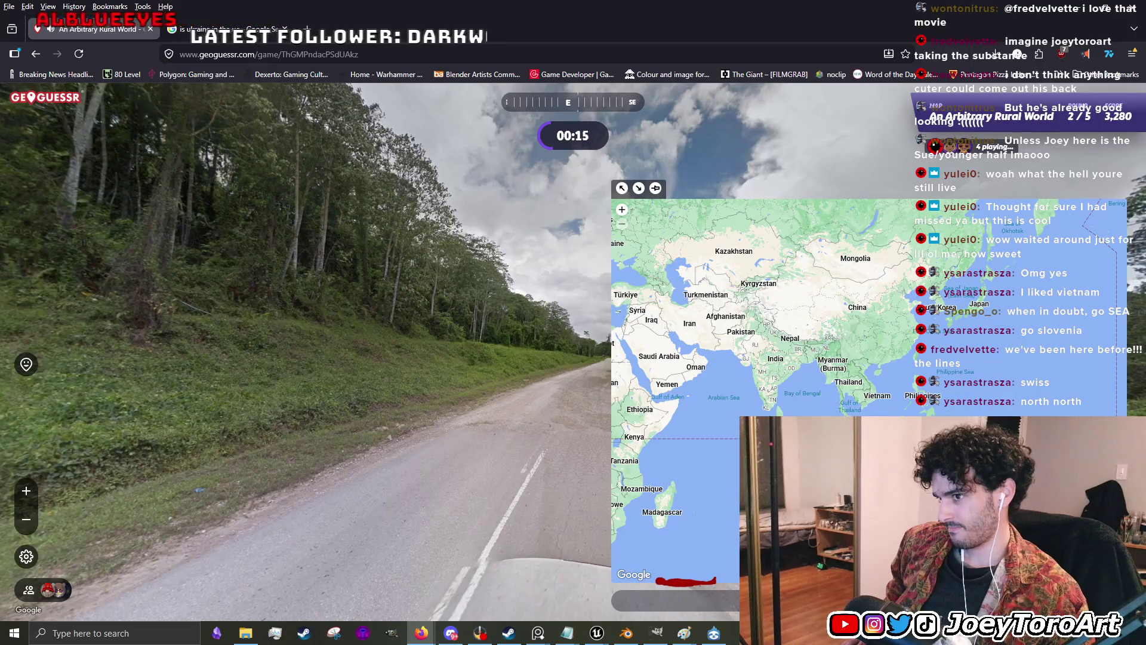
scroll(831, 396, up, 5)
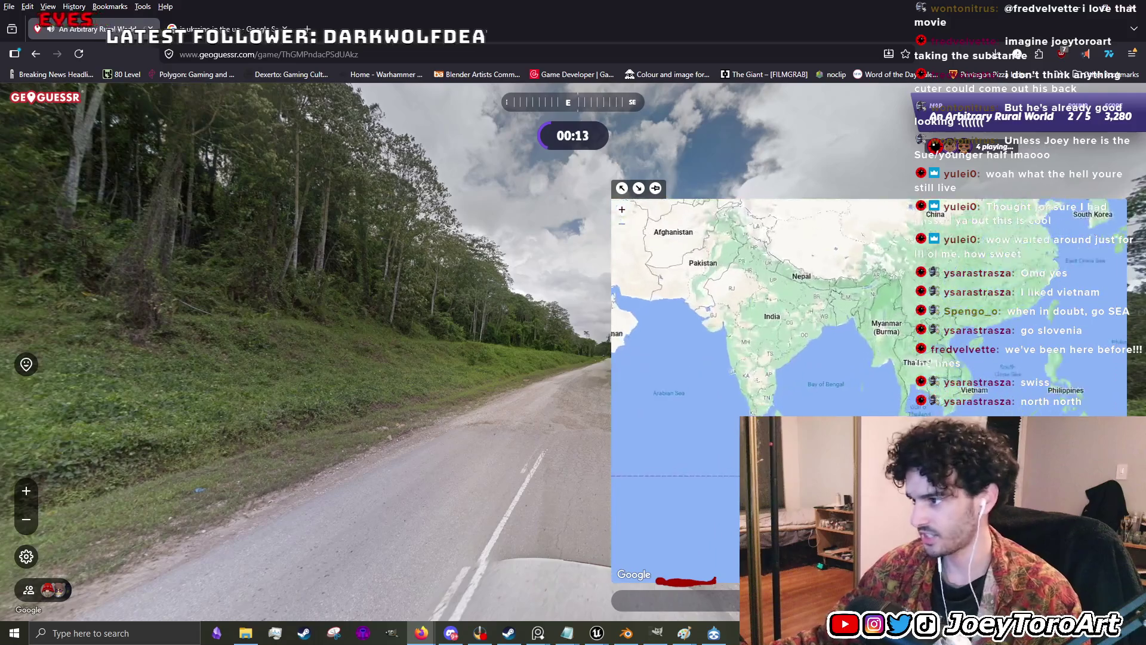
scroll(832, 396, down, 3)
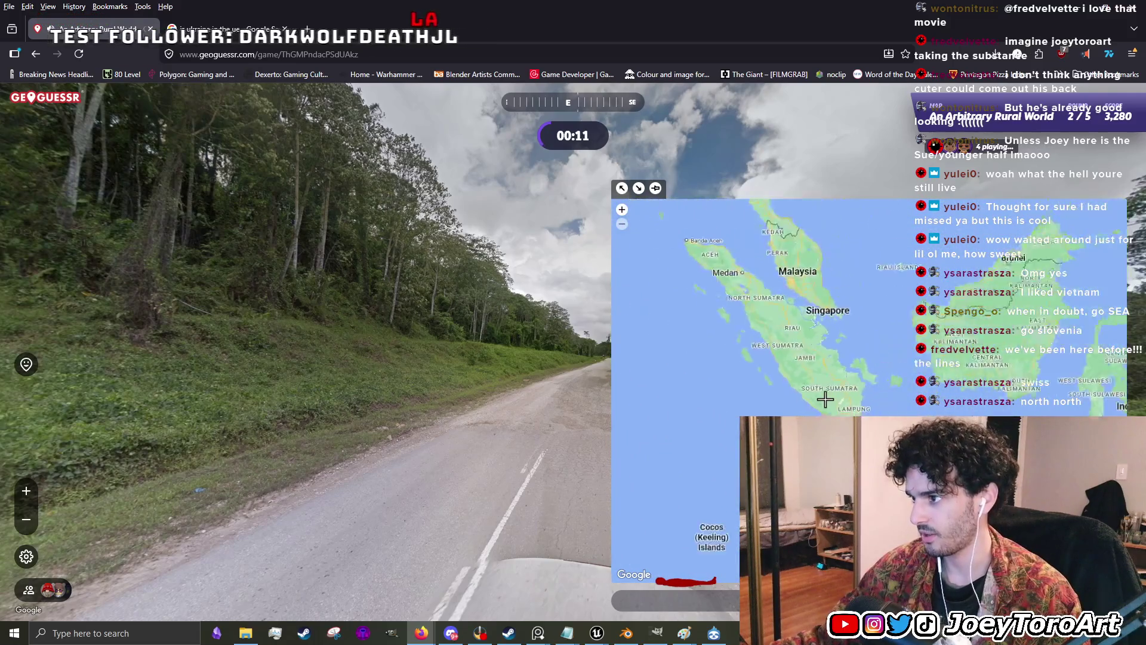
scroll(827, 392, up, 2)
click(825, 389)
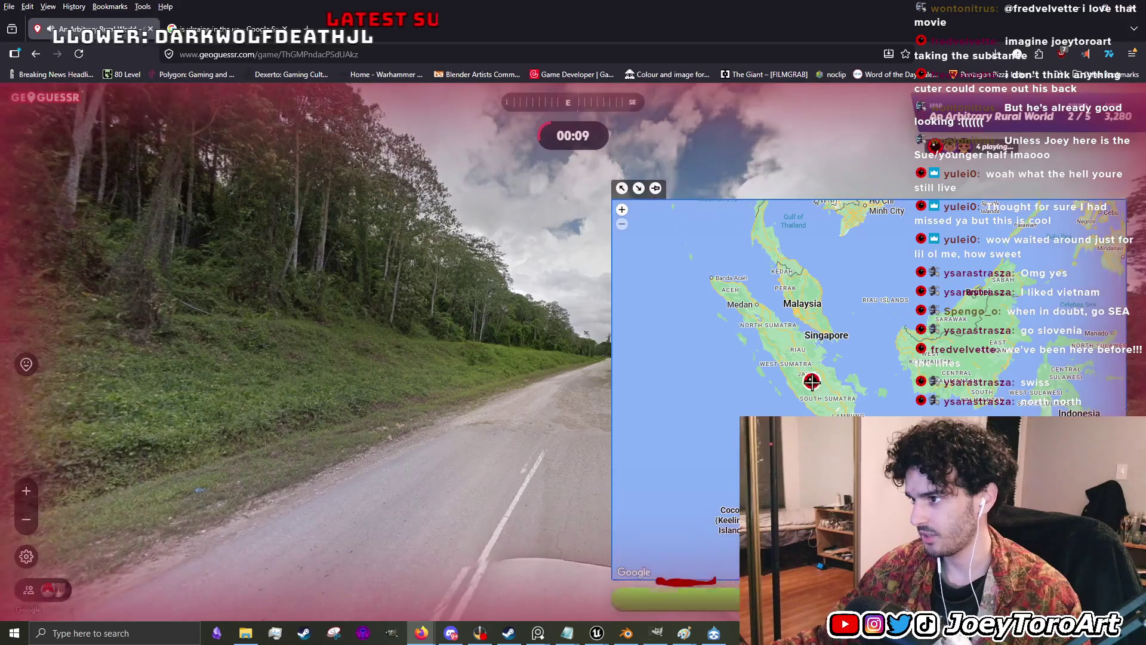
key(space)
key(space)
mouse_move(611, 385)
mouse_down()
mouse_move(745, 363)
mouse_move(501, 349)
mouse_move(665, 375)
mouse_move(572, 367)
mouse_move(296, 392)
mouse_move(345, 410)
mouse_up()
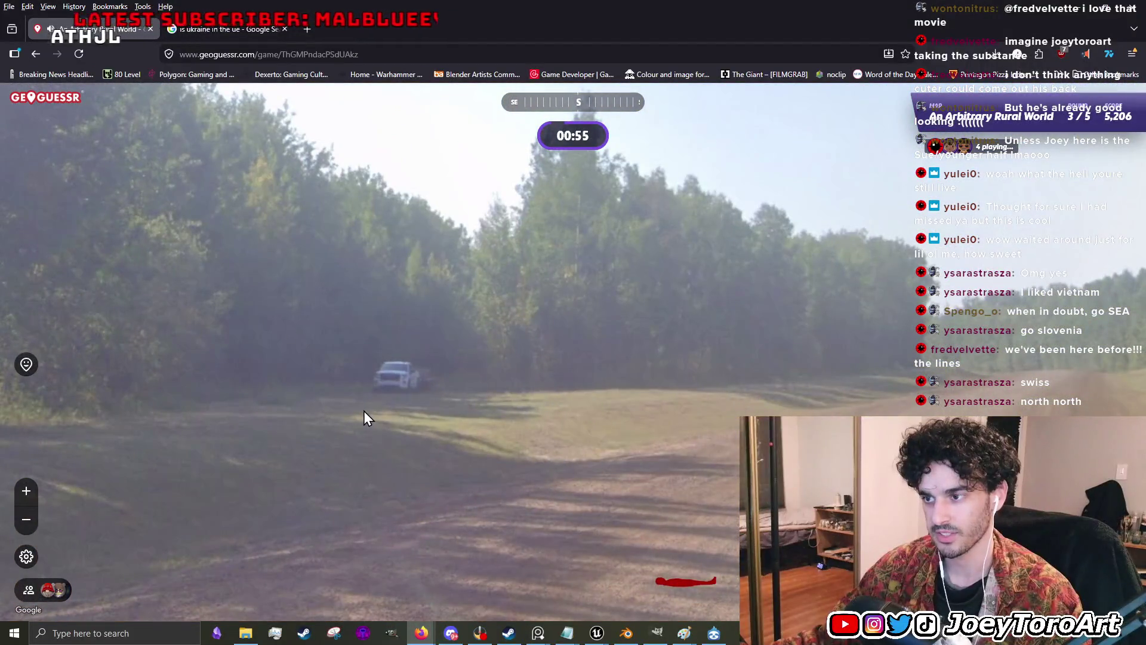
- Travel along round 3's dirt road past the white truck toward the treeline
click(363, 411)
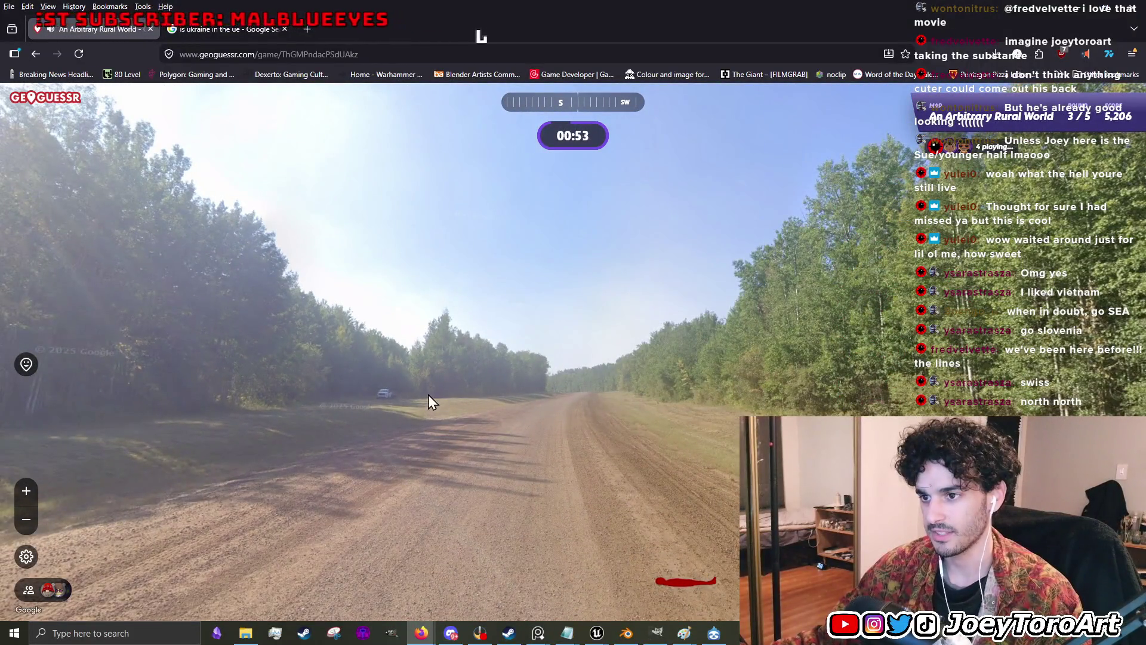
click(342, 402)
drag(291, 386, 497, 399)
click(456, 405)
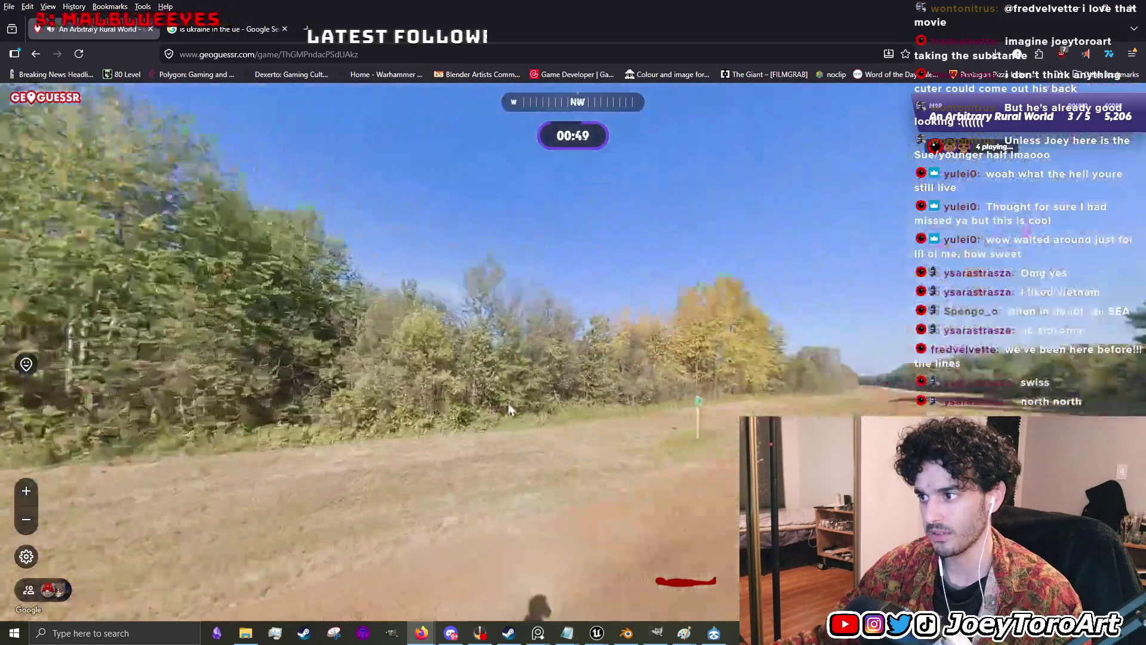
scroll(425, 343, up, 3)
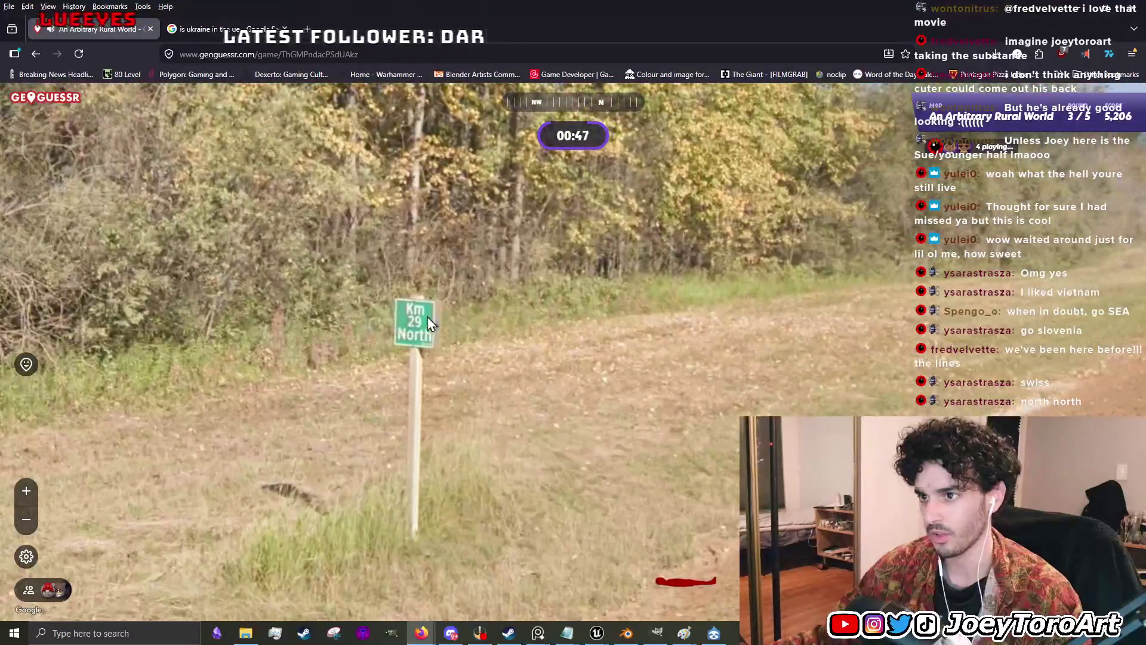
scroll(421, 327, down, 3)
click(566, 406)
mouse_move(570, 439)
mouse_down()
mouse_move(565, 254)
mouse_move(545, 491)
mouse_move(479, 235)
mouse_move(519, 538)
mouse_move(442, 555)
mouse_move(708, 333)
mouse_move(737, 346)
mouse_move(552, 383)
mouse_up()
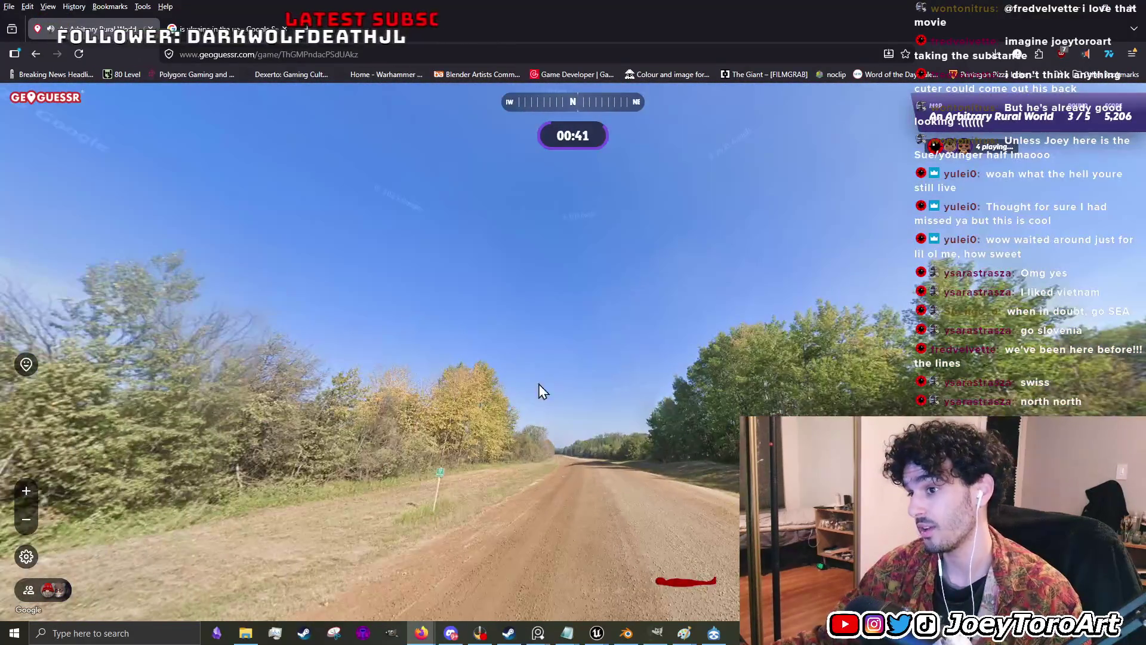
click(643, 461)
mouse_move(493, 522)
mouse_down()
mouse_move(610, 405)
mouse_move(557, 389)
mouse_move(776, 351)
mouse_move(305, 364)
mouse_move(312, 294)
mouse_move(220, 421)
mouse_move(278, 424)
mouse_move(468, 327)
mouse_up()
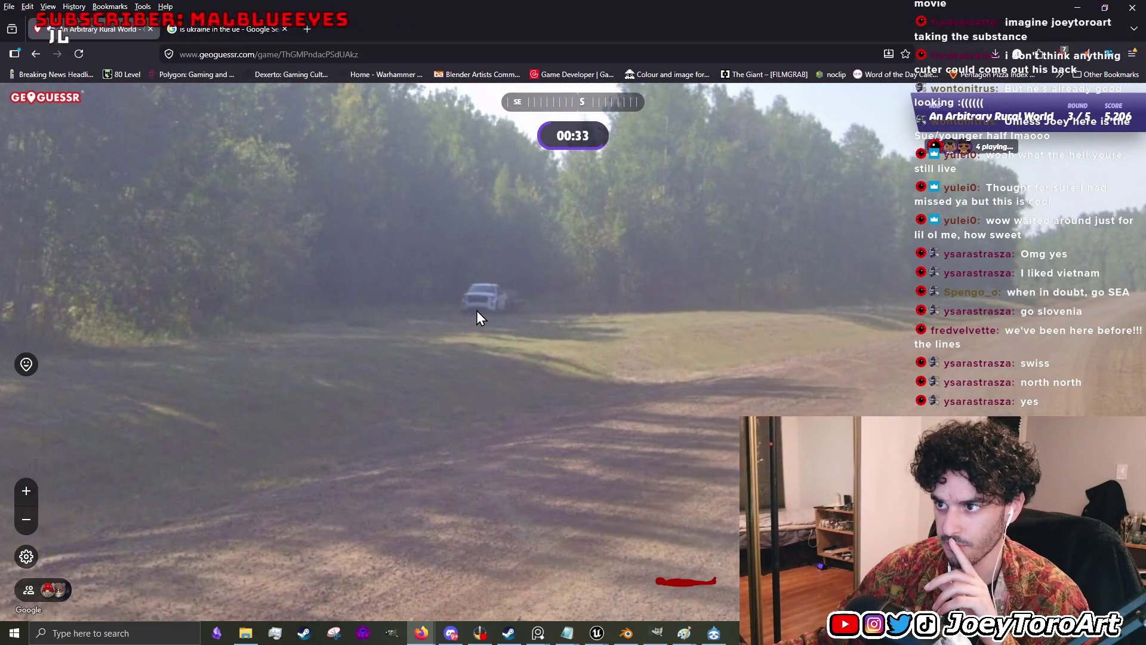
- Head north up the road to the signpost and zoom in on the Km 29 North sign
click(513, 381)
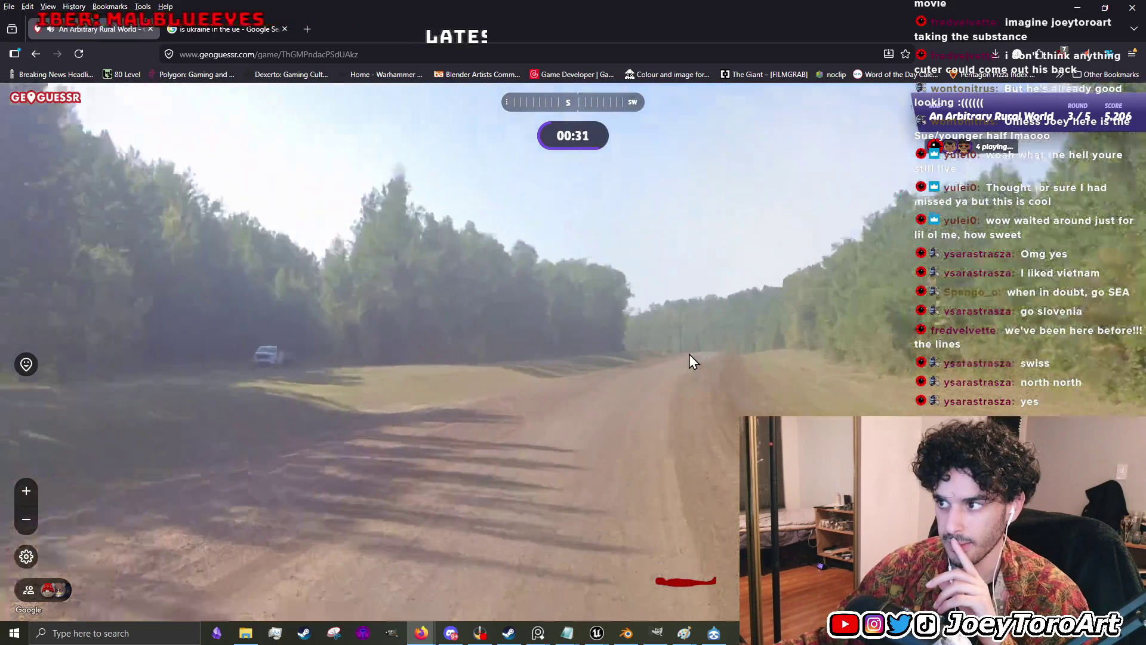
mouse_move(689, 353)
mouse_down()
mouse_move(506, 384)
mouse_move(525, 375)
mouse_up()
click(525, 375)
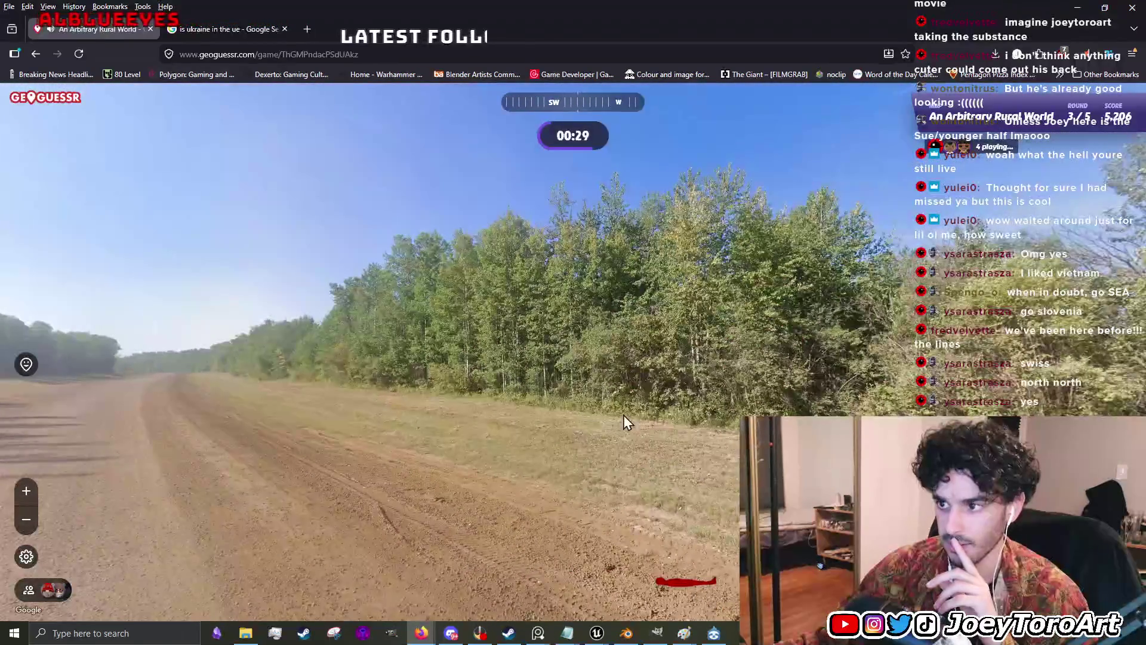
drag(627, 418, 601, 402)
drag(709, 378, 600, 371)
click(601, 370)
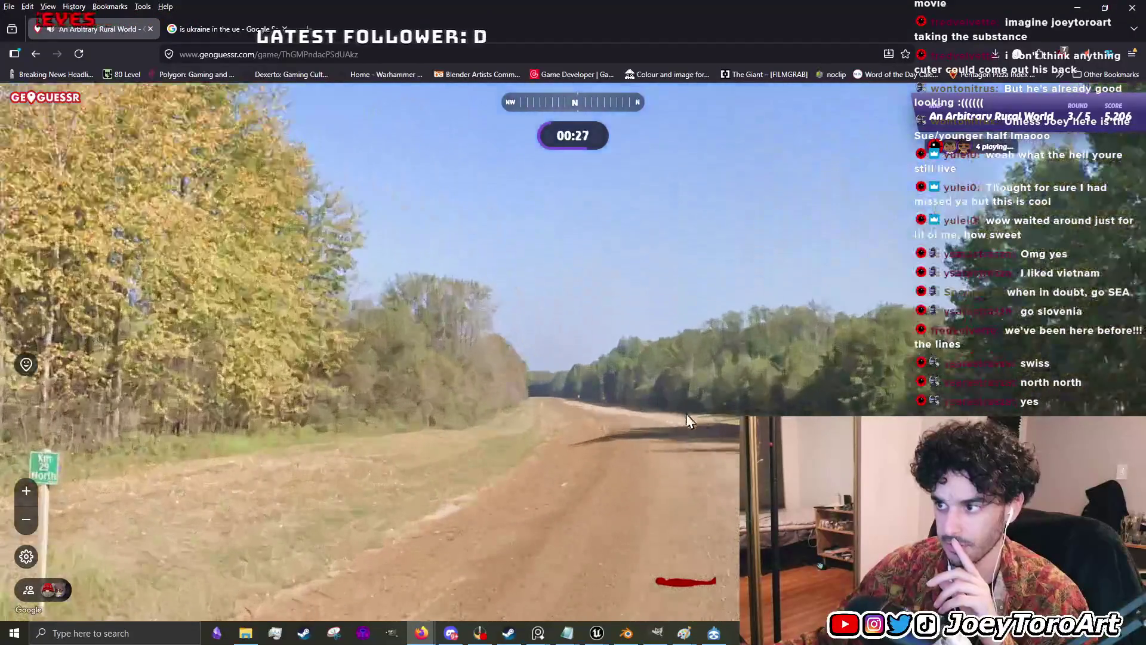
mouse_move(681, 597)
click(495, 406)
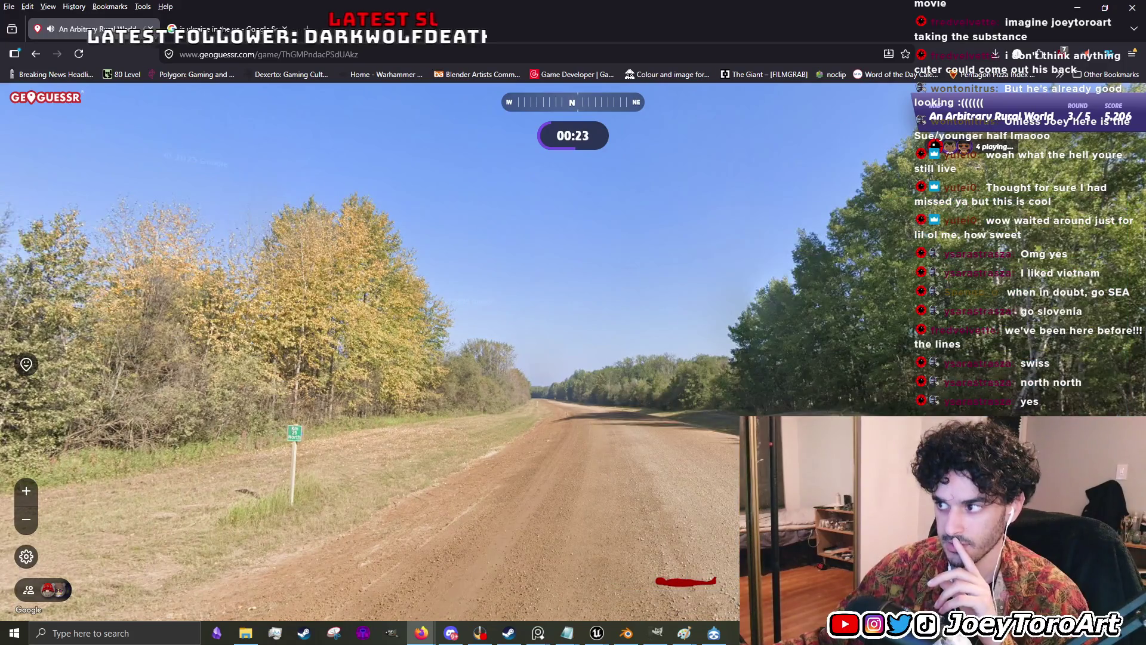
mouse_move(675, 574)
scroll(691, 333, up, 5)
scroll(756, 292, up, 1)
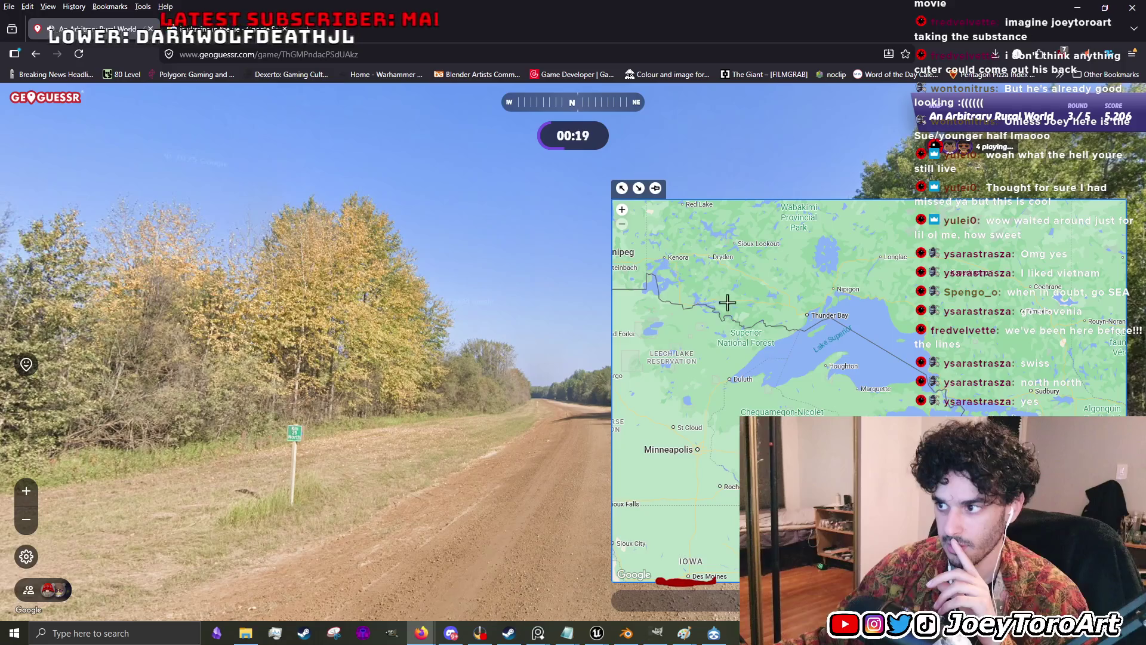
scroll(727, 303, down, 2)
- Look east, northeast and southwest, then pan the guess map west to Alberta and Saskatchewan
drag(603, 389, 179, 367)
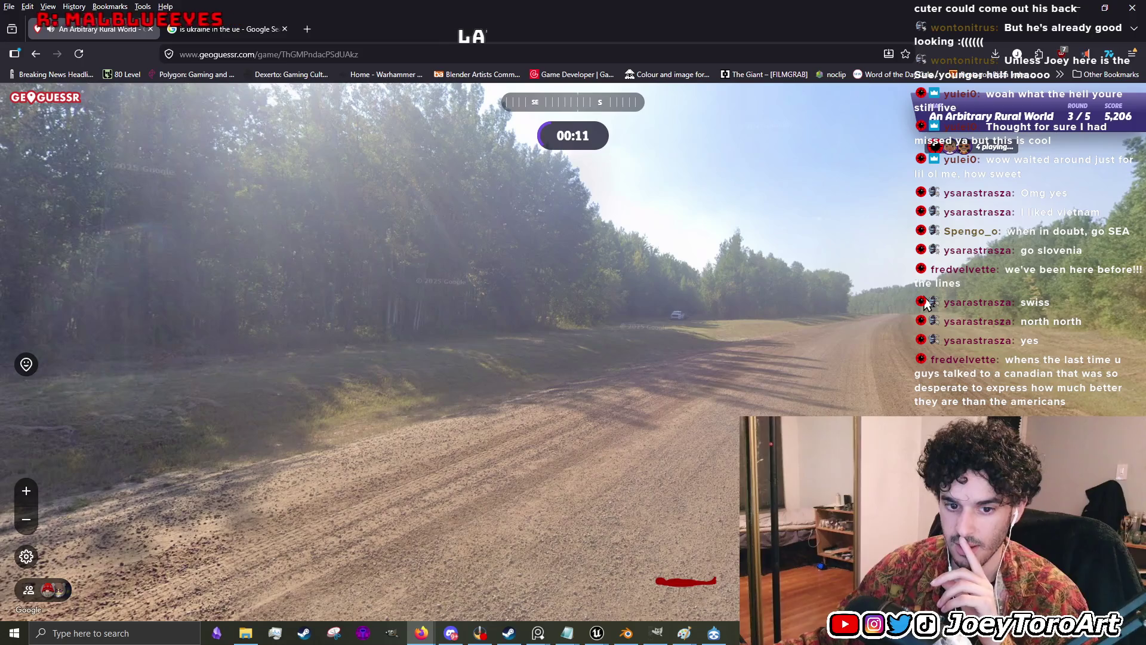
mouse_move(525, 327)
mouse_down()
mouse_move(769, 332)
mouse_move(738, 365)
mouse_up()
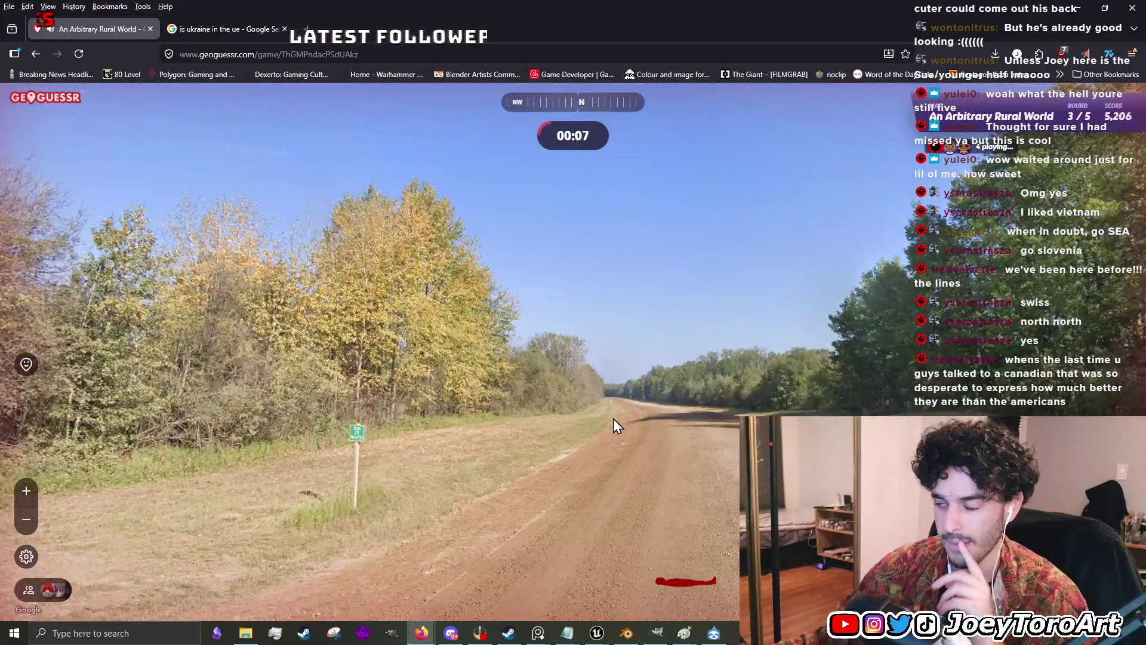
mouse_move(646, 391)
mouse_down()
mouse_move(417, 382)
mouse_move(603, 366)
mouse_up()
mouse_move(674, 478)
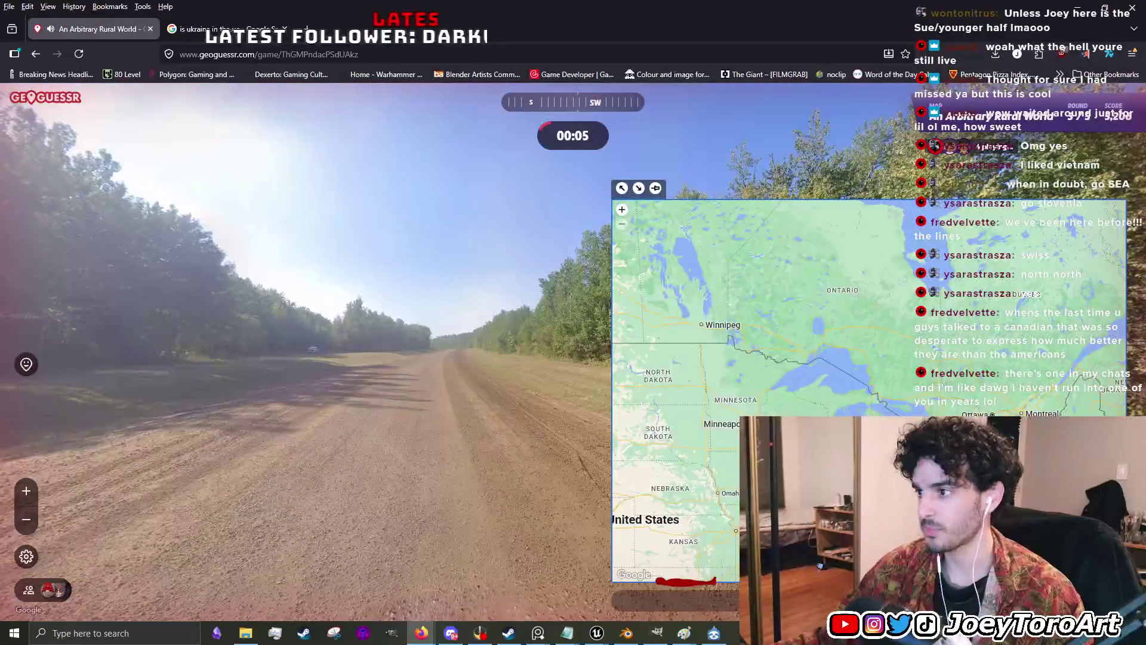
drag(675, 478, 762, 501)
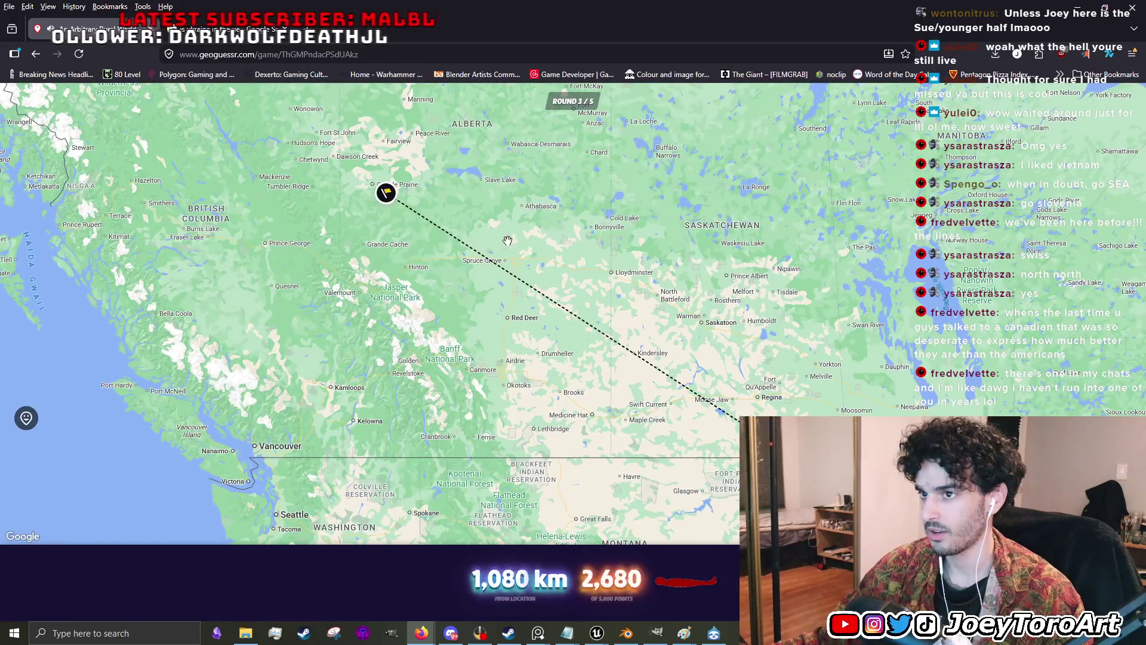
- Advance from the round 3 result to round 4 and face the paved hillside road
scroll(478, 244, up, 5)
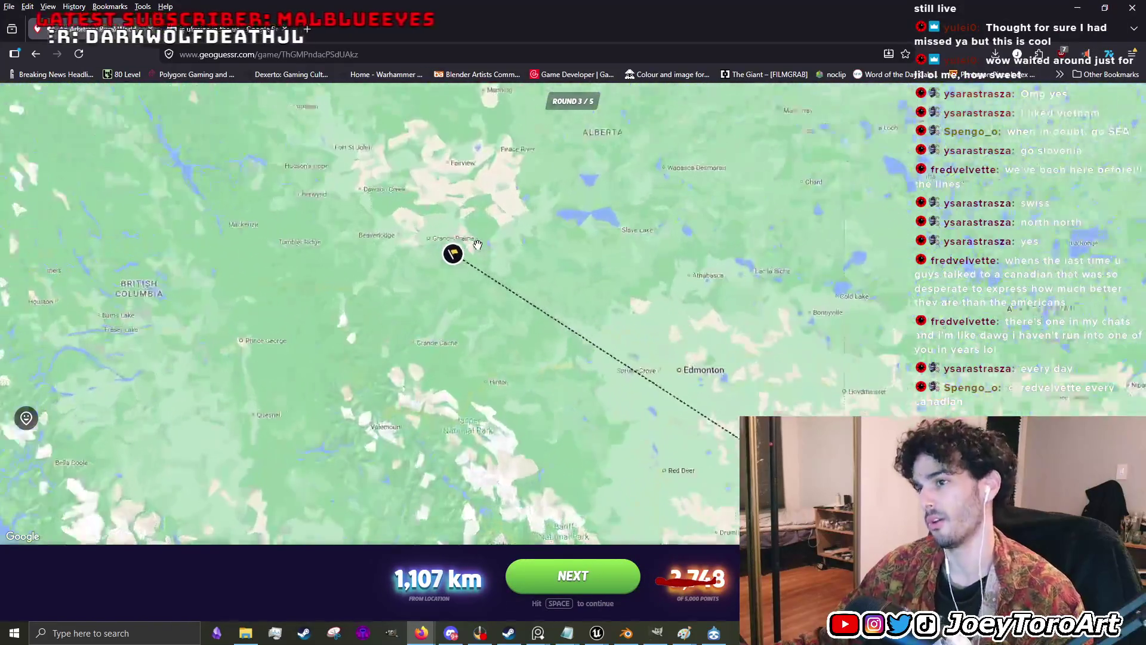
scroll(477, 244, down, 5)
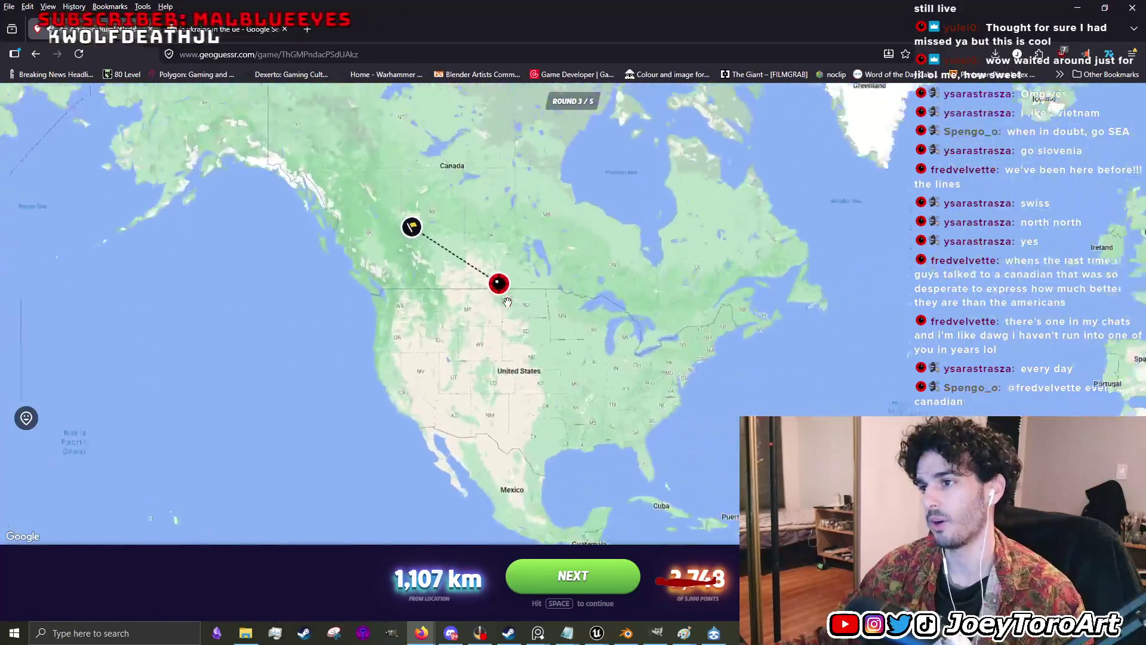
key(space)
mouse_move(772, 400)
mouse_down()
mouse_move(732, 412)
mouse_move(455, 399)
mouse_up()
mouse_move(674, 597)
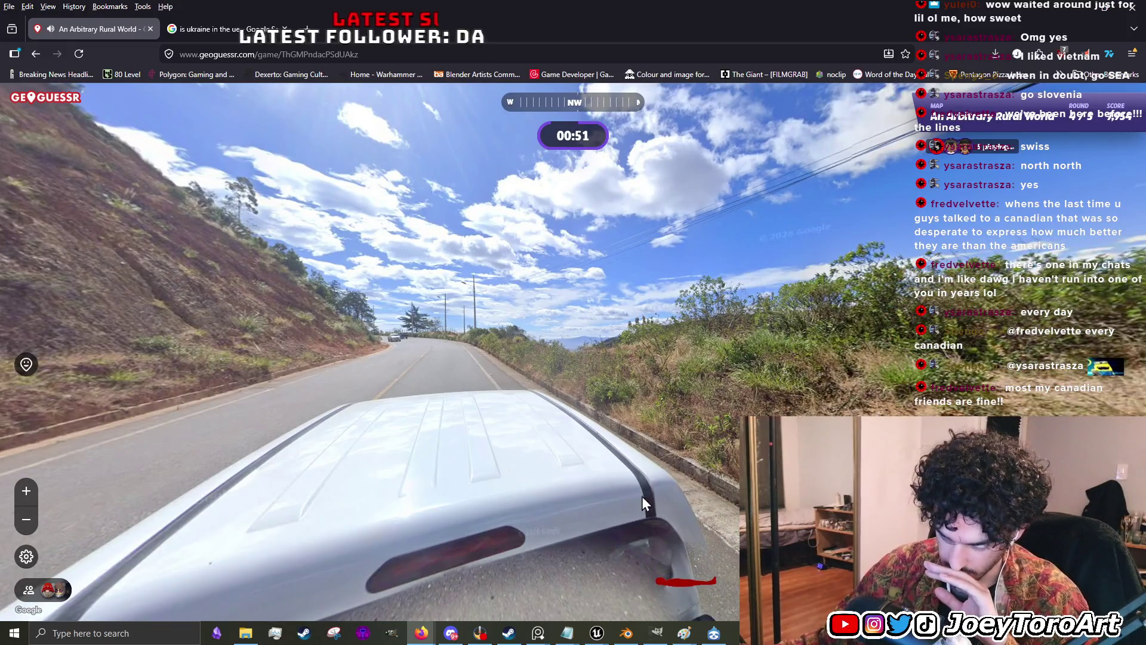
- Survey round 4 from the car roof to the sky and hillside, then step toward the cars
mouse_move(643, 503)
mouse_down()
mouse_move(704, 269)
mouse_move(687, 478)
mouse_up()
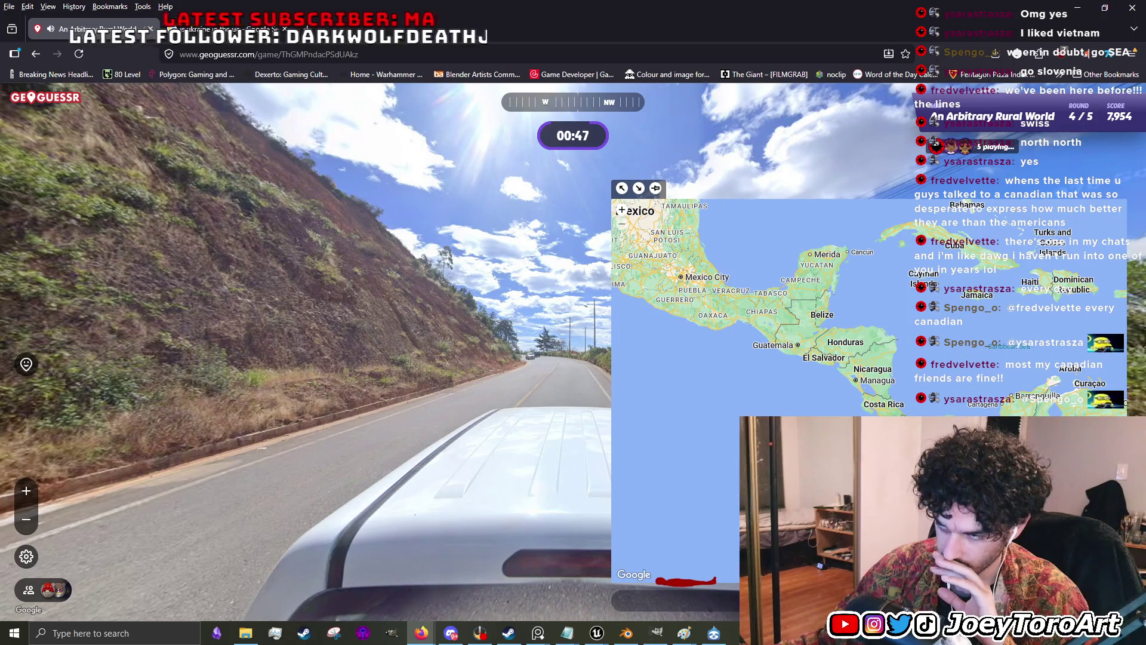
scroll(686, 358, down, 2)
mouse_move(647, 359)
mouse_down()
mouse_move(691, 388)
mouse_move(834, 363)
mouse_move(294, 366)
mouse_move(357, 338)
mouse_move(112, 335)
mouse_up()
mouse_move(563, 351)
mouse_down()
mouse_move(568, 394)
mouse_move(653, 493)
mouse_move(382, 358)
mouse_move(397, 468)
mouse_move(409, 425)
mouse_move(678, 442)
mouse_move(578, 312)
mouse_move(831, 384)
mouse_up()
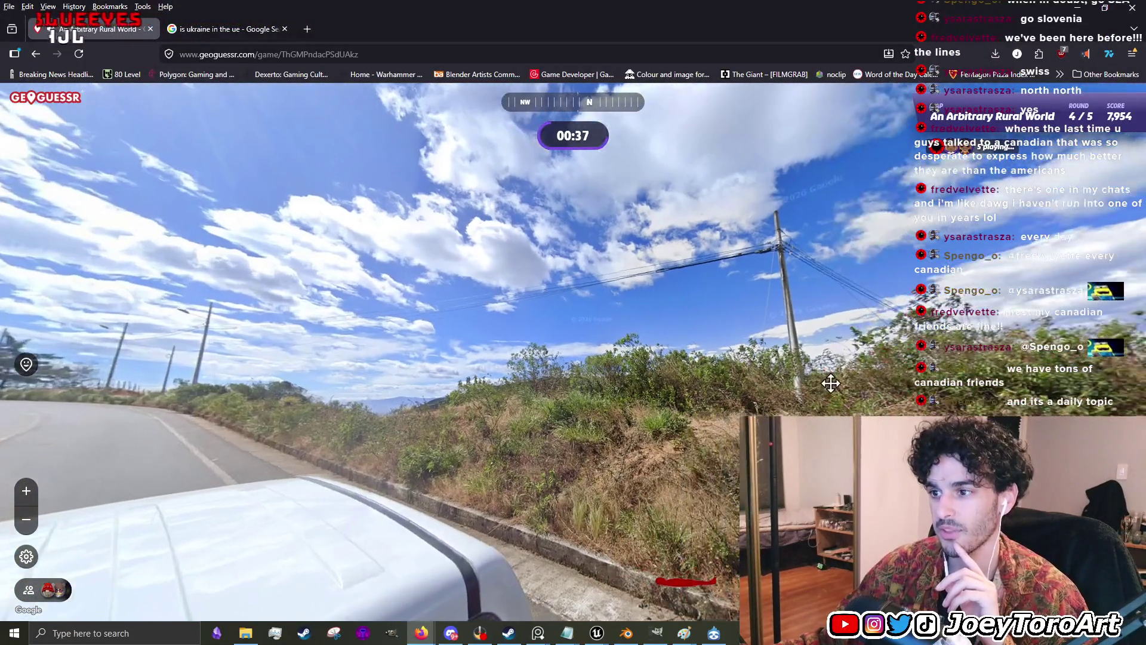
mouse_move(302, 389)
mouse_down()
mouse_move(593, 398)
mouse_move(646, 354)
mouse_move(622, 369)
mouse_move(380, 359)
mouse_move(415, 328)
mouse_move(715, 361)
mouse_move(819, 386)
mouse_move(755, 376)
mouse_move(556, 391)
mouse_up()
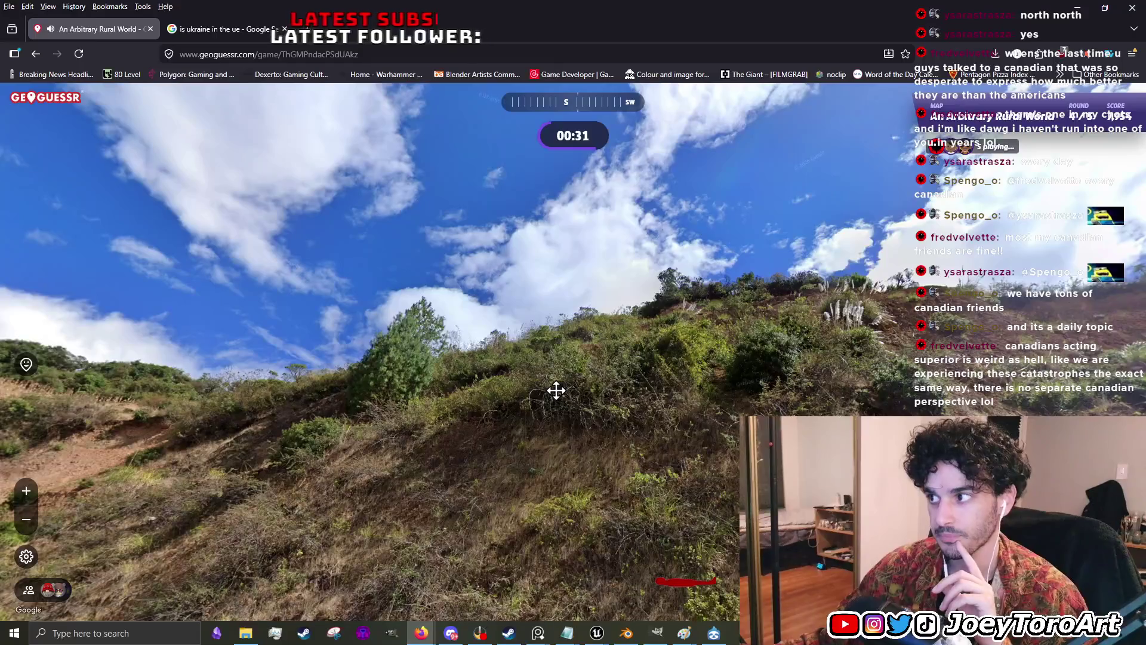
mouse_move(380, 370)
mouse_down()
mouse_move(822, 266)
mouse_move(763, 236)
mouse_move(798, 352)
mouse_up()
mouse_move(719, 384)
click(478, 320)
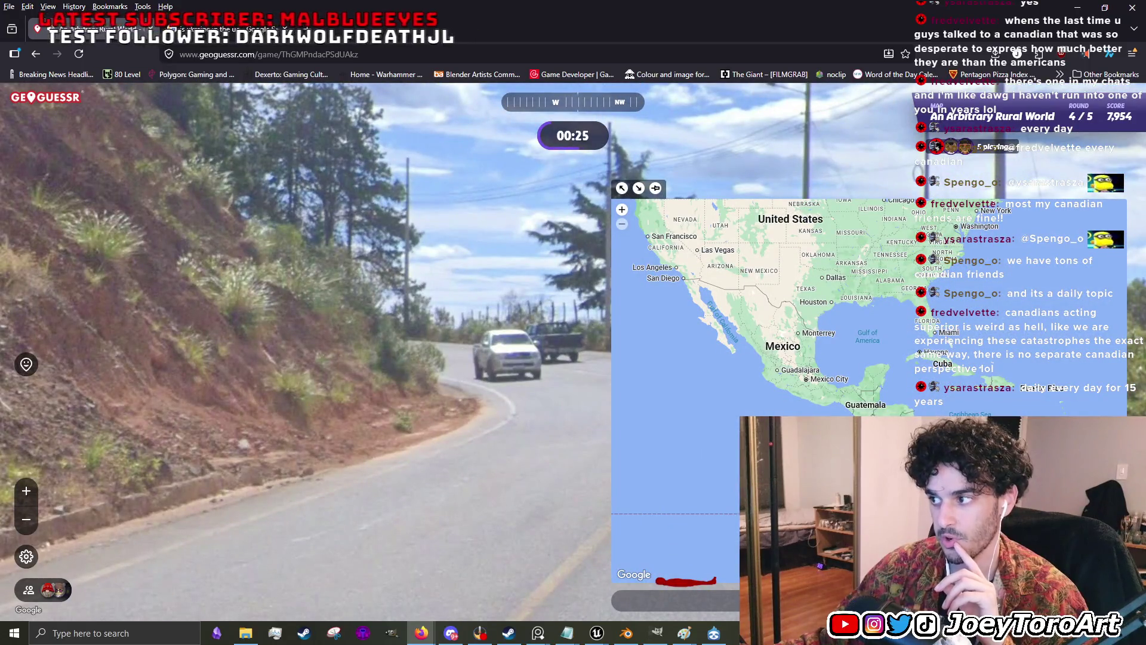
- Scan the guess map from Central America to Peru, step further, and continue after time expires
mouse_move(946, 462)
mouse_down()
mouse_move(892, 333)
mouse_move(804, 328)
mouse_up()
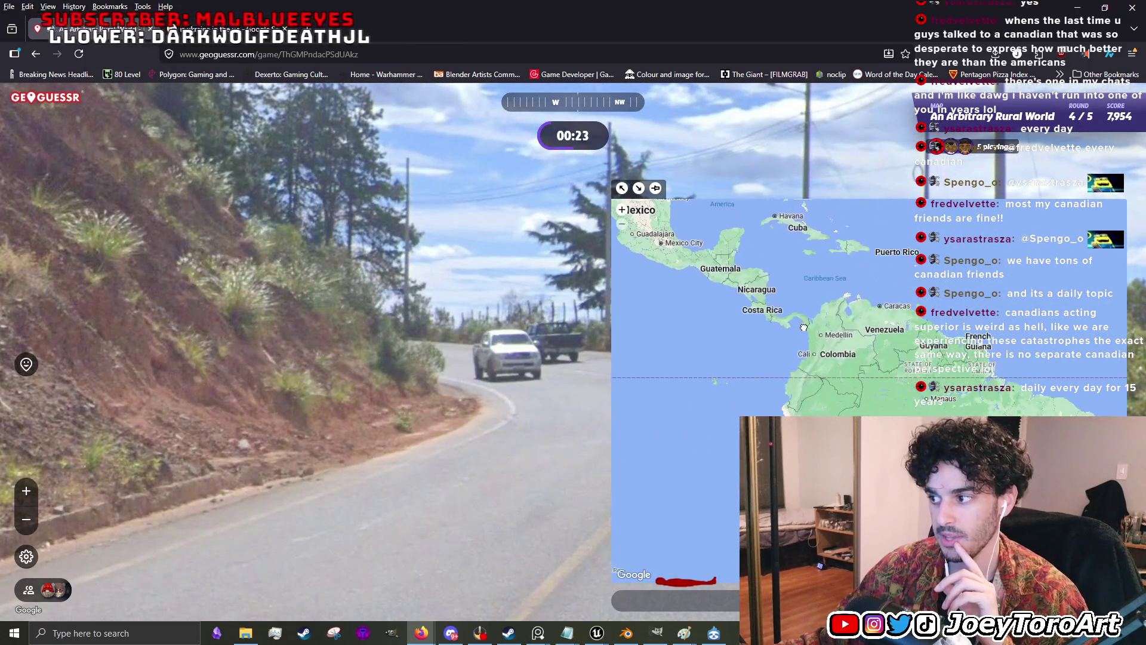
mouse_move(823, 501)
mouse_down()
mouse_move(776, 382)
mouse_move(792, 363)
mouse_up()
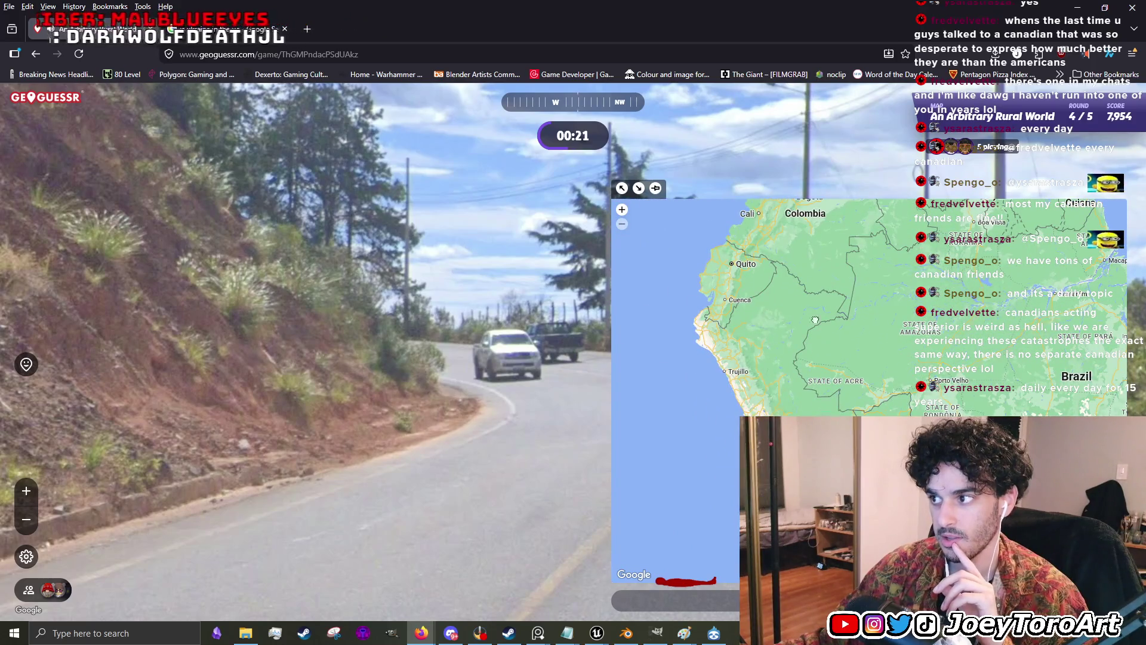
drag(826, 283, 785, 445)
drag(728, 361, 799, 414)
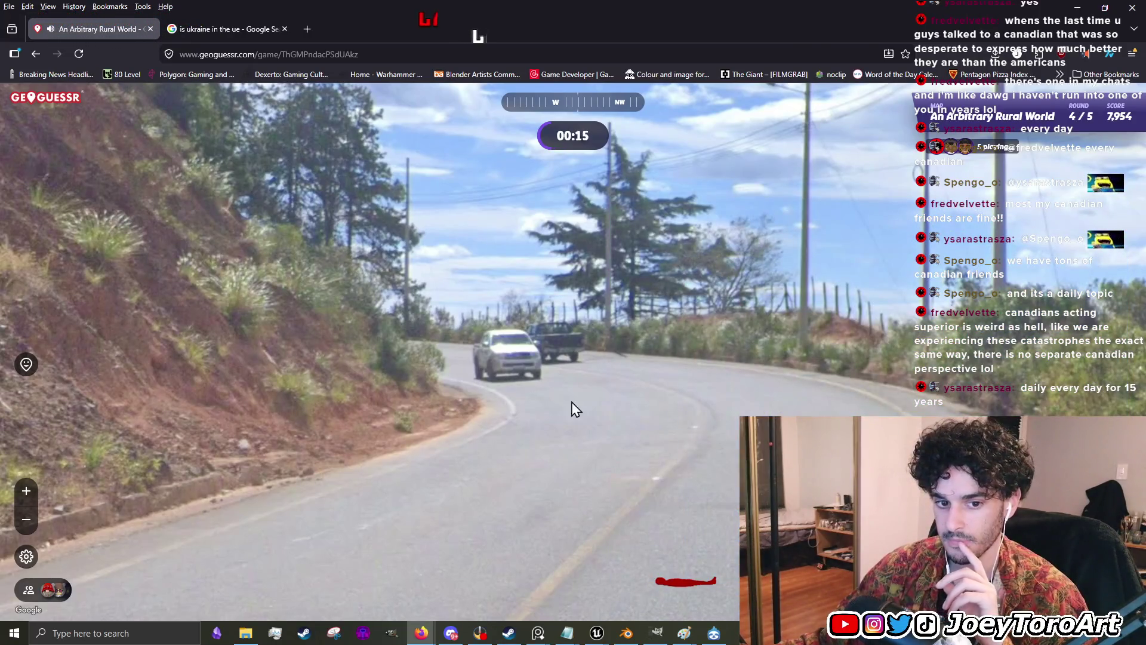
mouse_move(836, 537)
scroll(866, 499, down, 1)
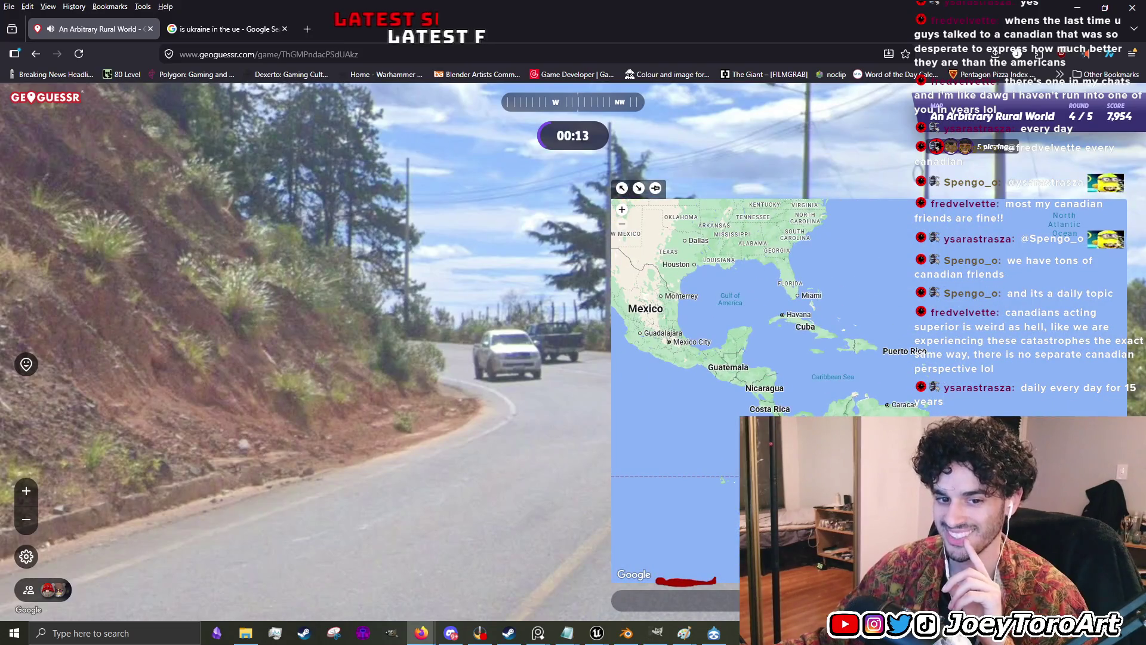
click(606, 361)
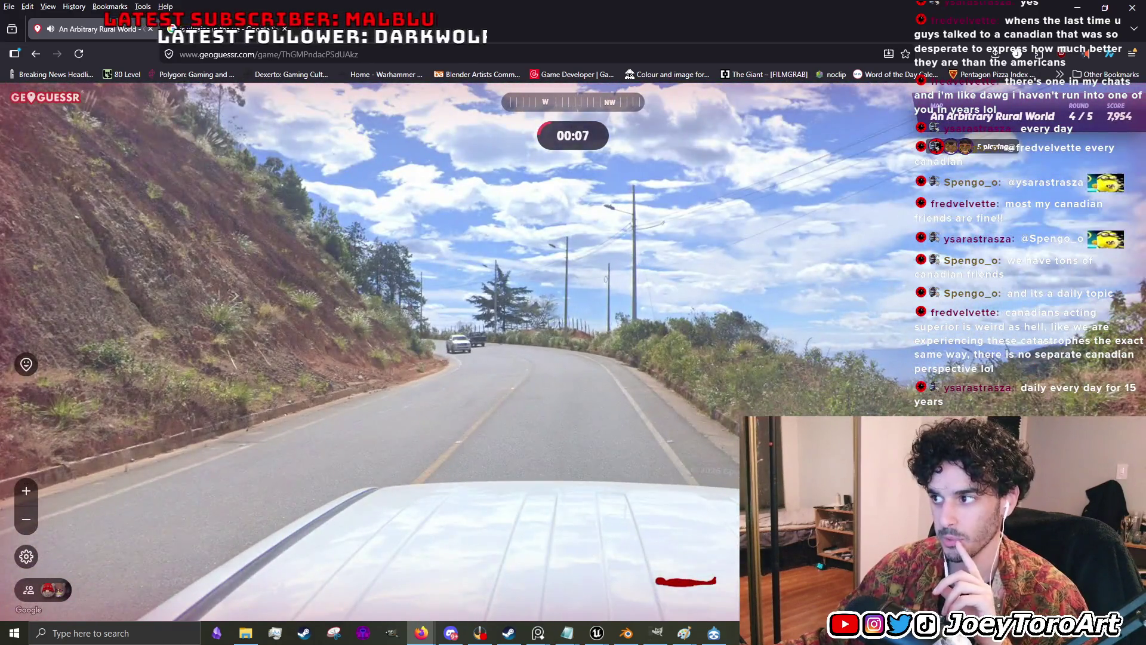
mouse_move(858, 396)
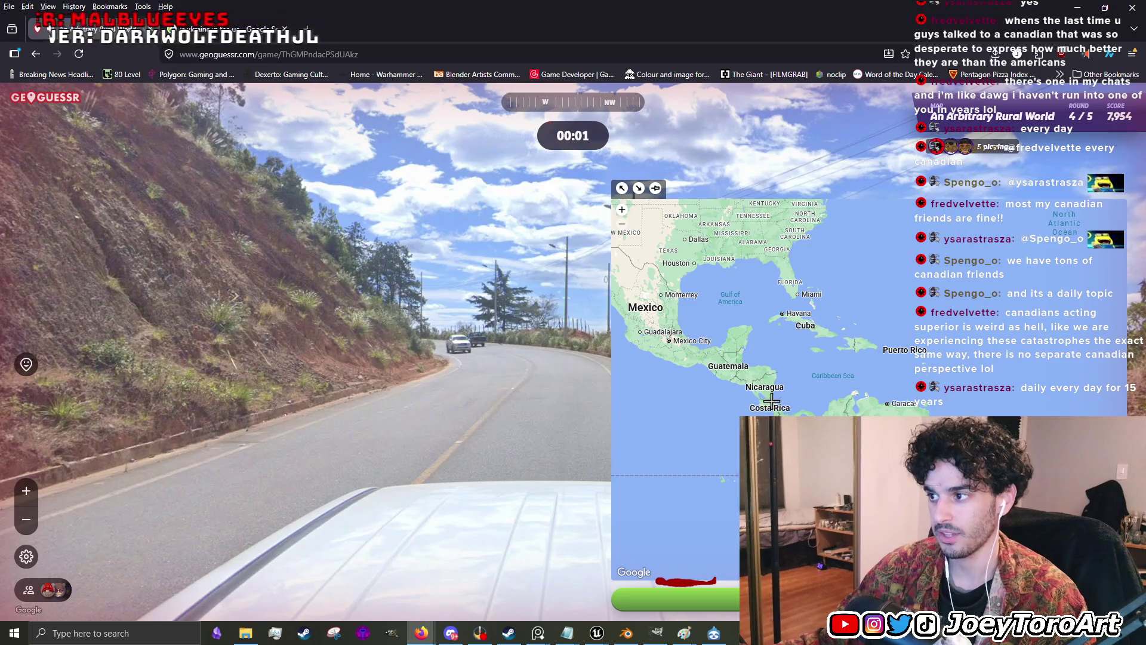
key(space)
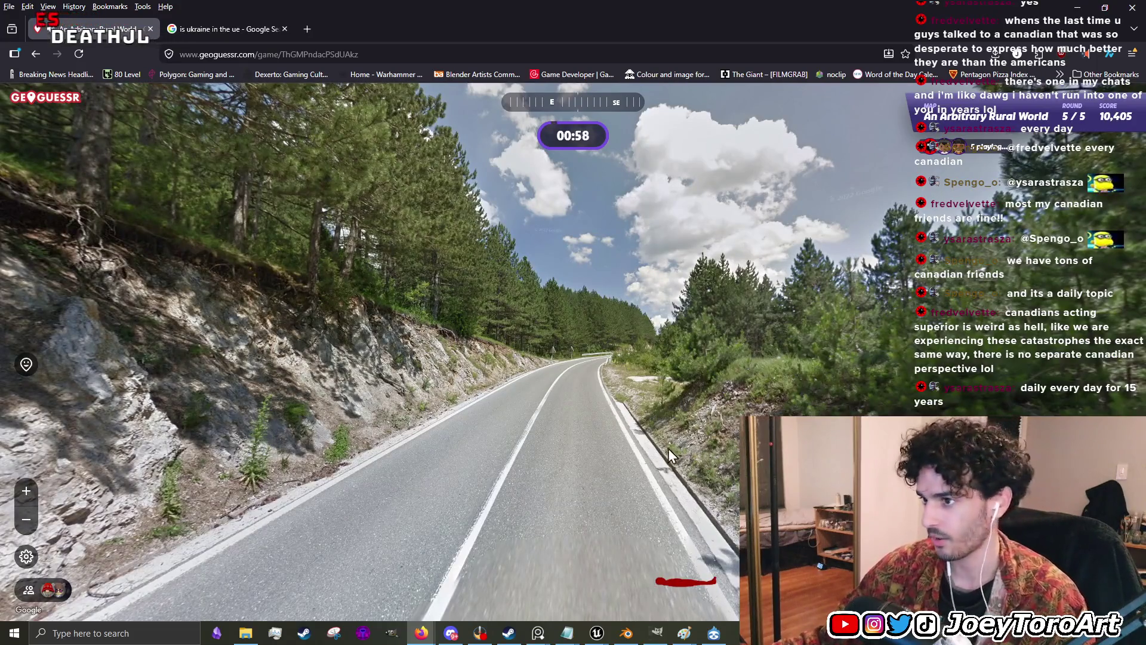
- Move toward the pine-forest curve, zoom the minimap into the Balkans, and submit the final guess
click(668, 449)
mouse_move(1009, 314)
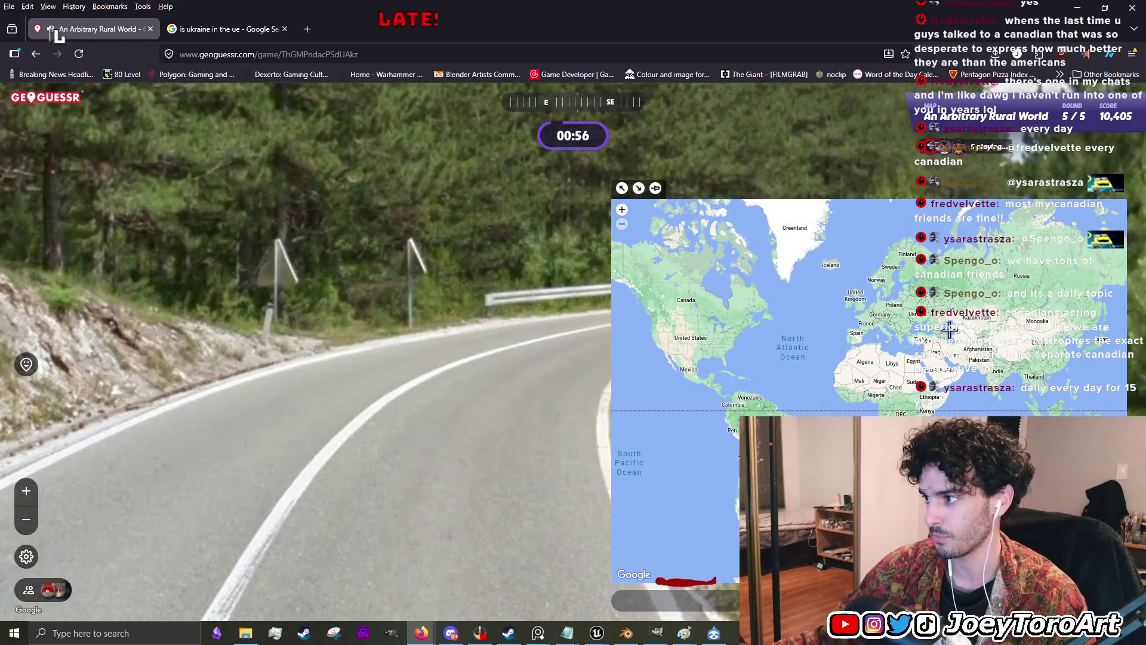
scroll(950, 328, up, 5)
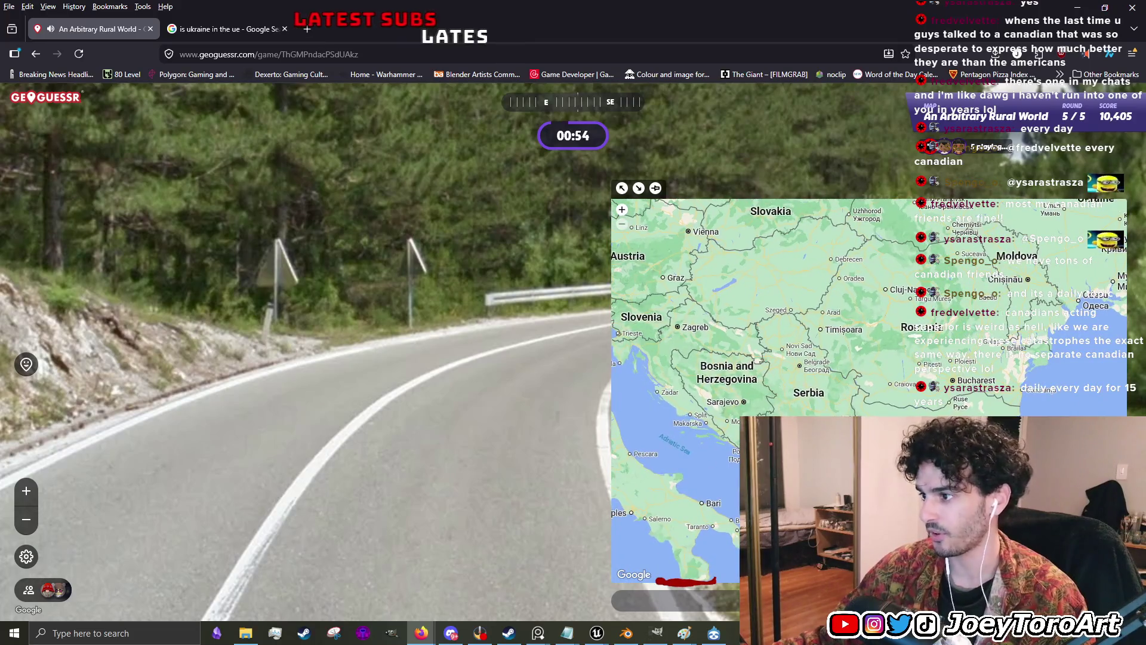
mouse_move(439, 261)
mouse_down()
mouse_move(524, 307)
mouse_move(540, 357)
mouse_move(581, 384)
mouse_move(500, 434)
mouse_move(497, 453)
mouse_move(360, 363)
mouse_move(337, 437)
mouse_move(274, 300)
mouse_up()
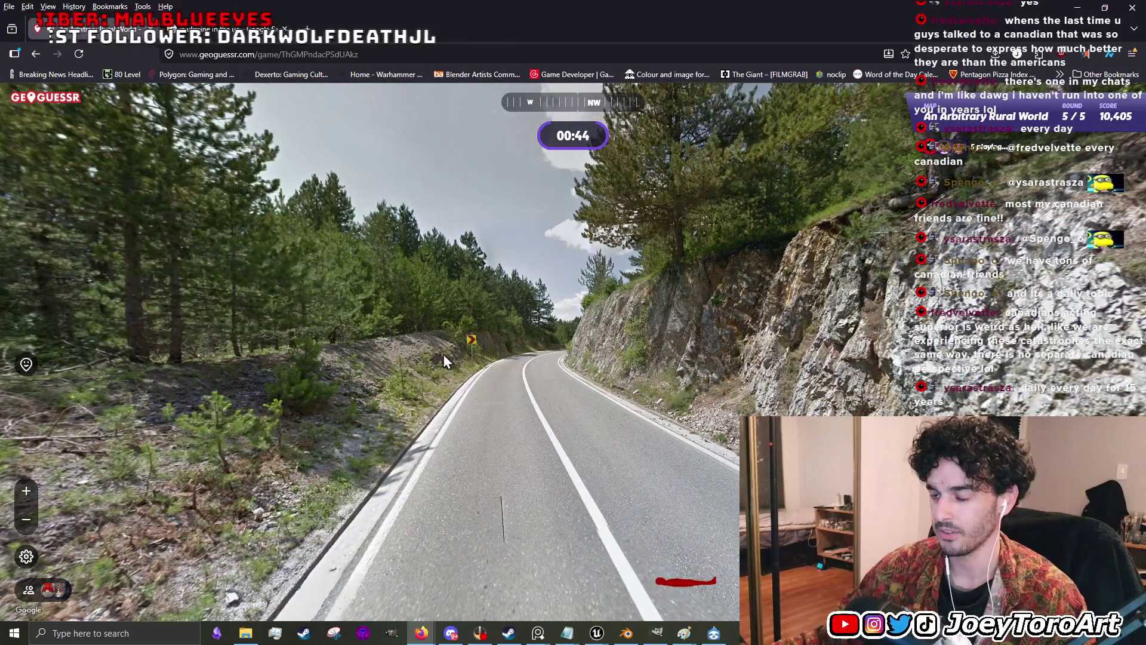
scroll(443, 353, up, 5)
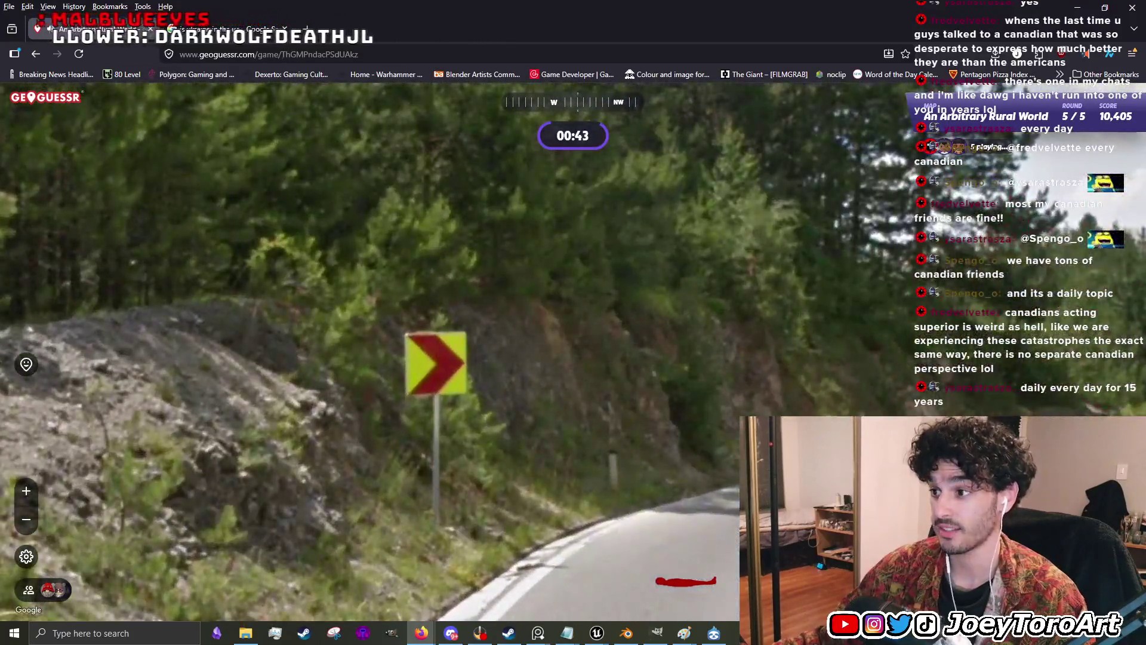
mouse_move(871, 357)
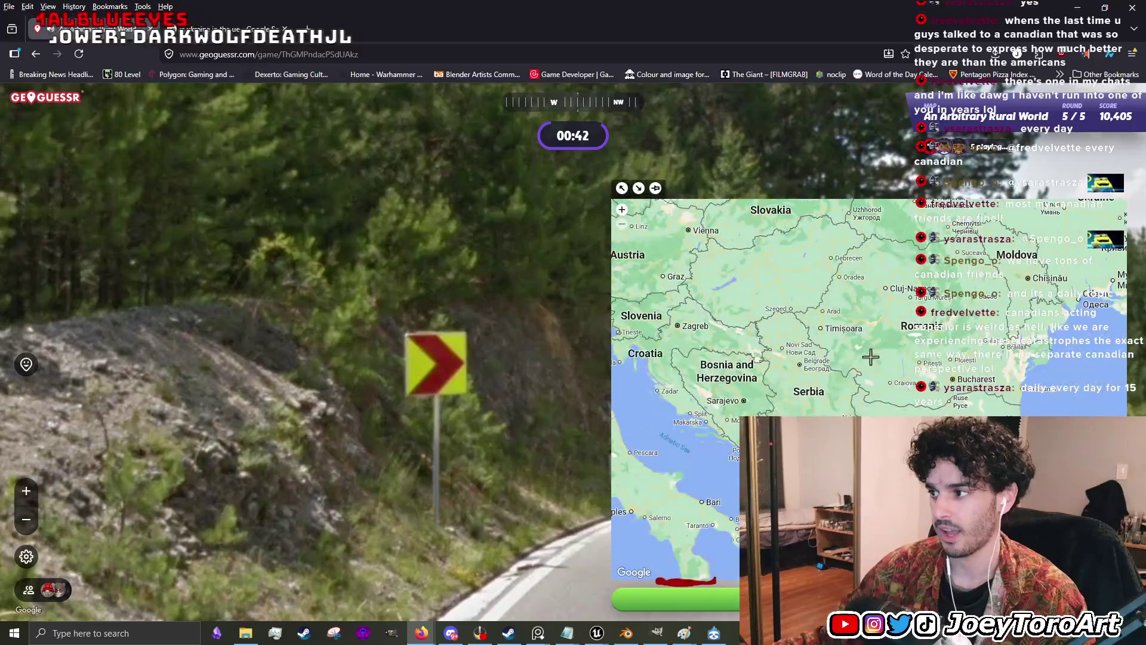
key(space)
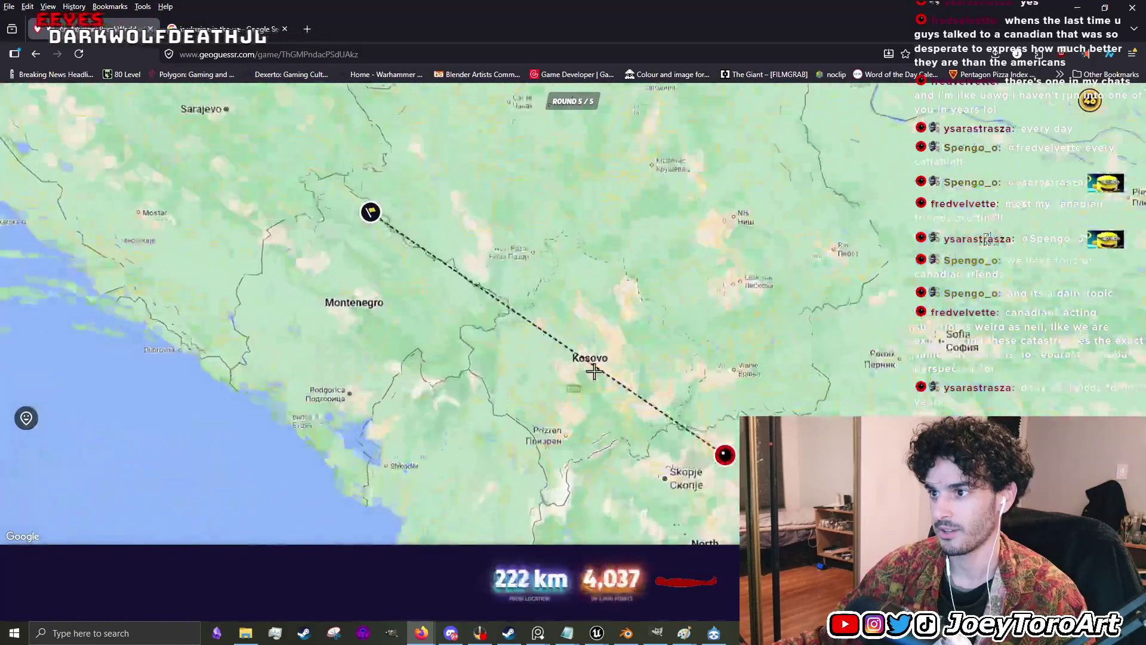
- Inspect the actual round 5 spot on the M8 in Google Maps Street View, then return to GeoGuessr
scroll(594, 366, up, 3)
scroll(386, 295, down, 4)
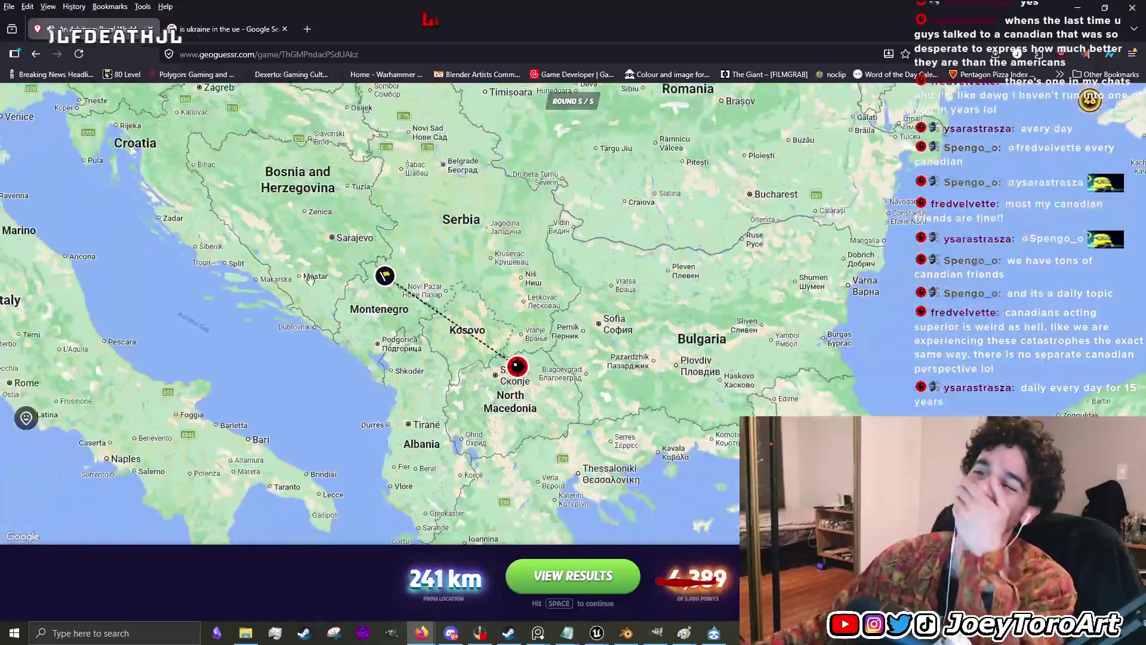
scroll(578, 282, up, 4)
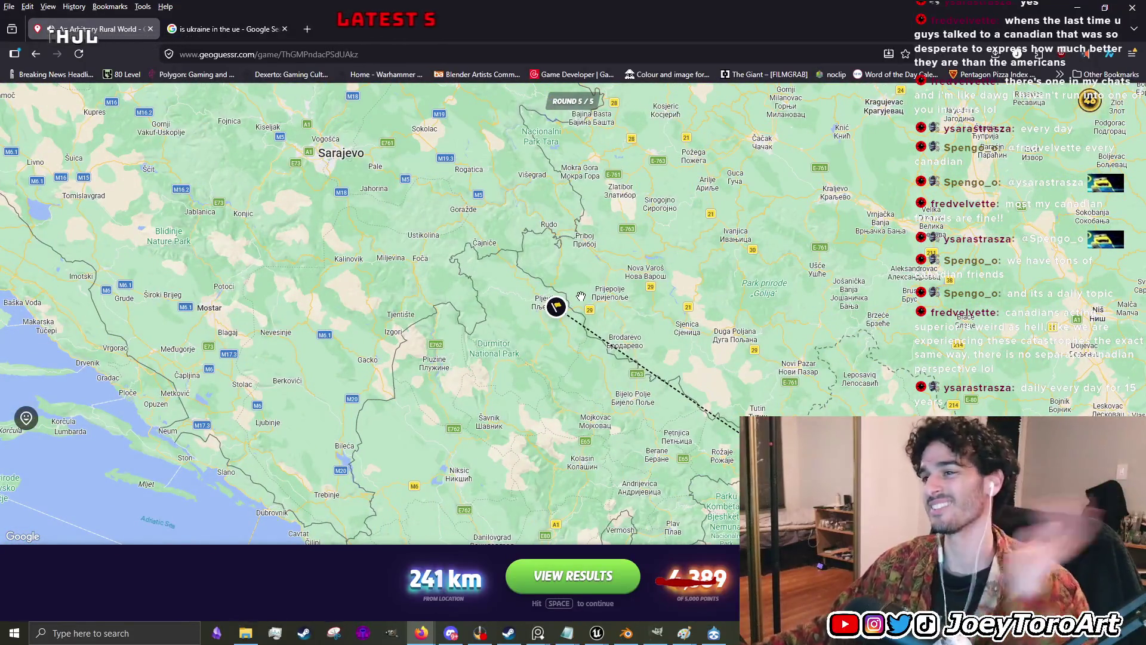
scroll(583, 290, down, 5)
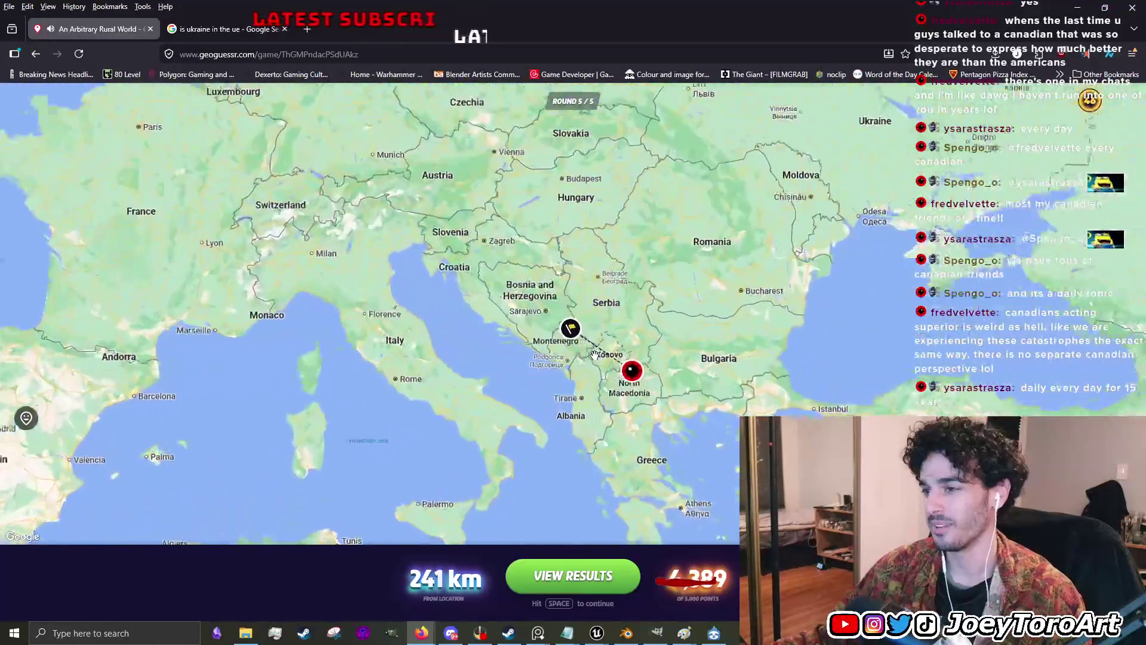
scroll(621, 370, up, 3)
scroll(454, 287, down, 4)
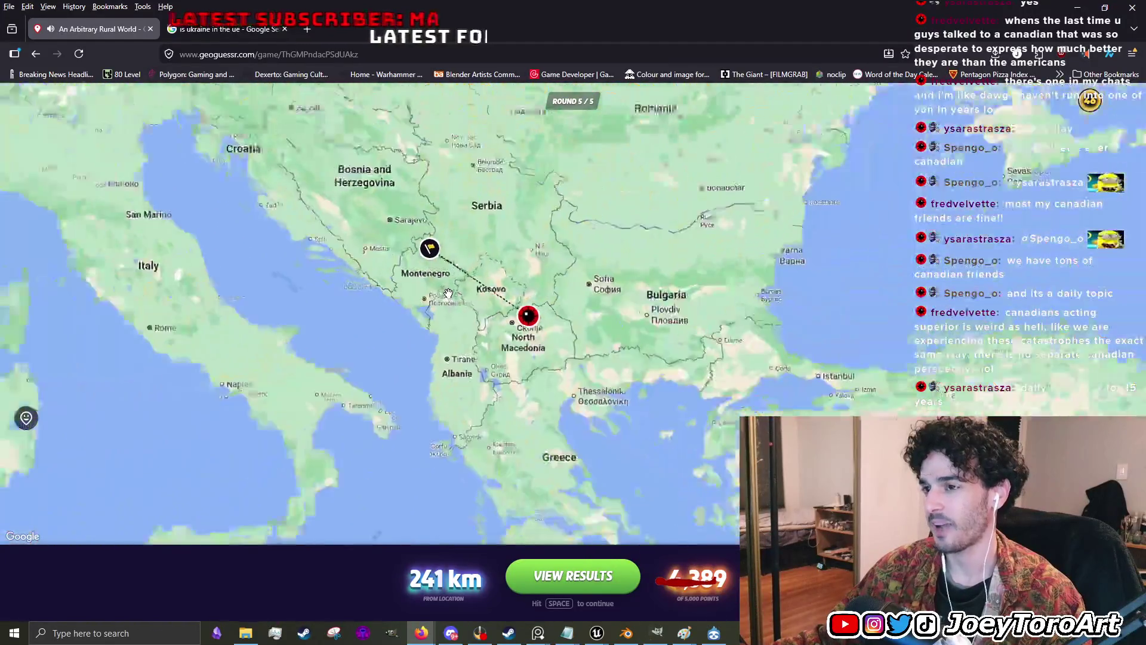
click(470, 297)
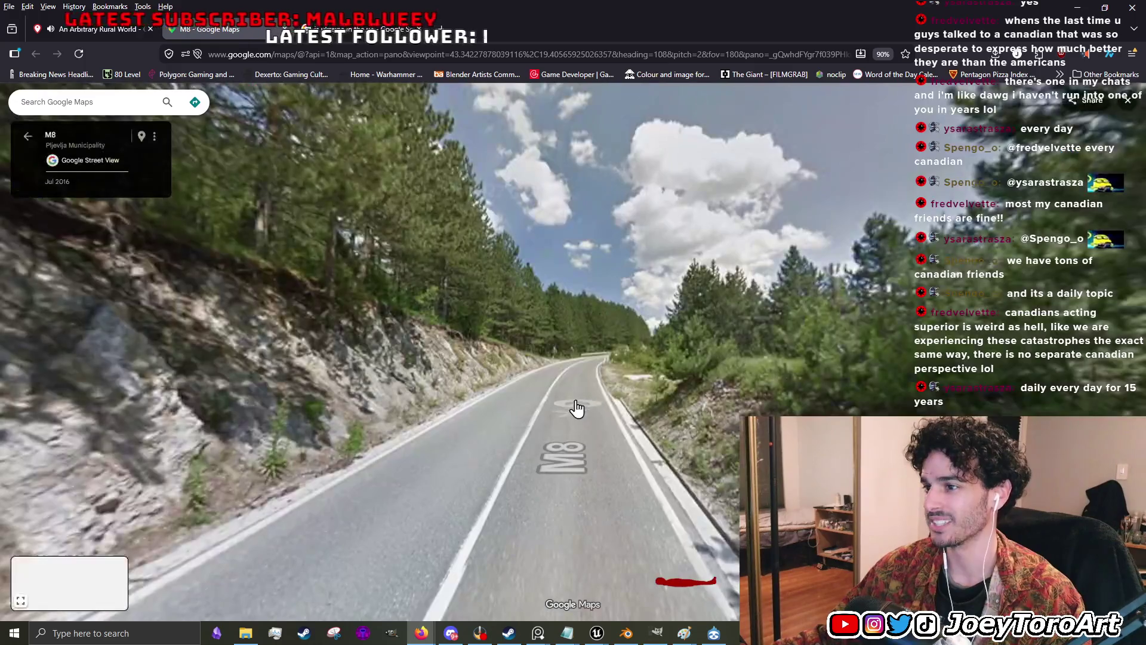
mouse_move(579, 410)
mouse_down()
mouse_move(235, 332)
mouse_move(850, 356)
mouse_up()
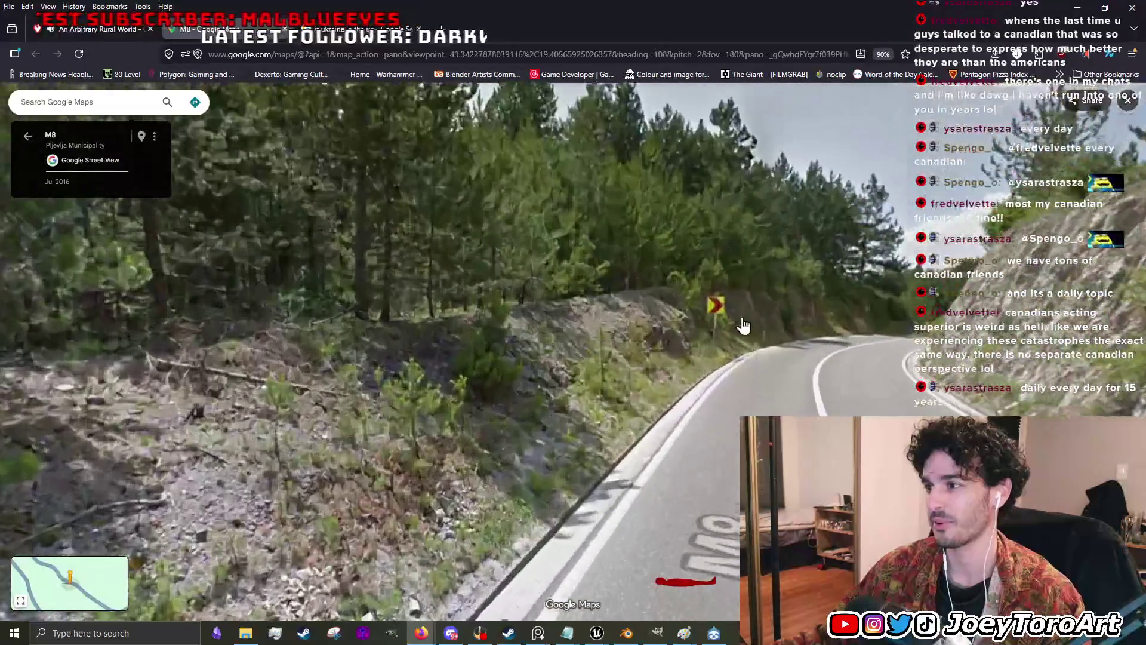
click(747, 323)
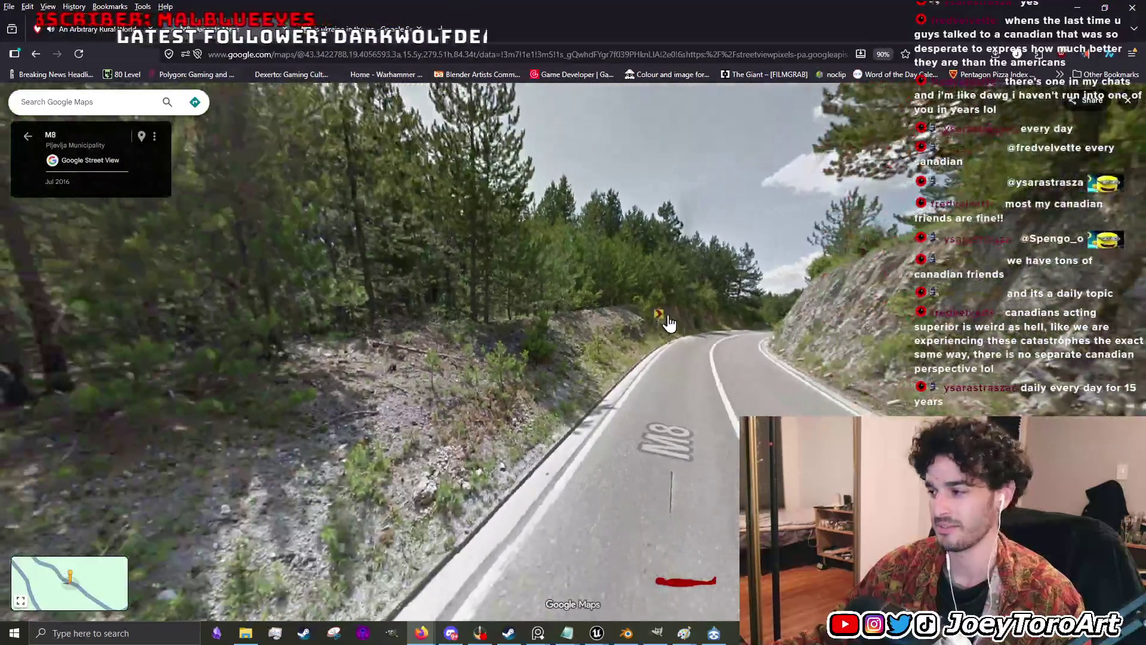
click(101, 36)
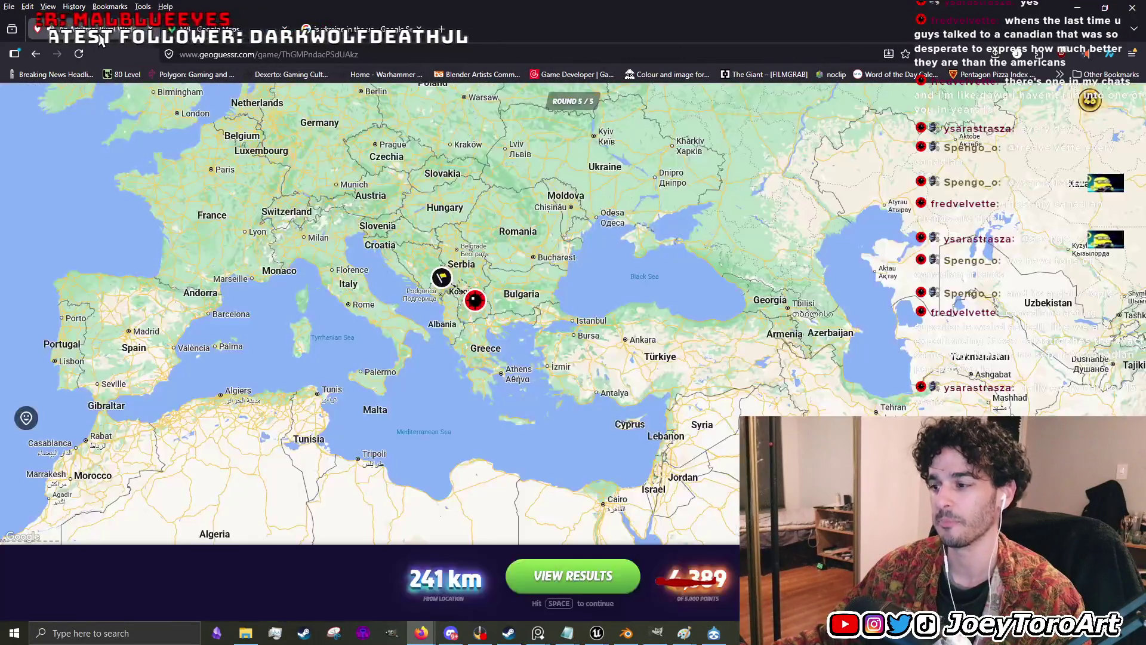
scroll(621, 425, up, 2)
scroll(596, 438, down, 5)
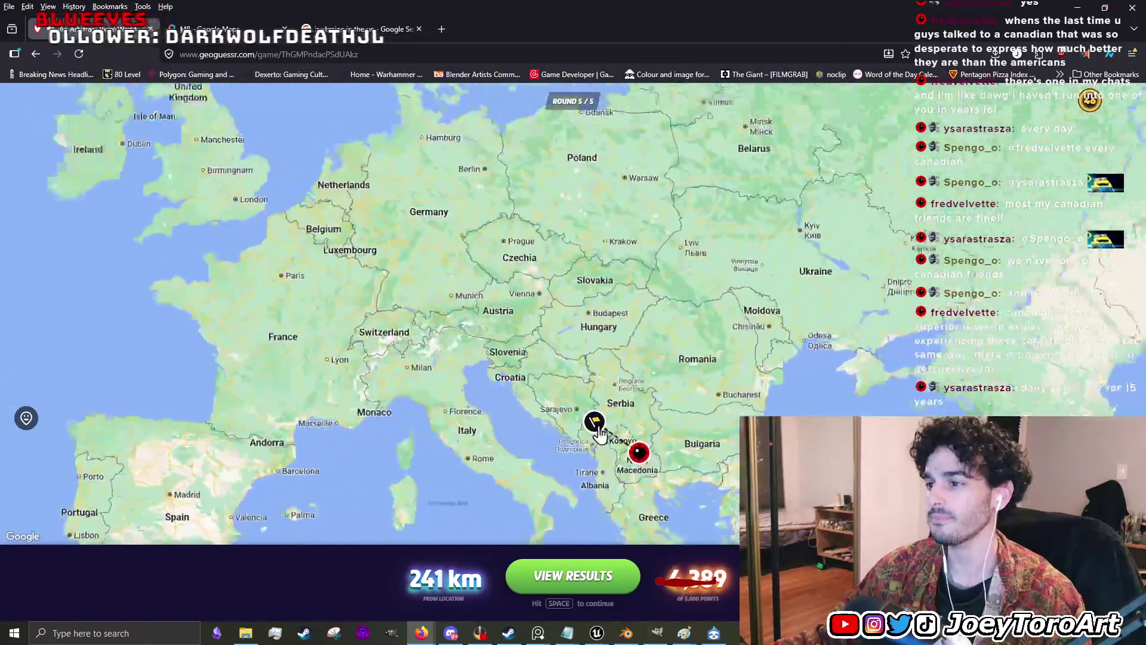
scroll(603, 434, up, 3)
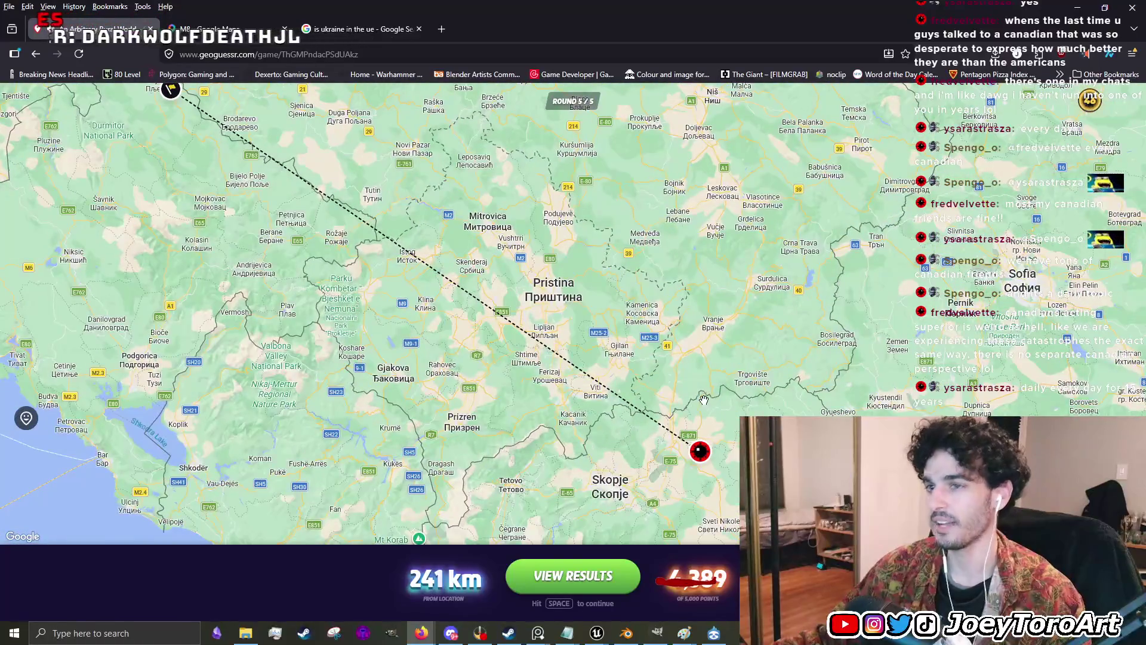
scroll(657, 400, down, 6)
scroll(493, 389, down, 3)
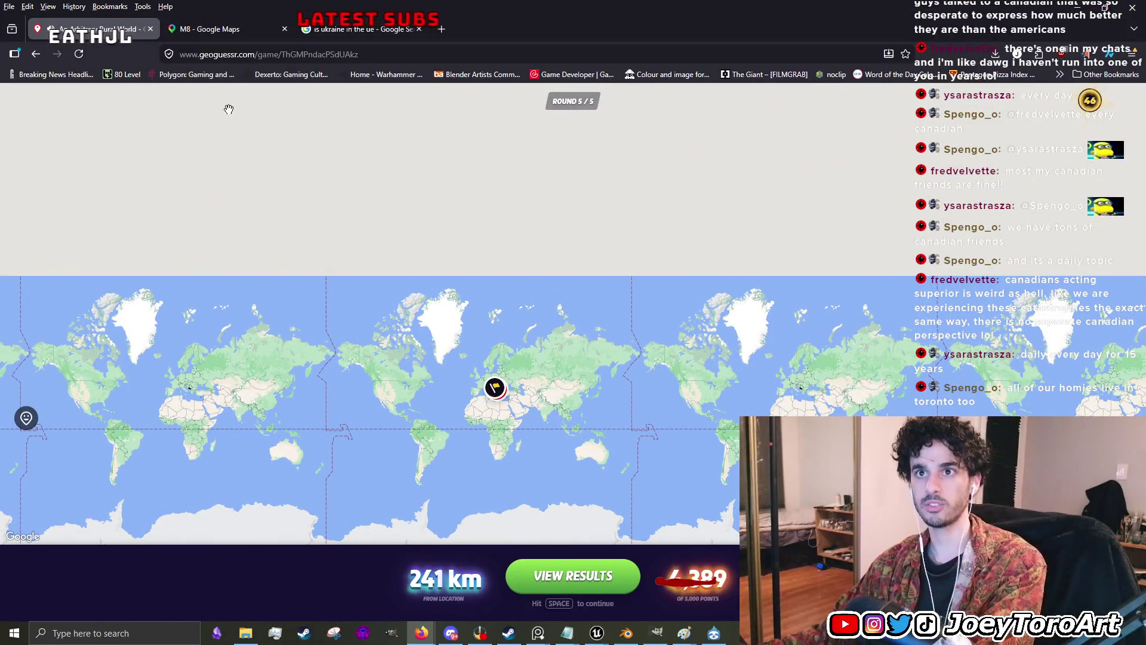